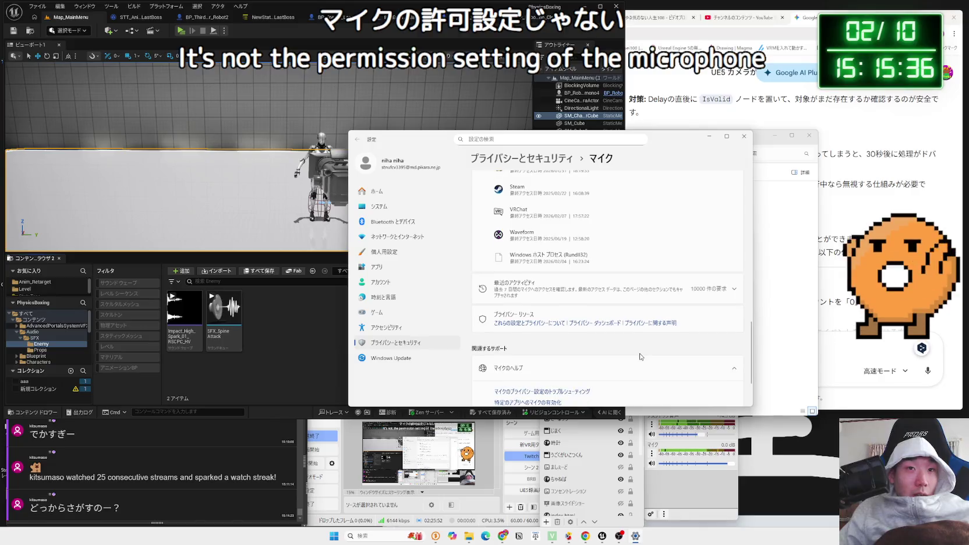
Close the microphone privacy page and open the per-app Volume mixer from quick settings
click(744, 138)
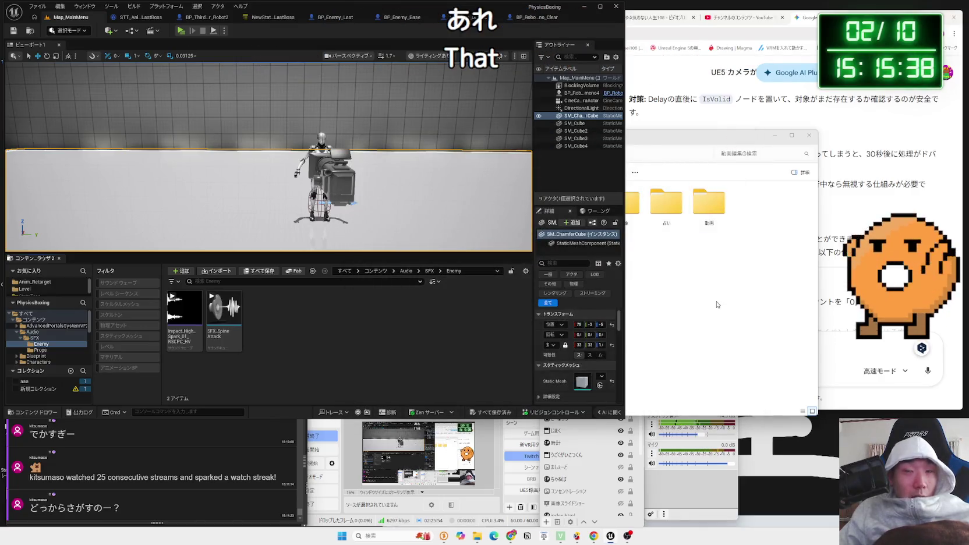
click(717, 305)
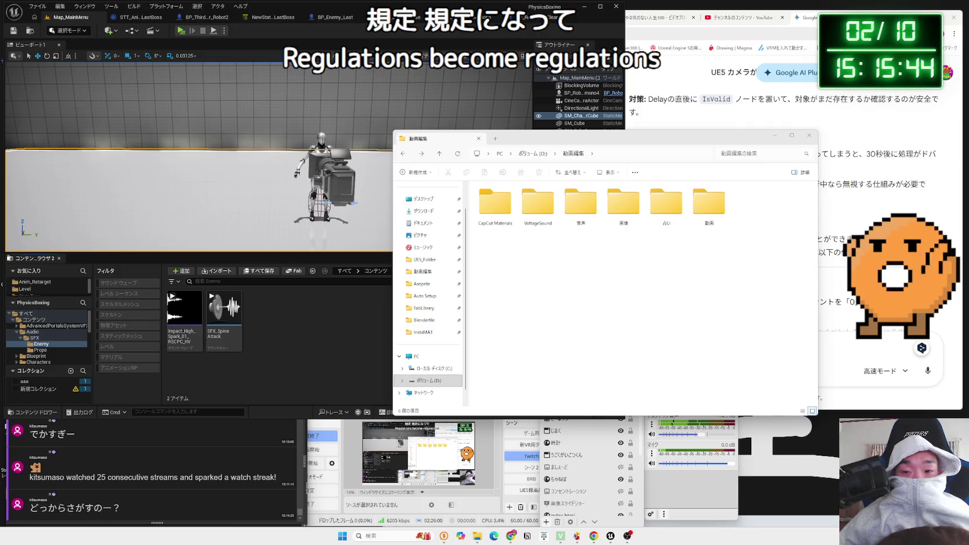
key(super+a)
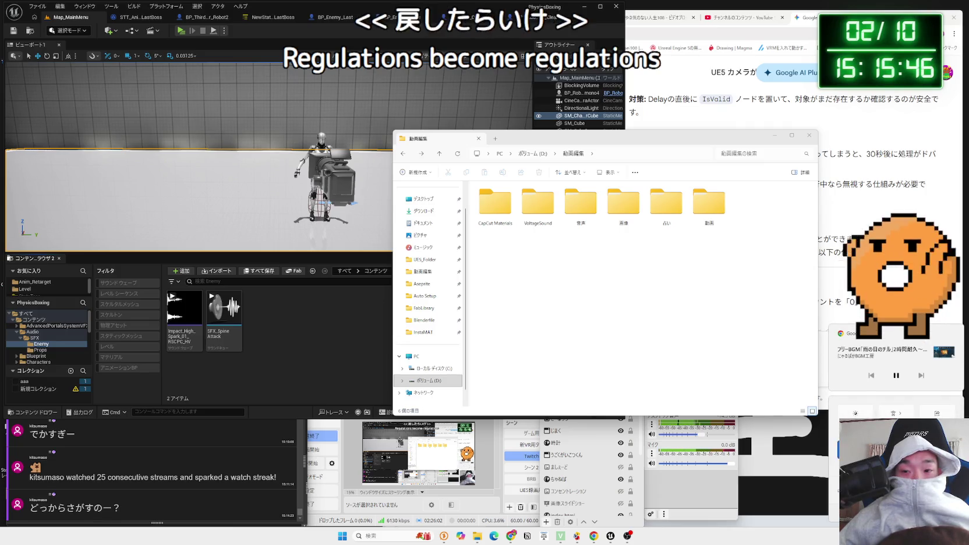
click(900, 413)
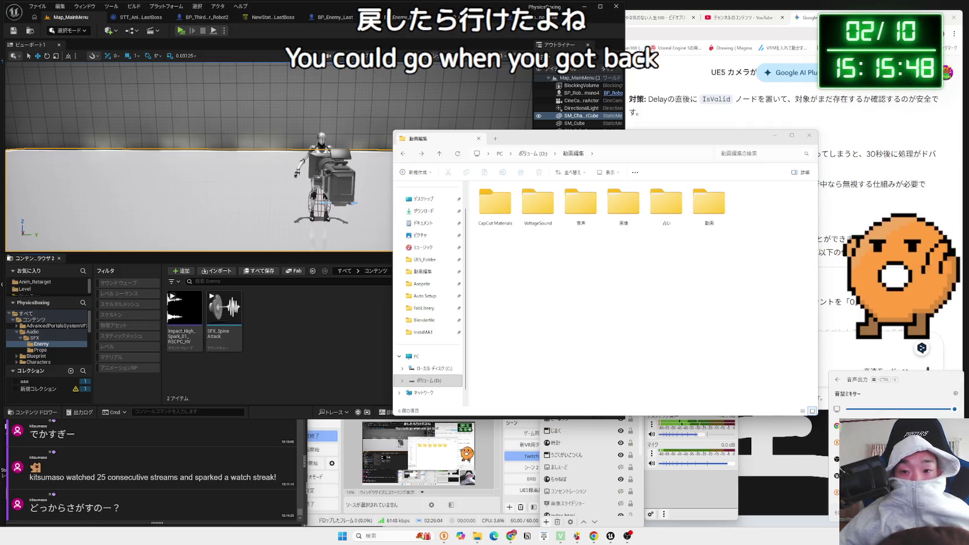
click(862, 434)
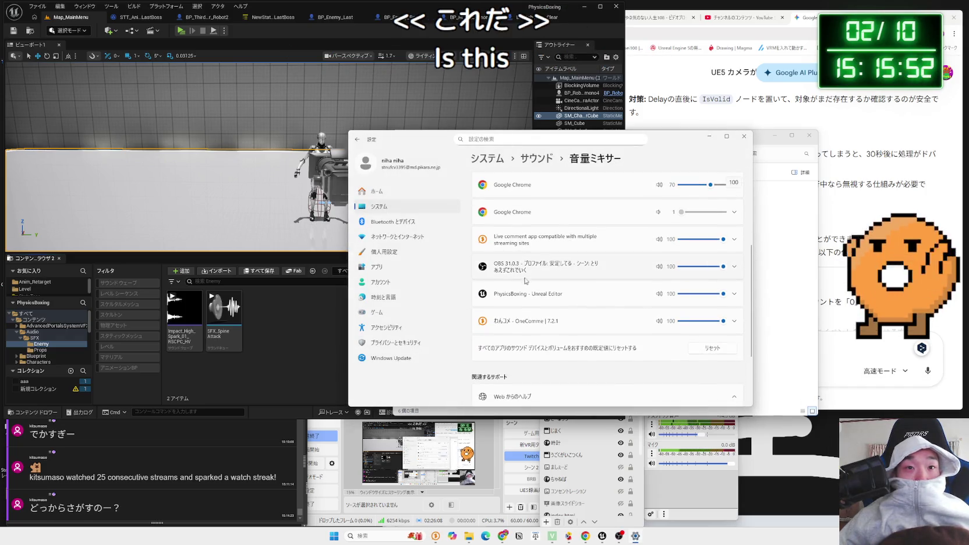
Set the Unreal Editor's audio output to the BenQ EX2780Q, keeping the default input, and close Settings
click(529, 298)
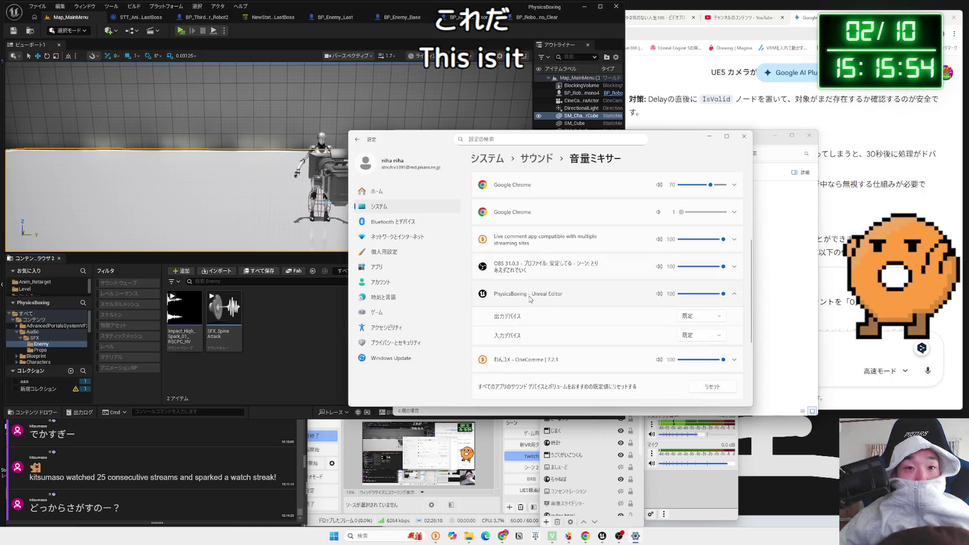
scroll(522, 267, down, 2)
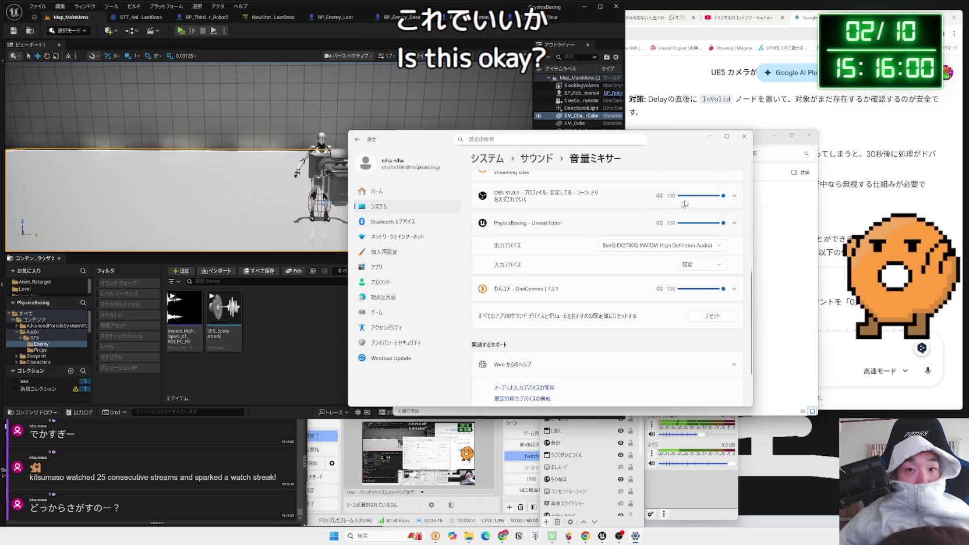
click(701, 265)
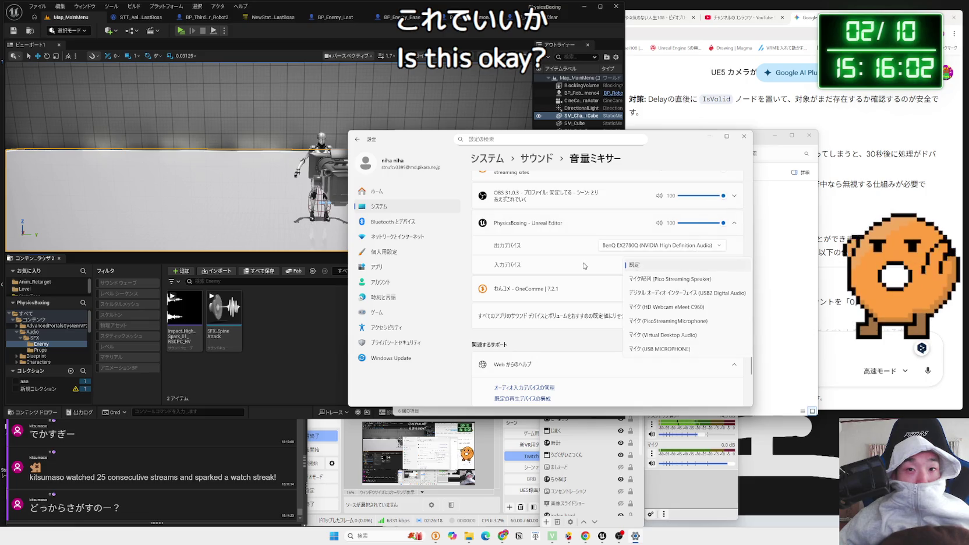
click(543, 264)
click(744, 136)
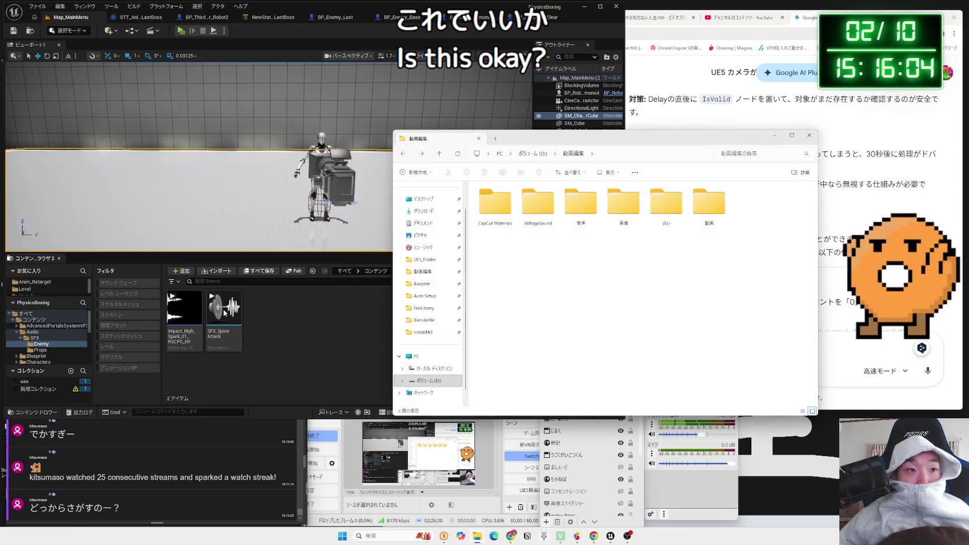
Return to the Unreal Editor and dismiss the asset options menu
click(224, 309)
right_click(184, 306)
click(58, 353)
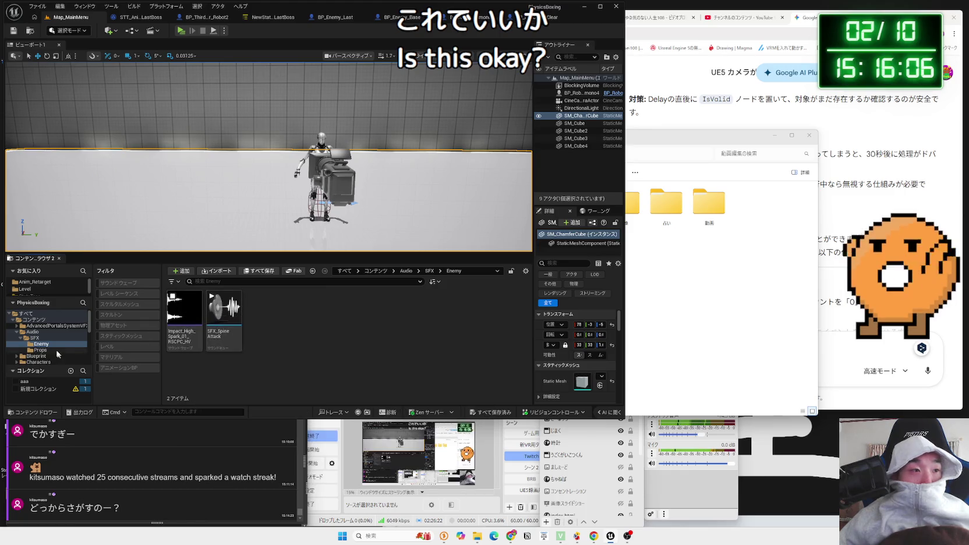
Open Examples > Free_Sounds_Pack > cue and preview an ambient sound cue
scroll(35, 349, down, 1)
click(36, 356)
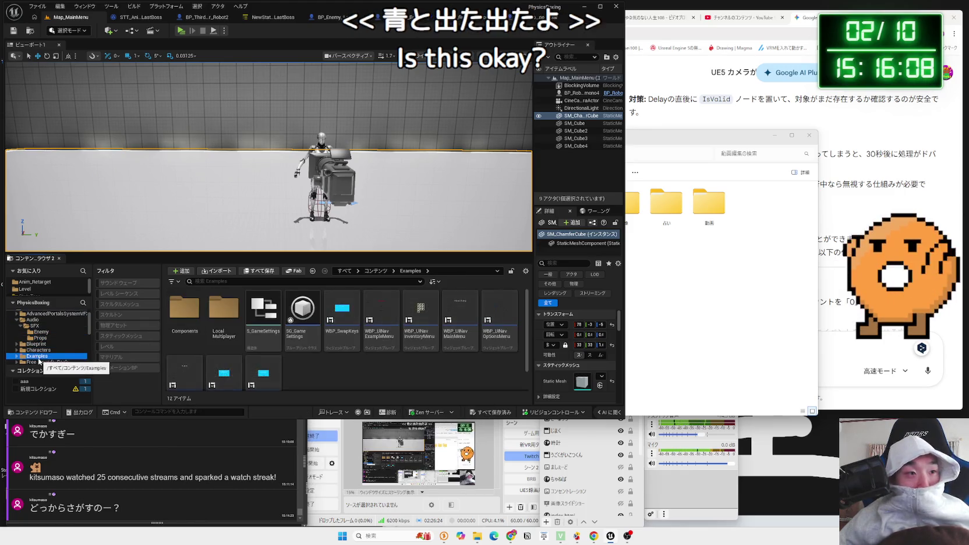
click(47, 362)
double_click(184, 307)
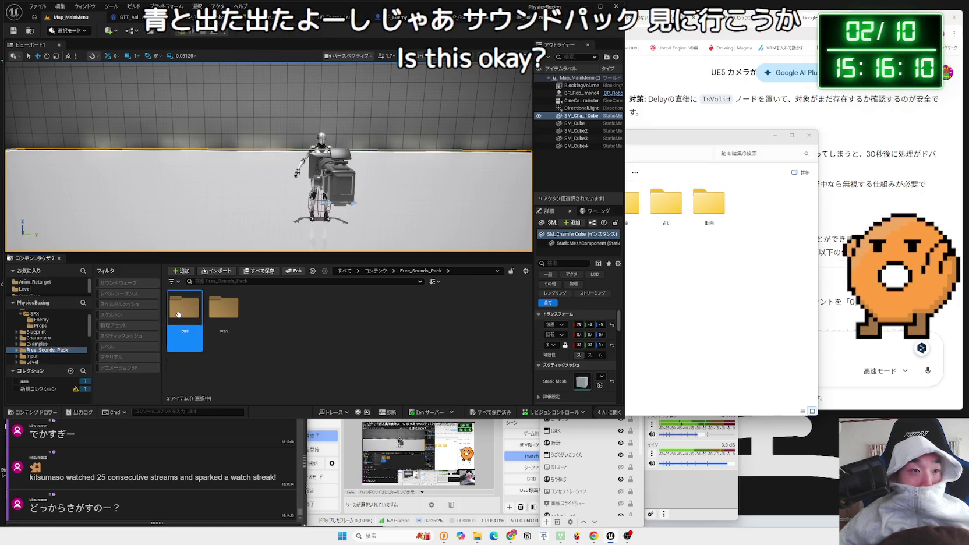
click(182, 309)
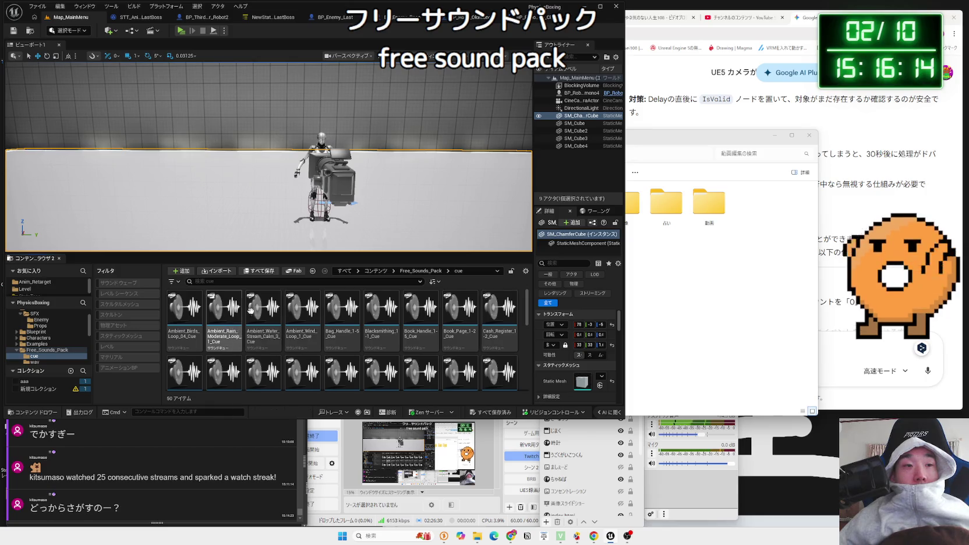
In the wav folder, preview Ambient_Birds_Loop_04, Book_Handle and Book_Page, pausing the browser's background music
click(313, 271)
double_click(224, 307)
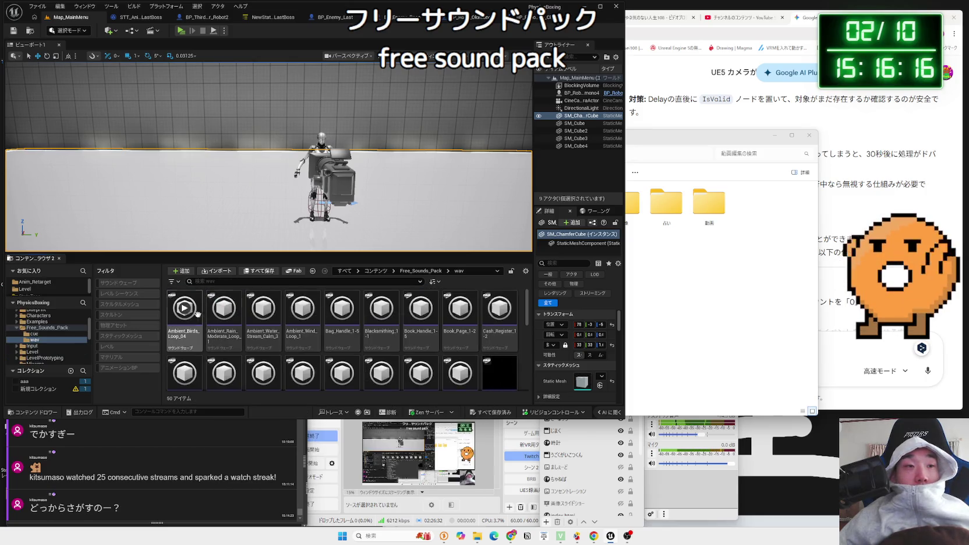
click(186, 309)
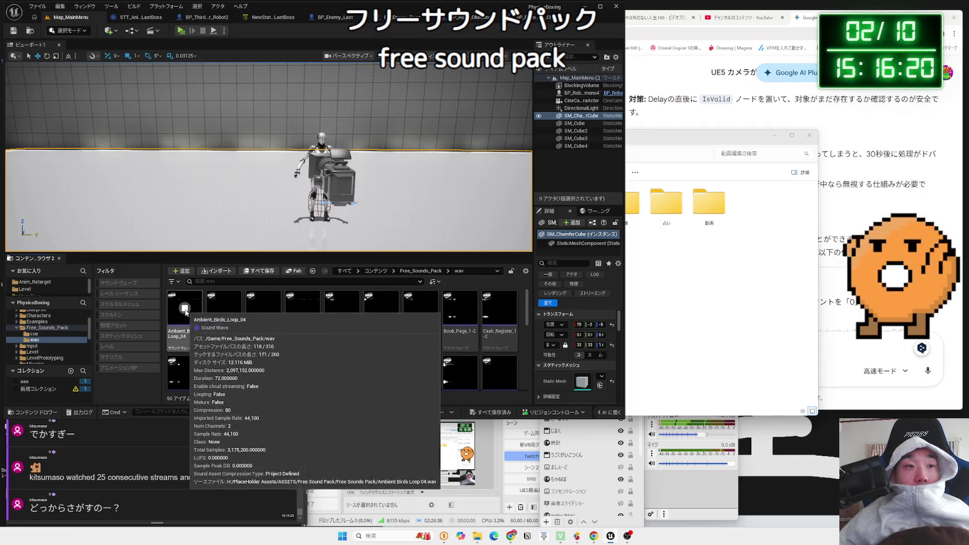
key(alt+Tab)
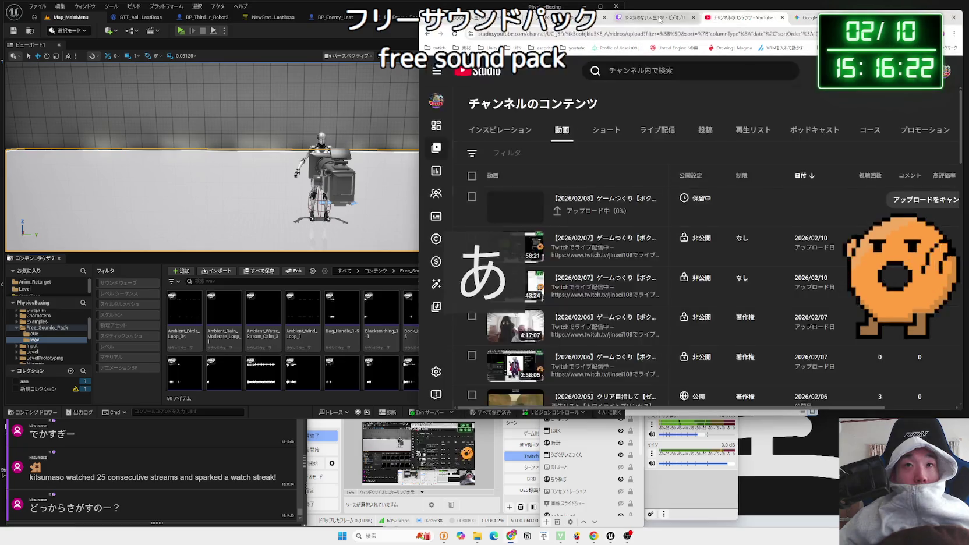
click(616, 237)
click(342, 308)
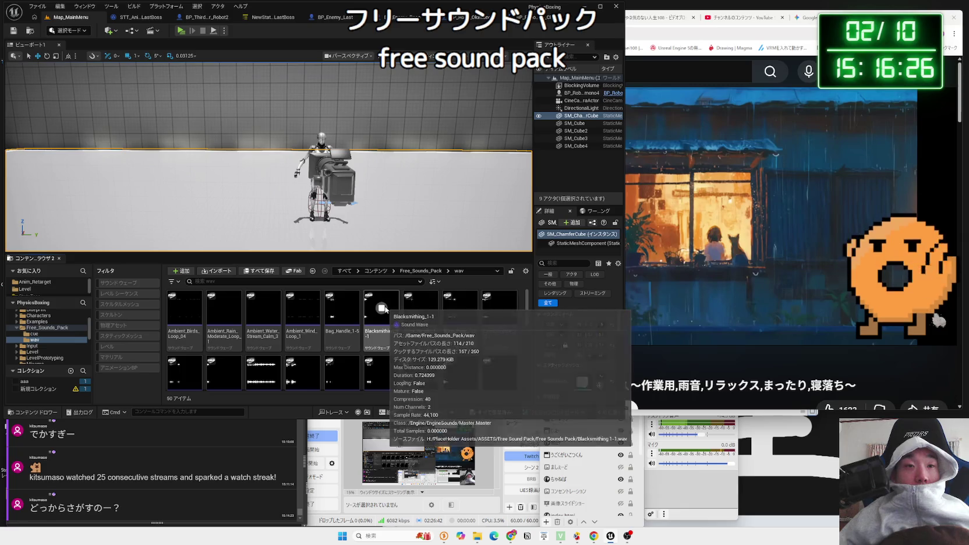
click(421, 312)
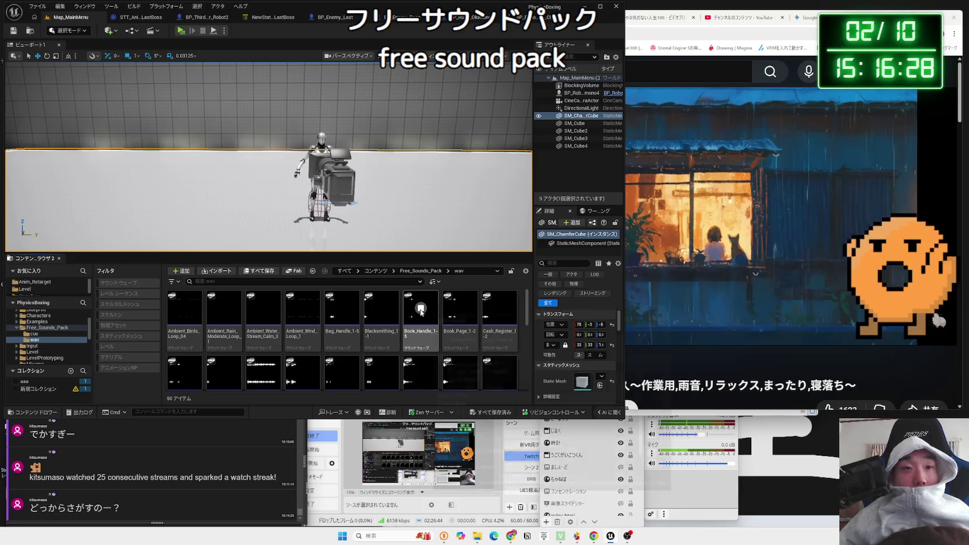
click(460, 309)
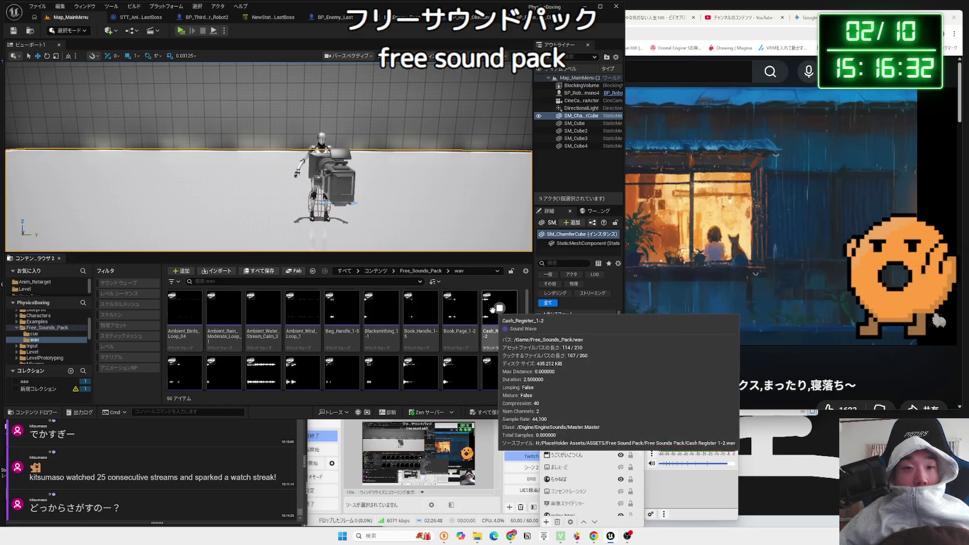
scroll(502, 343, down, 1)
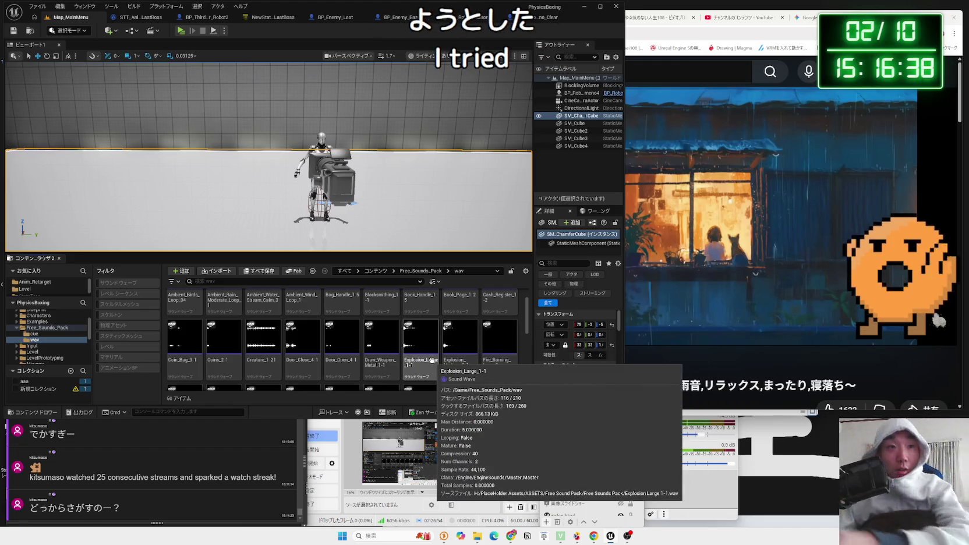
Back in the cue folder, preview Ambient_Rain_Moderate_Loop_1_Cue, Creature_1-21_Cue and Door_Close_4-1_Cue
click(421, 271)
double_click(186, 306)
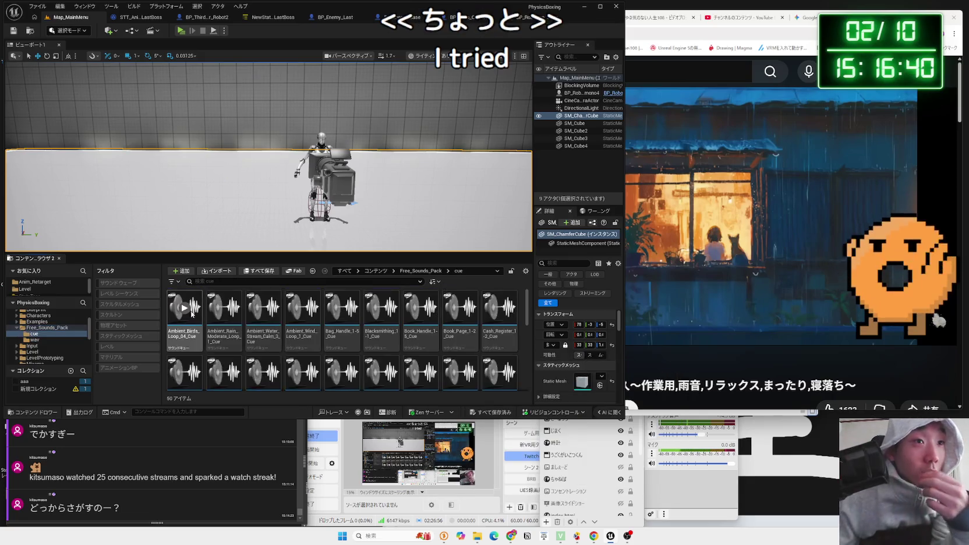
click(225, 310)
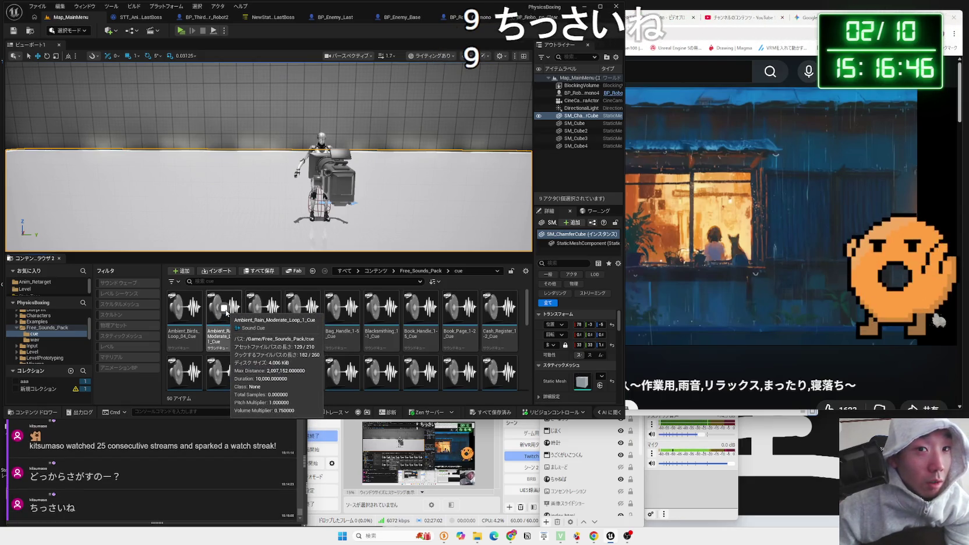
click(225, 309)
click(225, 309)
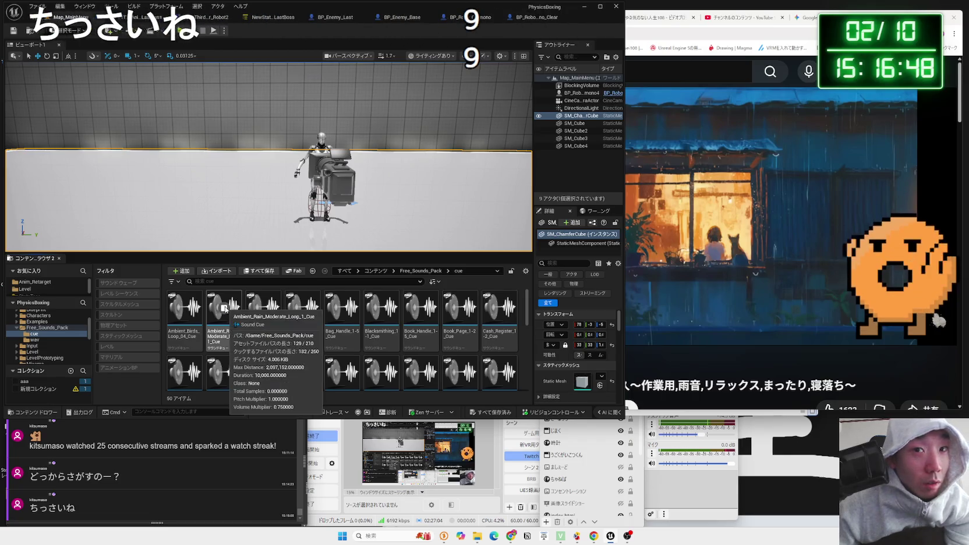
scroll(236, 314, down, 2)
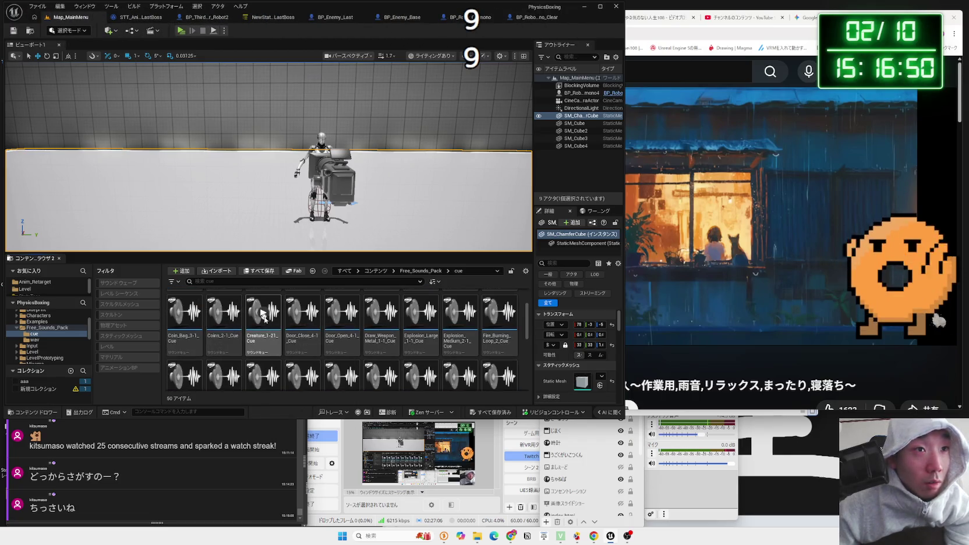
click(263, 313)
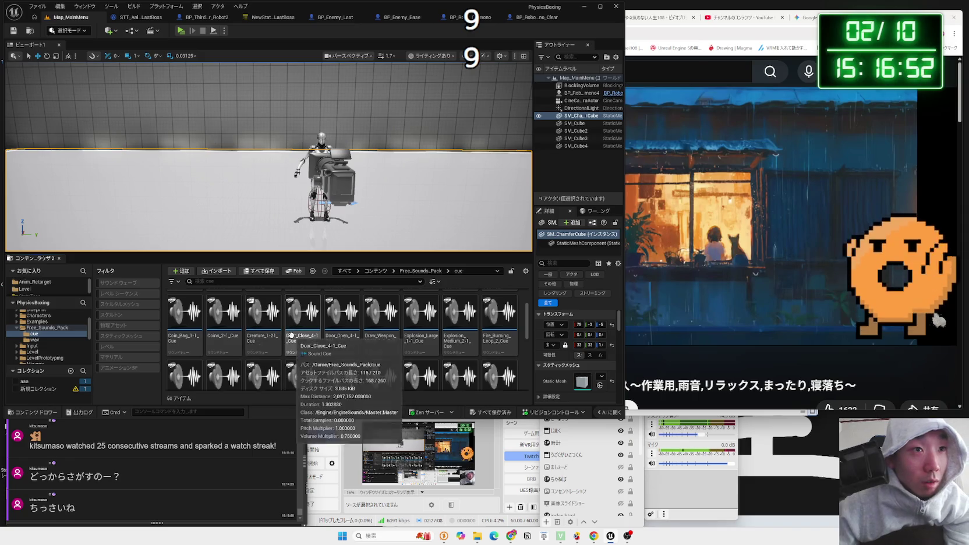
click(305, 317)
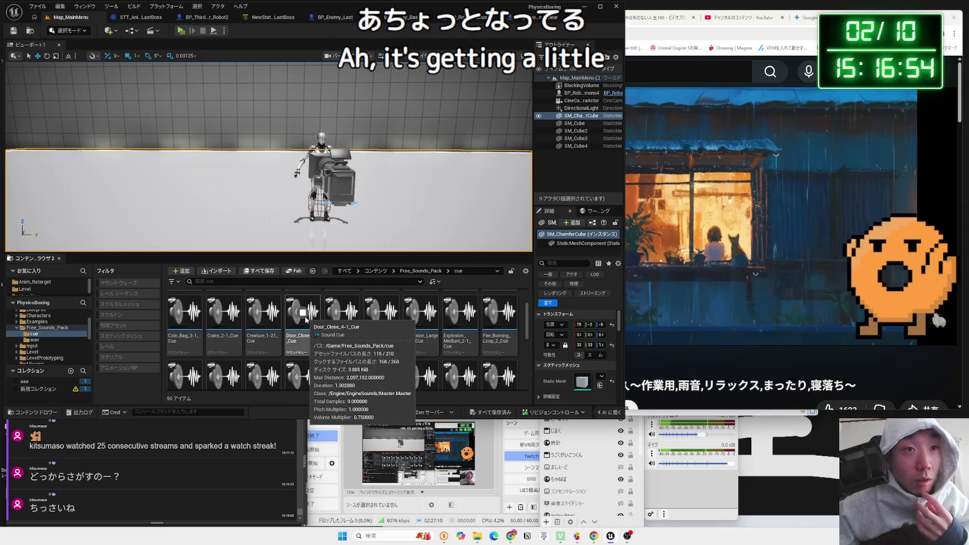
Inspect Door_Close_4-1_Cue's Wave Player node and cue properties in the sound cue editor
double_click(311, 336)
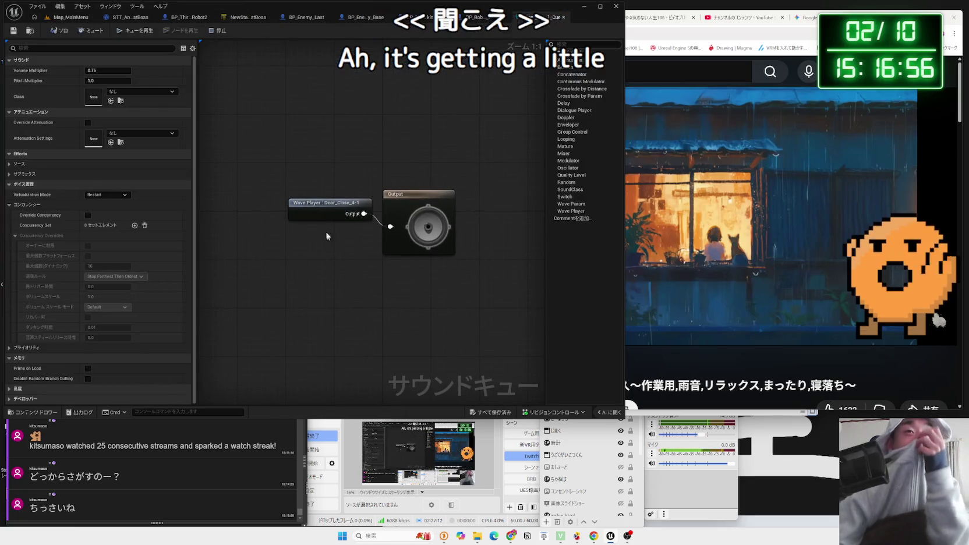
click(307, 217)
click(287, 221)
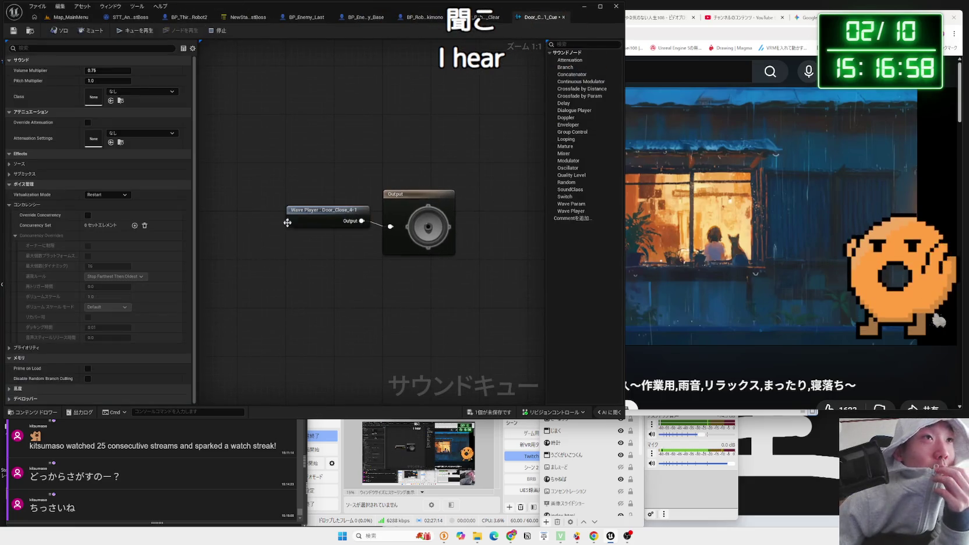
click(70, 19)
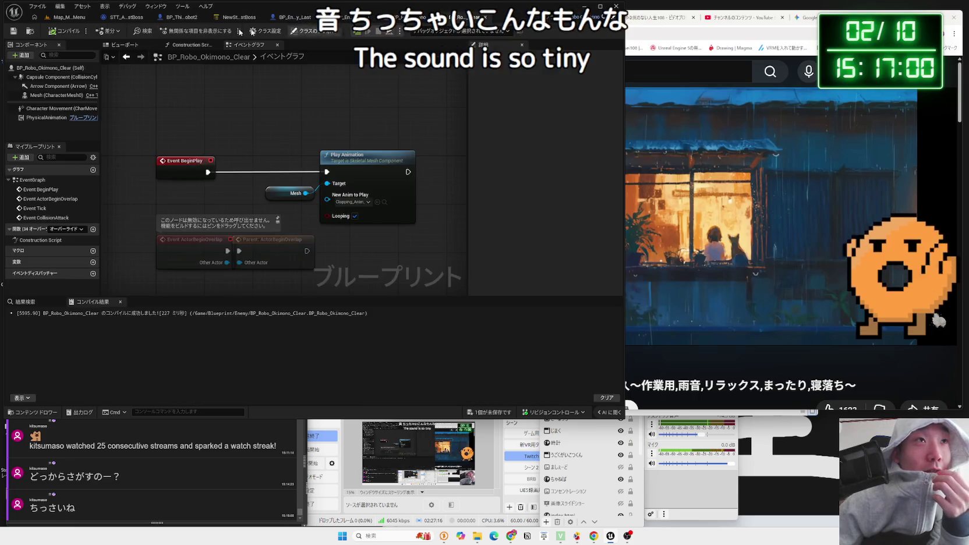
Select the Sci-Fi gun reload cue, then preview Zombie_1 in the wav folder
scroll(342, 333, down, 2)
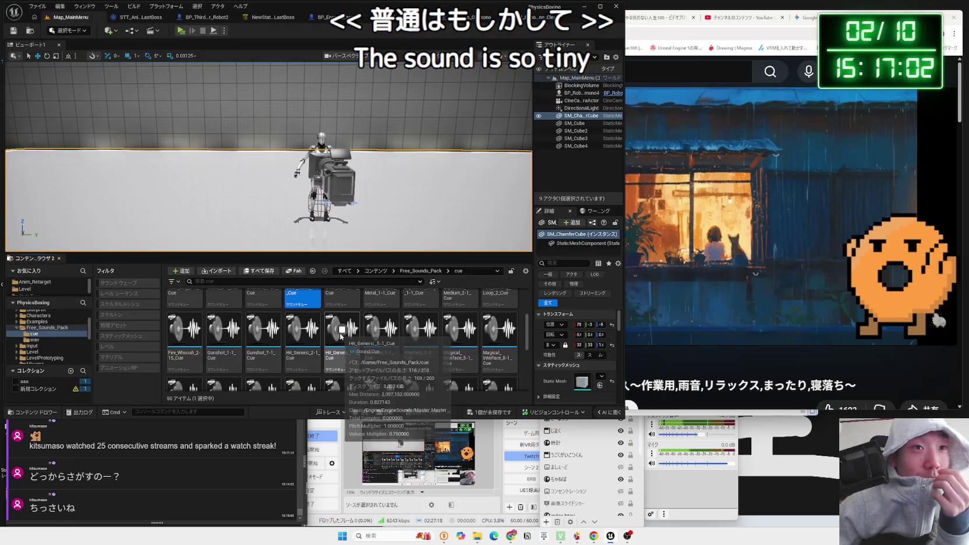
scroll(382, 335, down, 3)
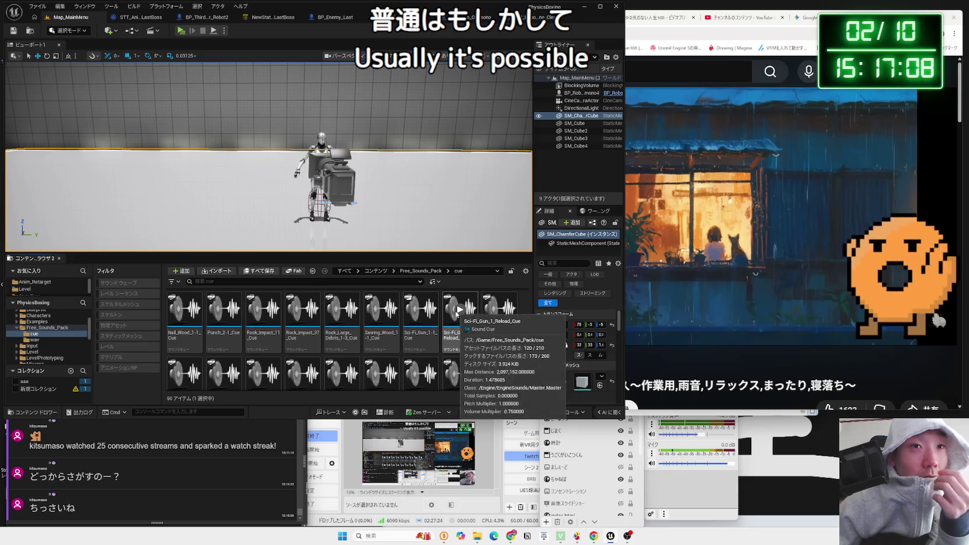
click(426, 316)
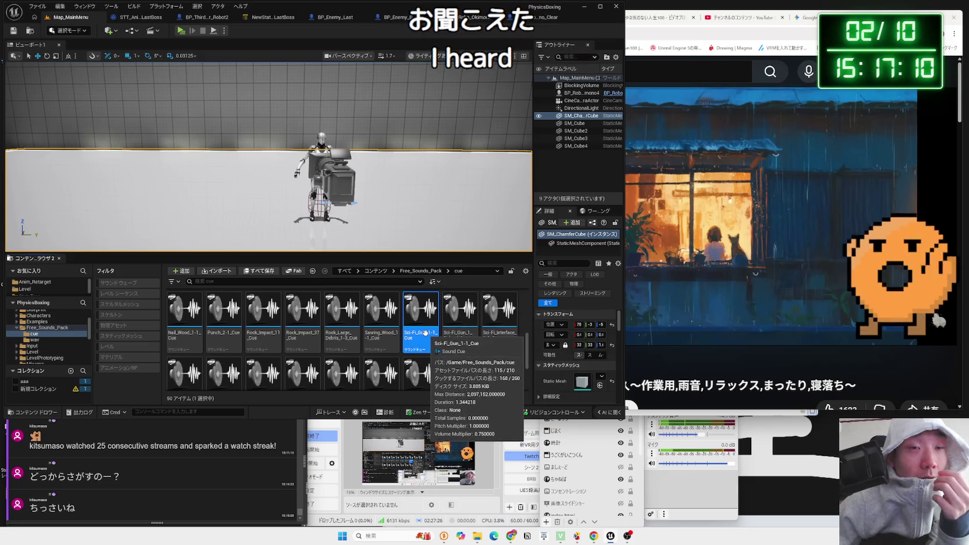
click(57, 341)
scroll(302, 336, down, 5)
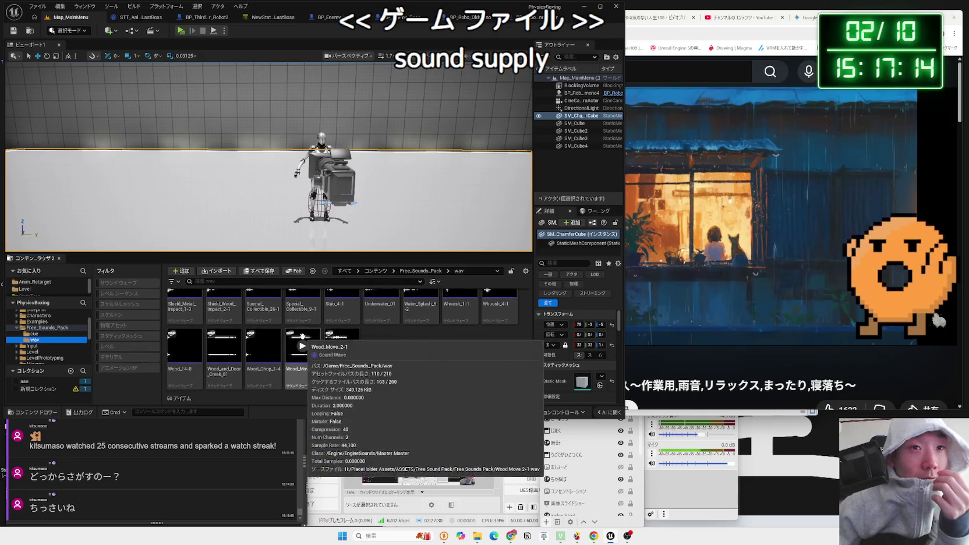
click(342, 346)
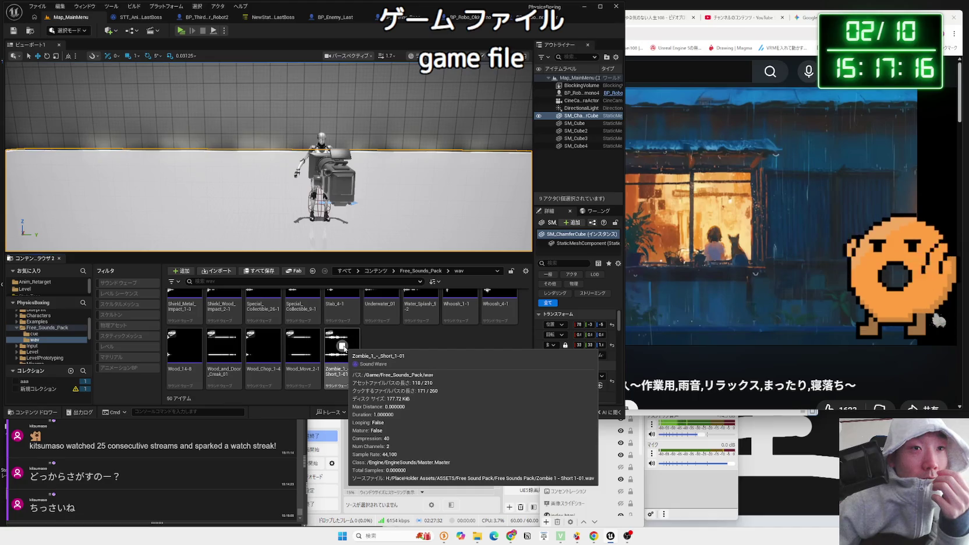
key(alt+Left)
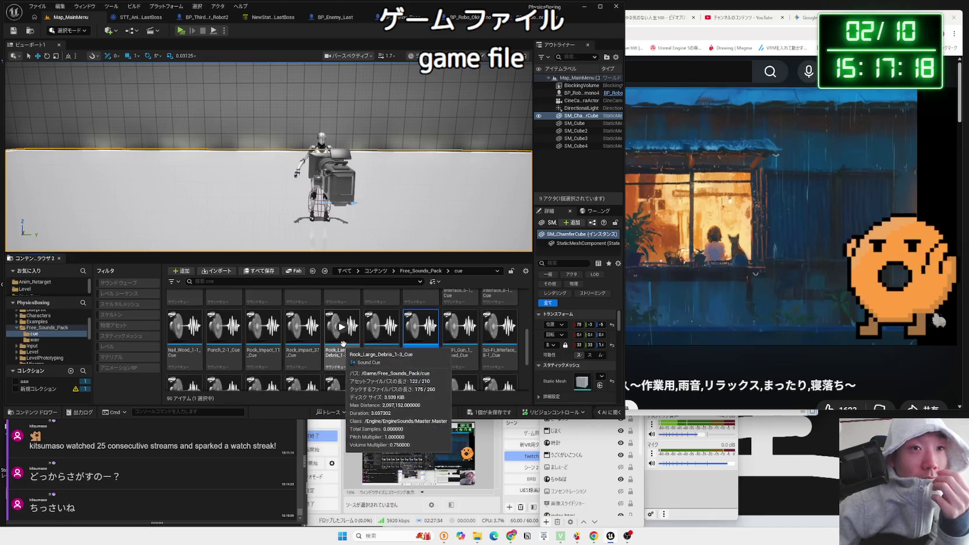
Select the Zombie short cue, reopen Free_Sounds_Pack > cue in the folder tree, and bring OBS forward
scroll(342, 344, down, 5)
click(343, 352)
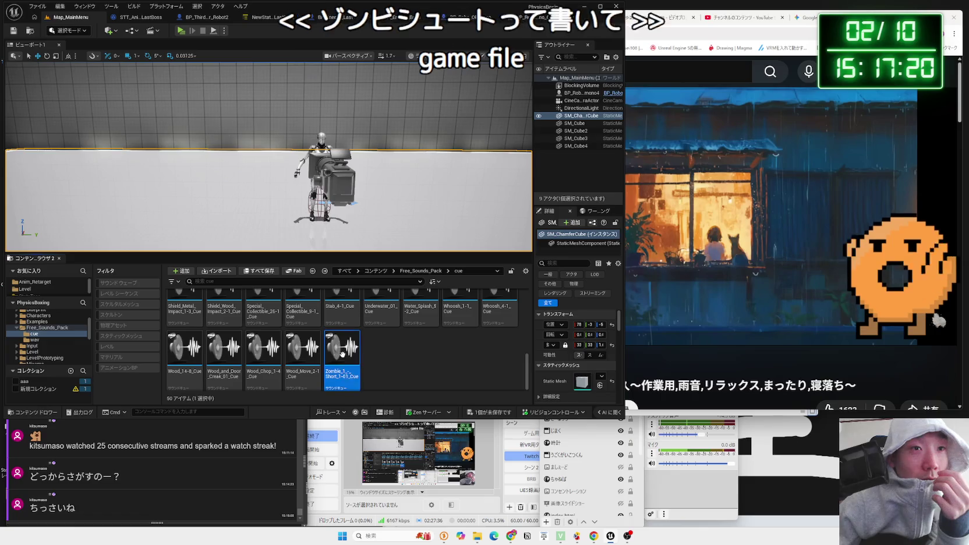
click(45, 329)
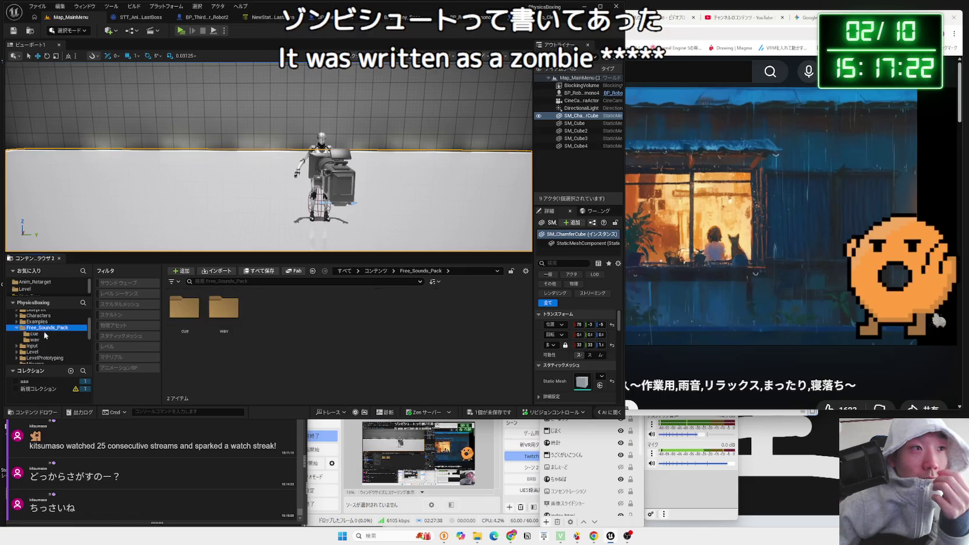
click(35, 334)
click(44, 327)
click(36, 333)
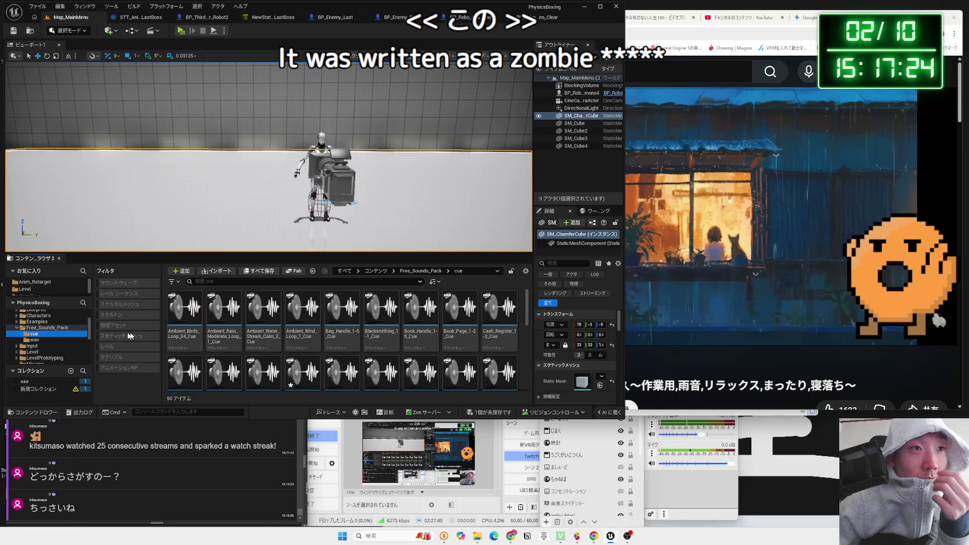
scroll(296, 349, down, 5)
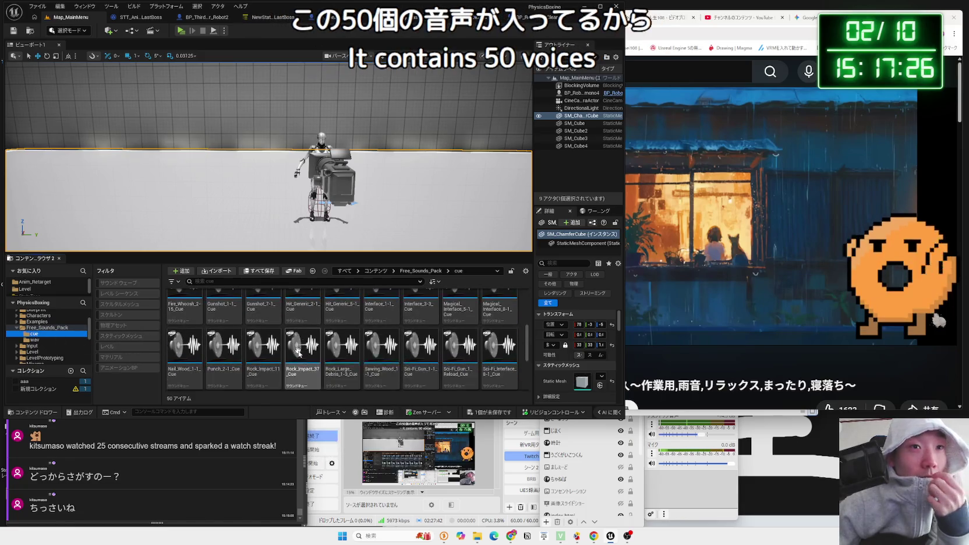
scroll(296, 349, down, 2)
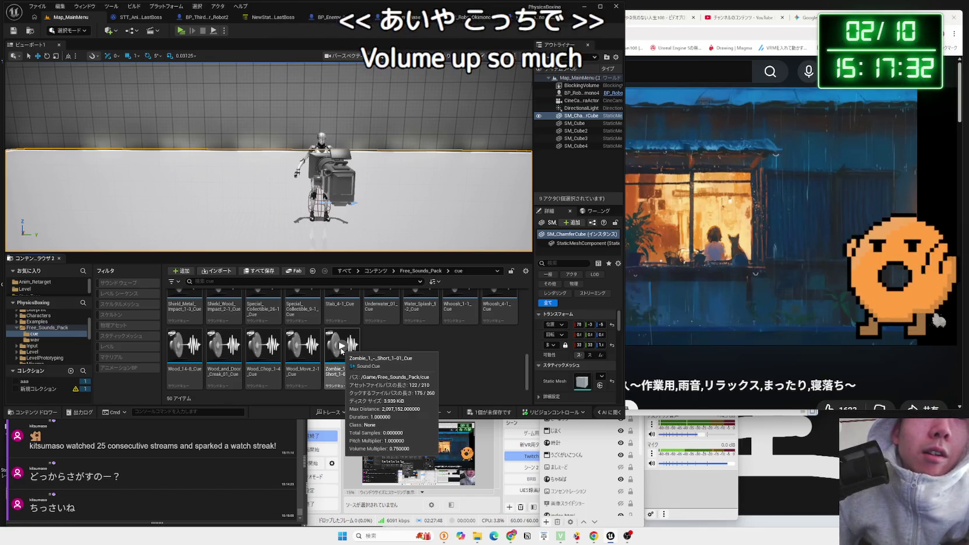
click(704, 436)
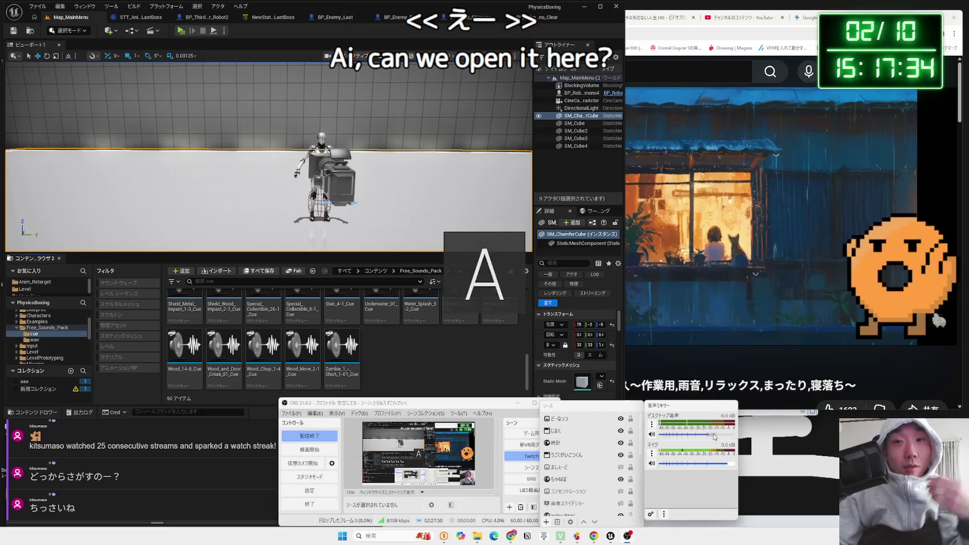
Put the Unreal Editor back over OBS and scroll up through the Free_Sounds_Pack cues
click(314, 346)
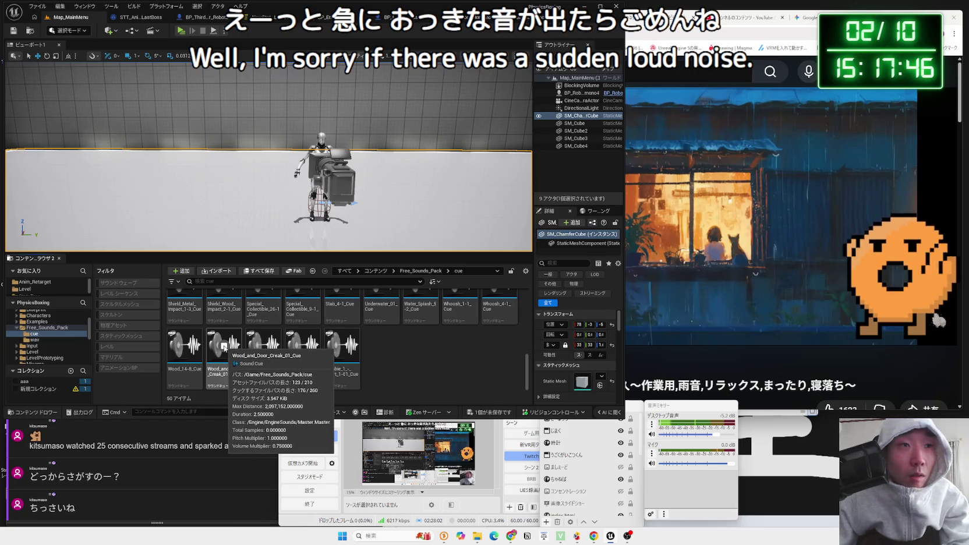
scroll(184, 345, up, 1)
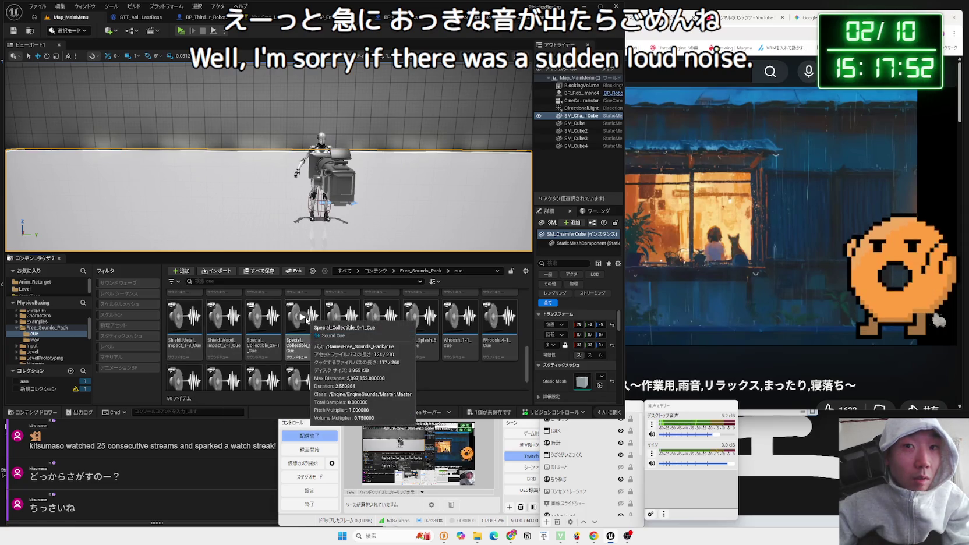
Preview the Special_Collectible_9-1, Stab_4-1 and Water_Splash_5-2 cues
click(304, 318)
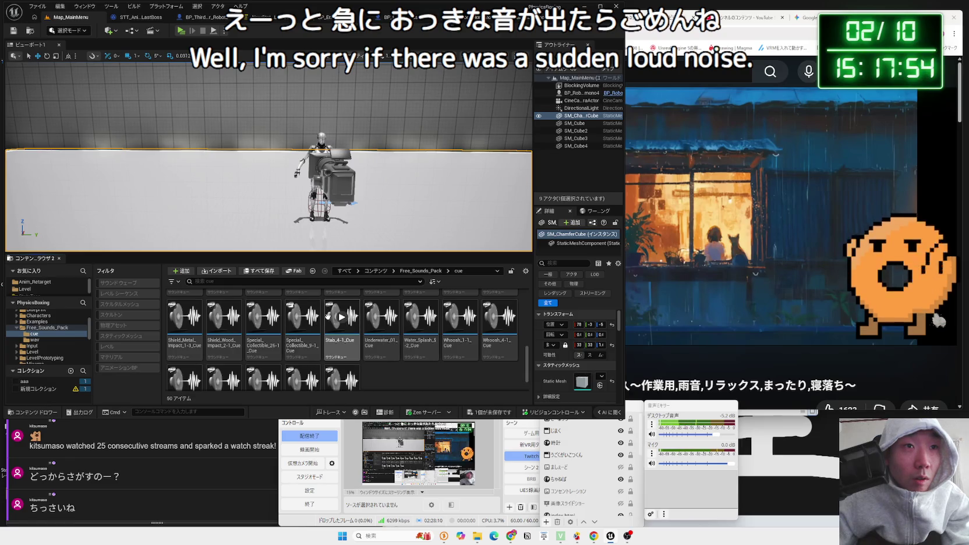
click(342, 319)
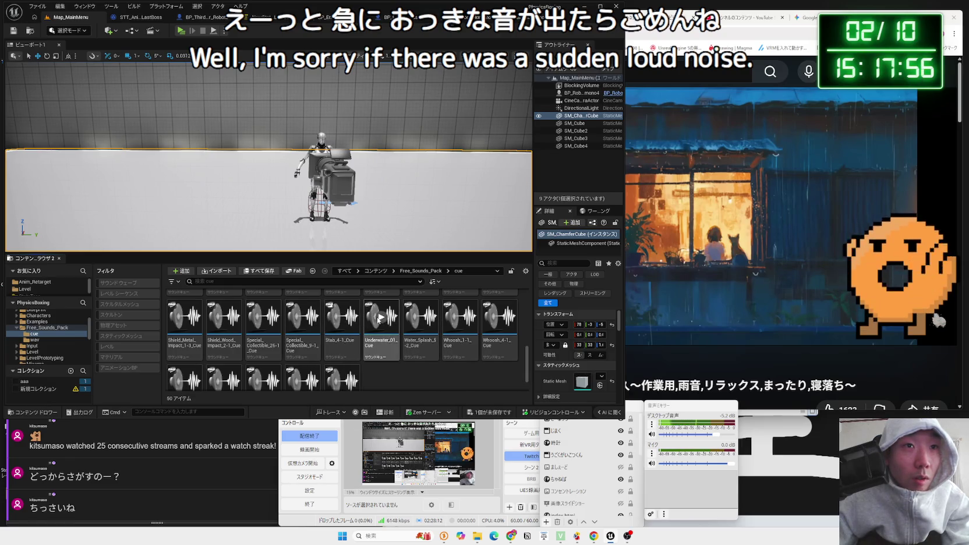
click(422, 318)
scroll(421, 318, up, 1)
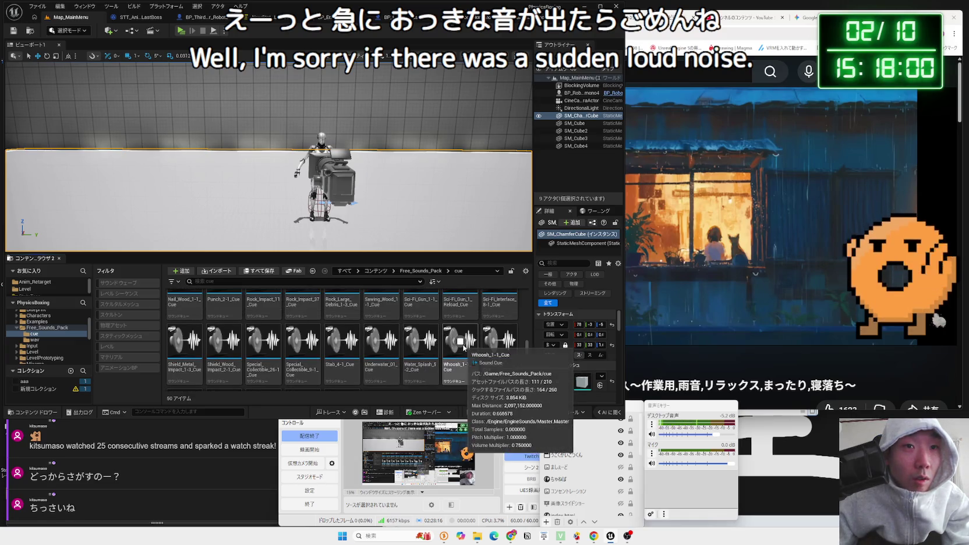
scroll(499, 345, up, 1)
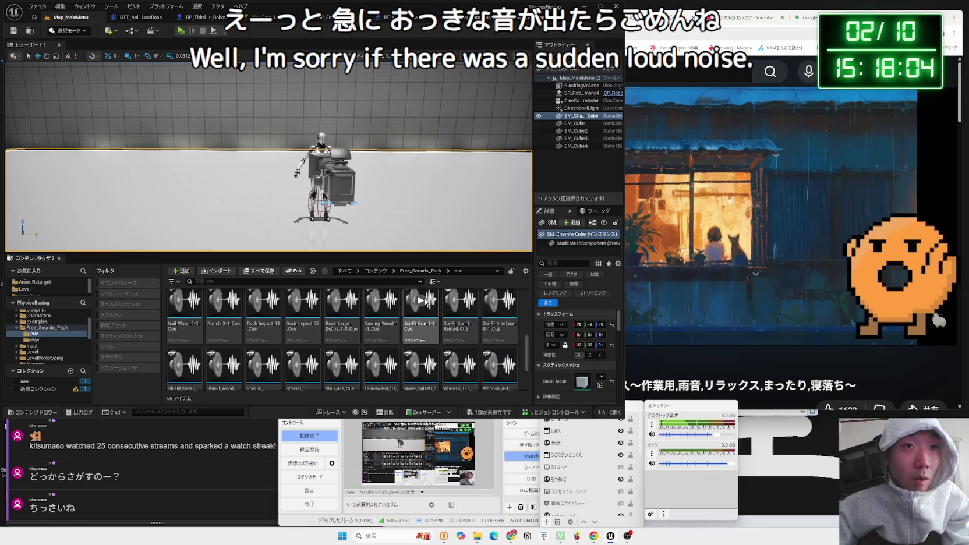
scroll(419, 298, up, 1)
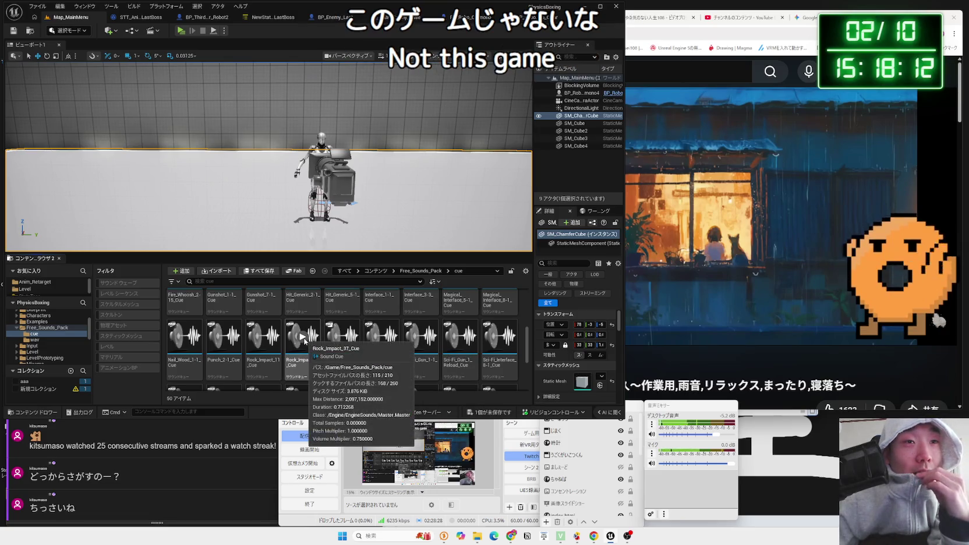
Preview Rock_Impact_11 and Interface_3-3, then lower OBS's desktop audio level
click(263, 337)
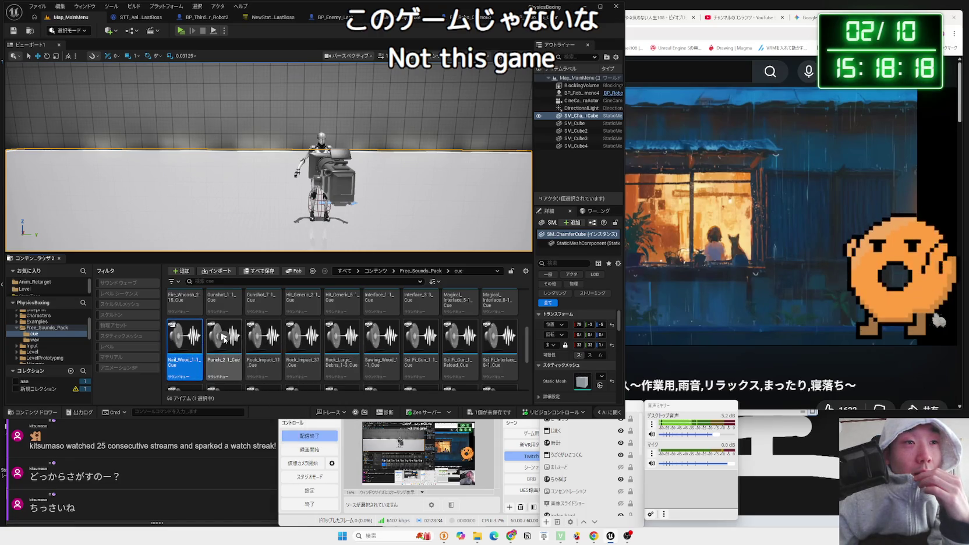
scroll(232, 344, up, 1)
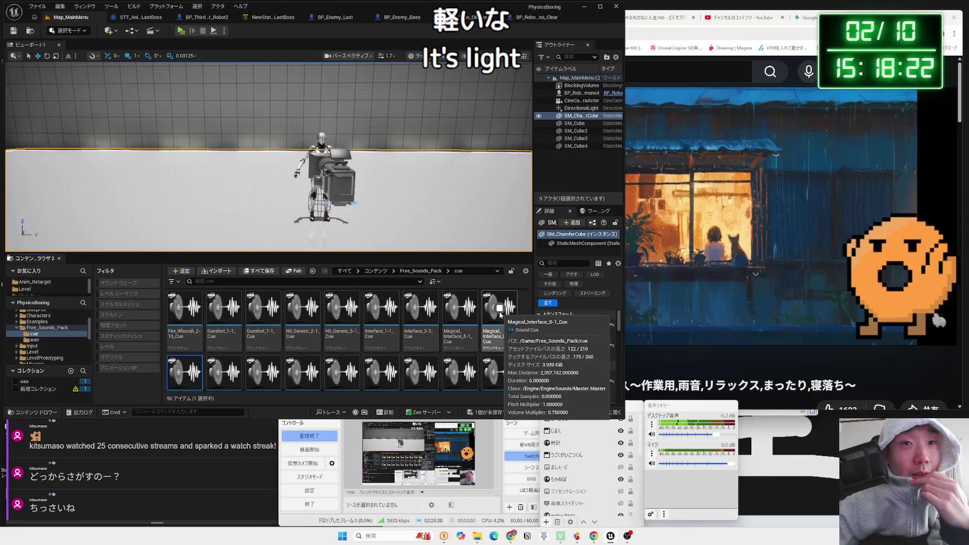
scroll(500, 311, up, 1)
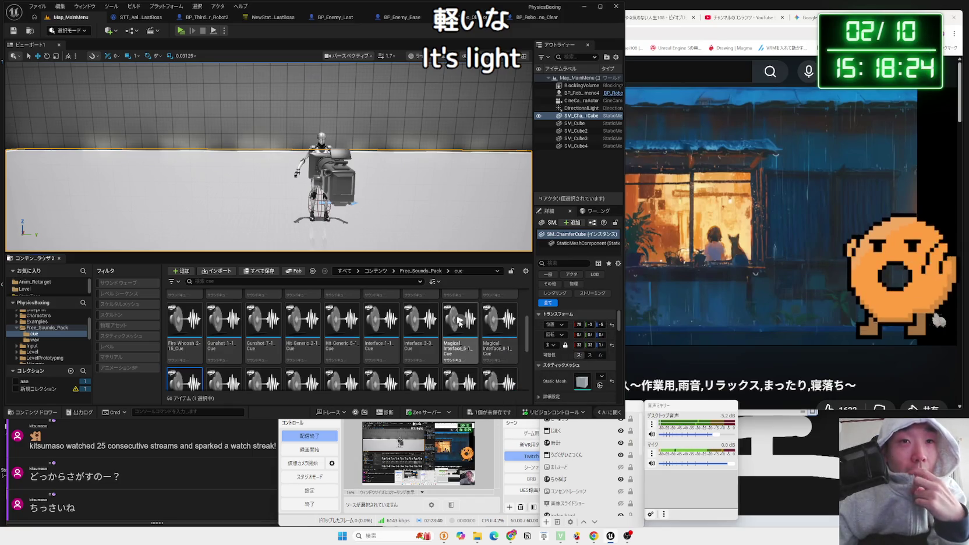
mouse_move(460, 321)
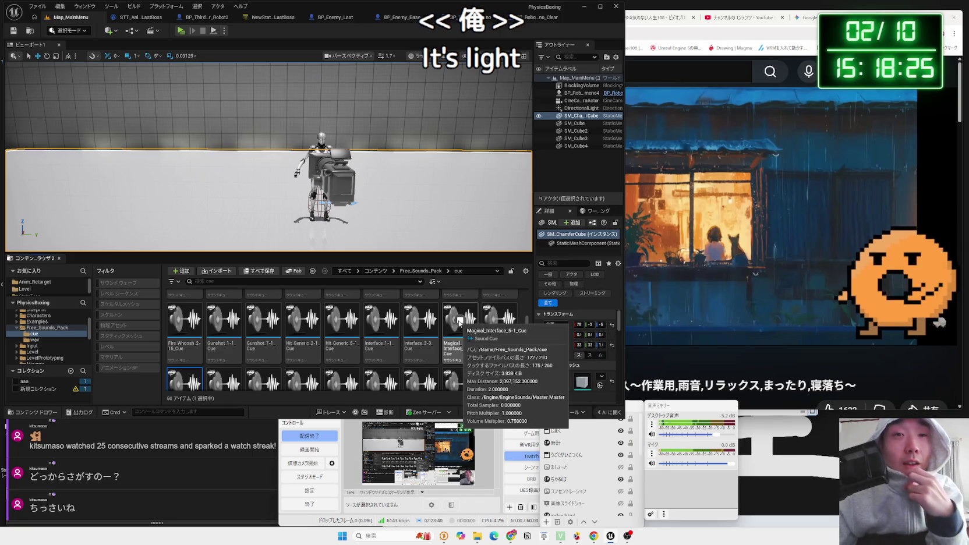
click(421, 320)
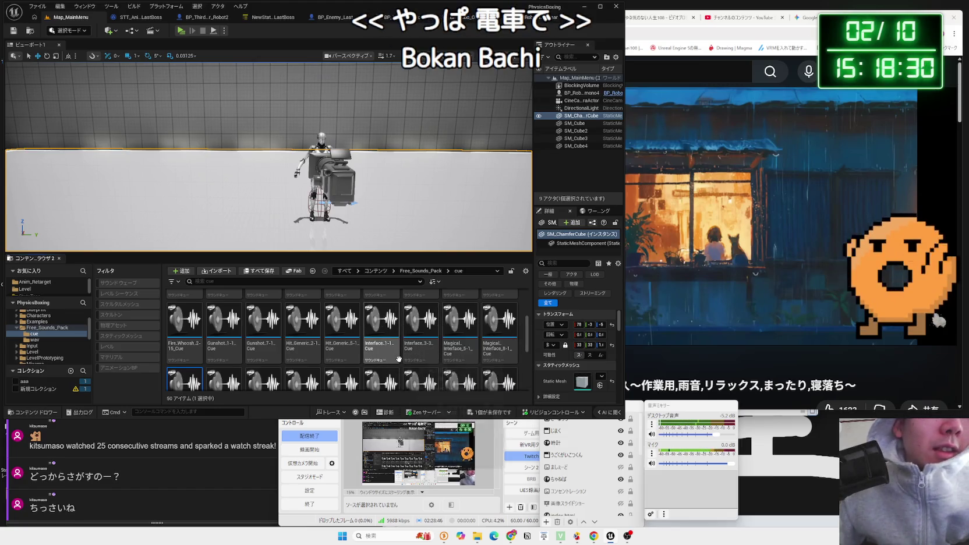
mouse_move(399, 360)
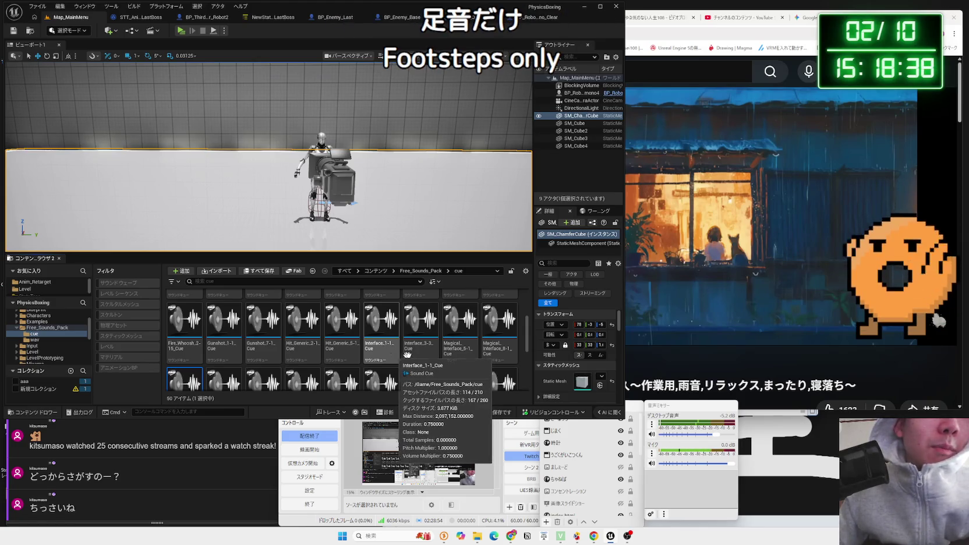
click(710, 436)
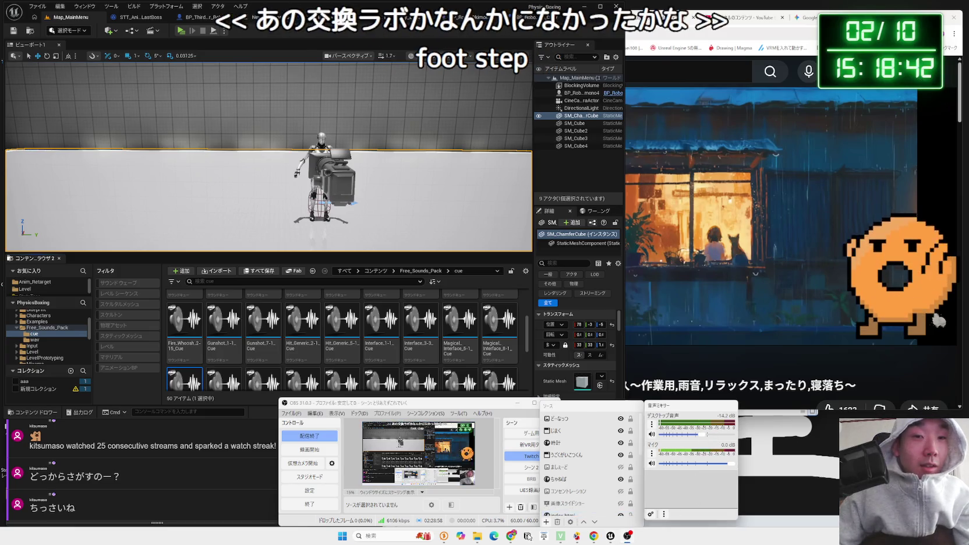
Pause the background music and browse MPMECH > MATERIALS > INSTANCES in Unreal
click(732, 124)
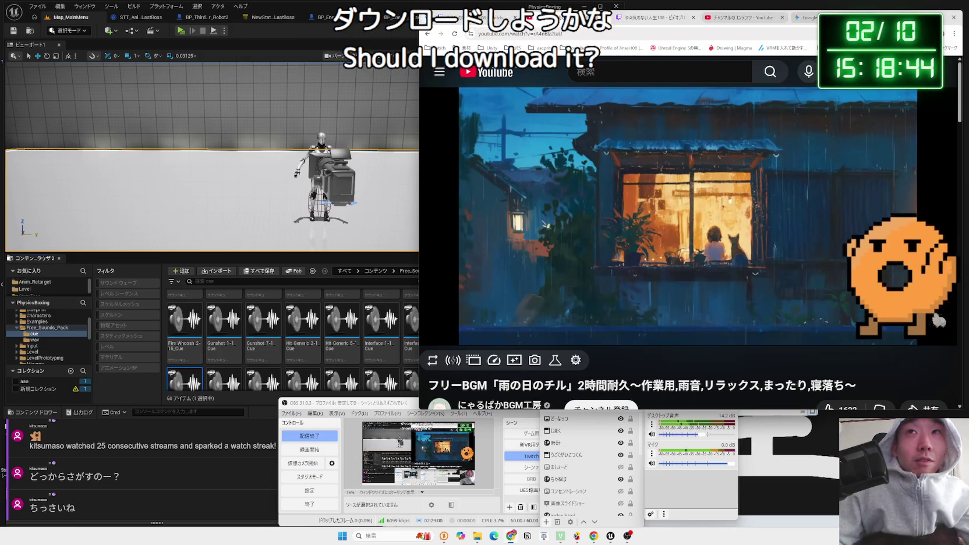
click(454, 3)
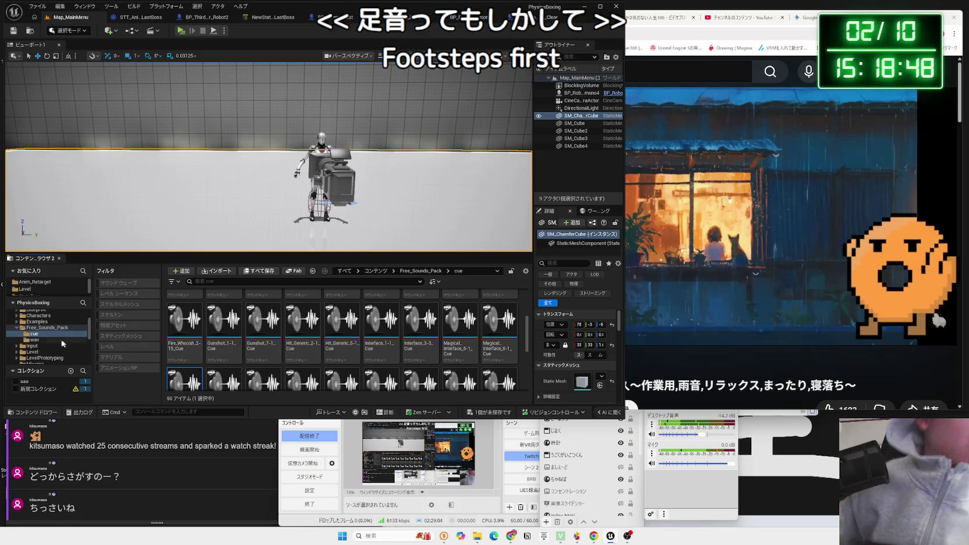
scroll(52, 342, down, 3)
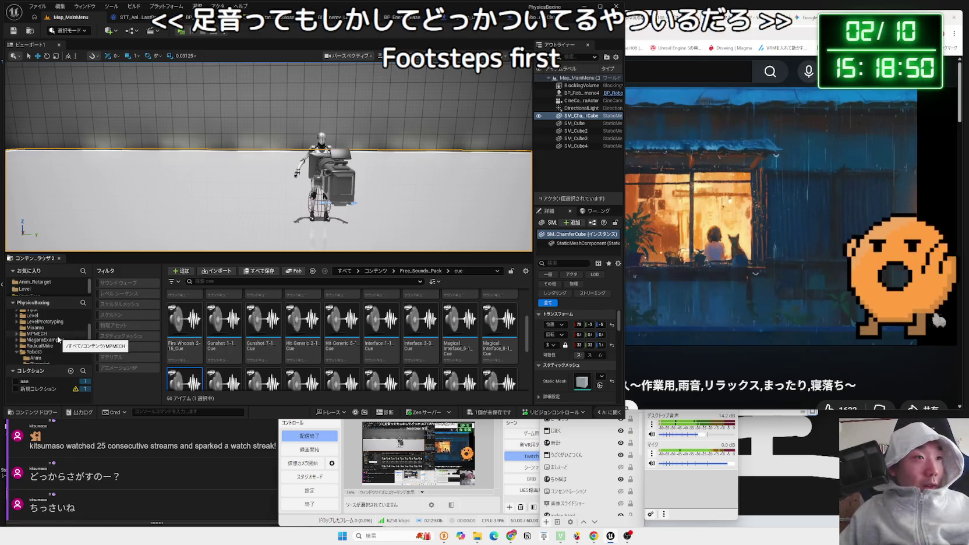
click(41, 334)
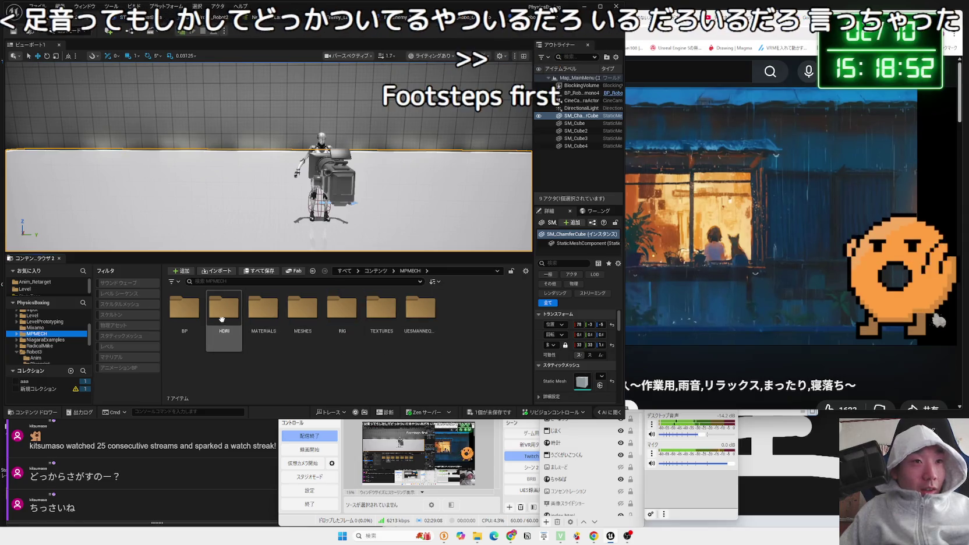
double_click(264, 308)
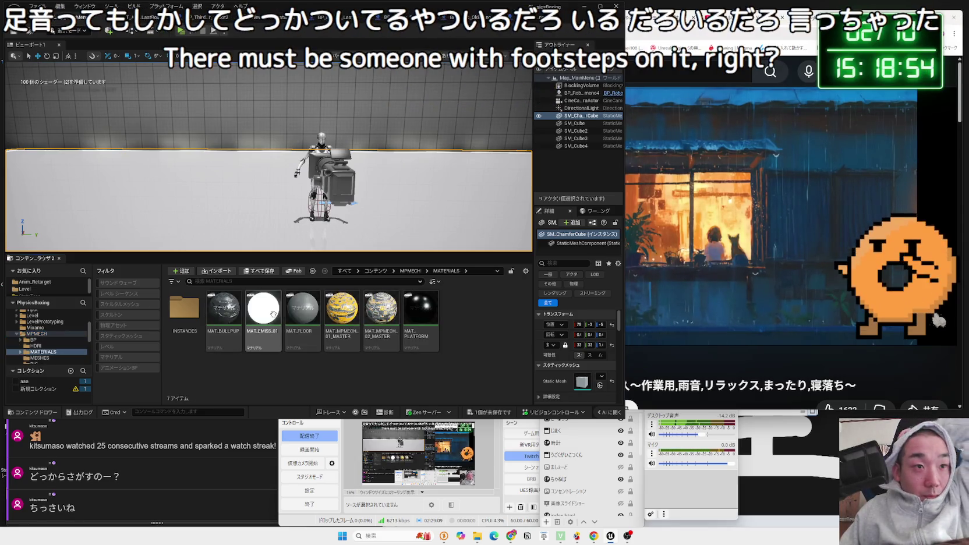
double_click(198, 315)
Go back to MATERIALS and open the Engine content folder
key(alt+Left)
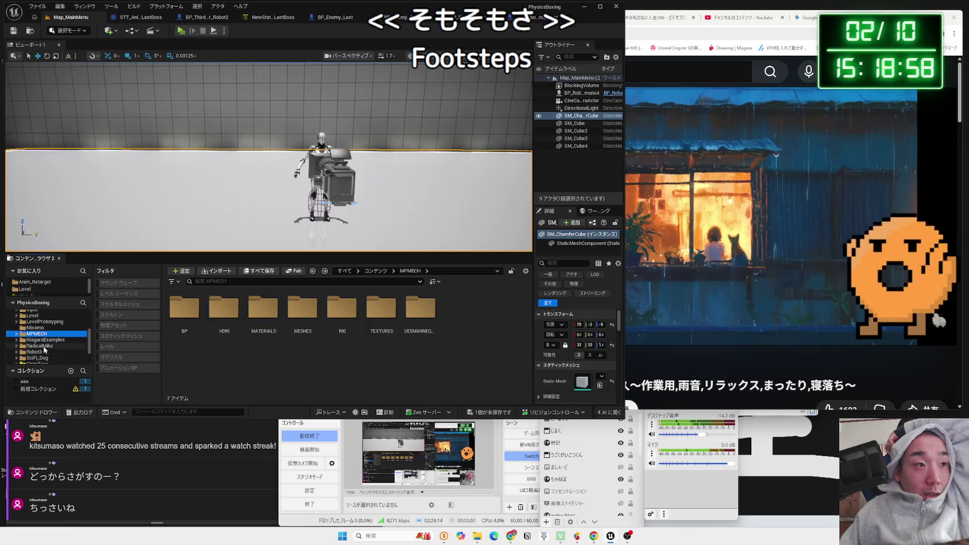
scroll(45, 350, down, 2)
click(32, 360)
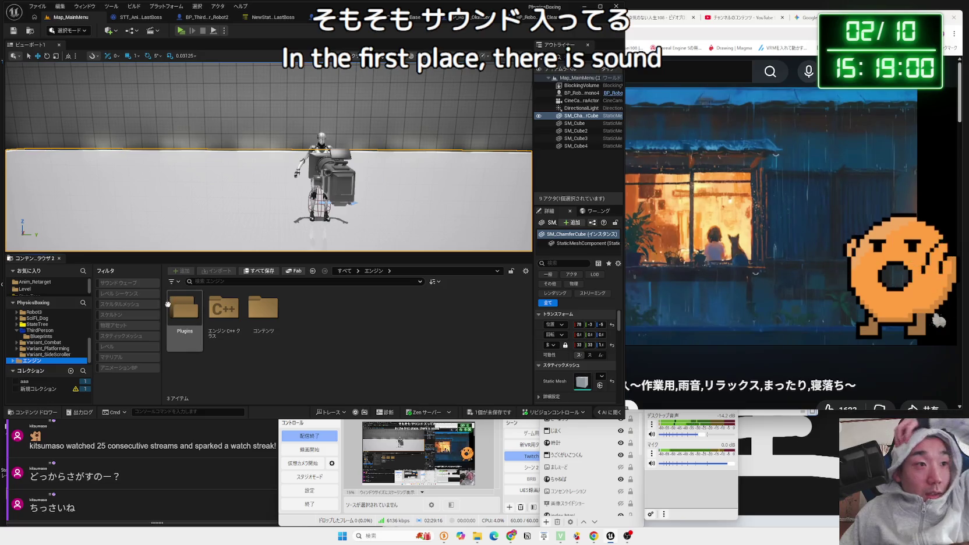
Uncheck the Sound Wave filter under Filters > All Filters > Audio
click(180, 282)
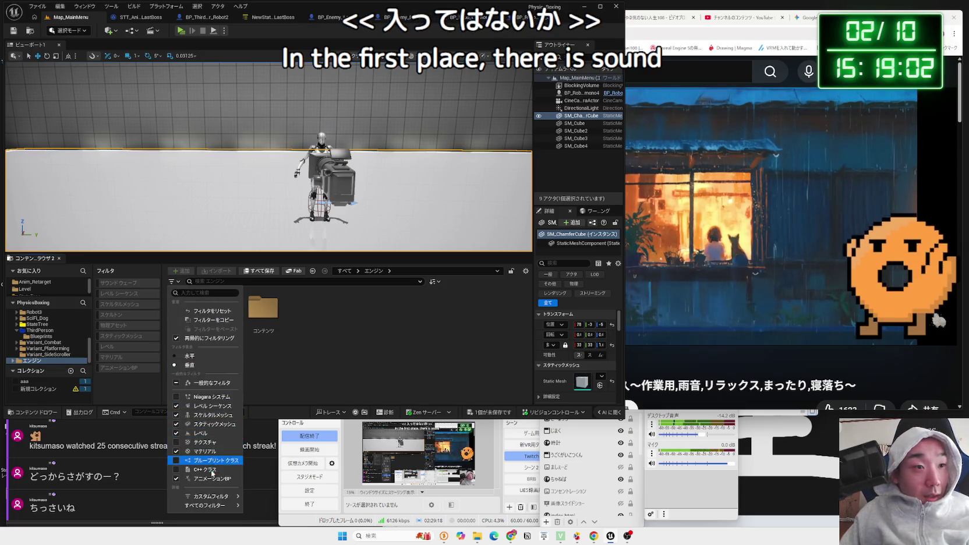
mouse_move(216, 506)
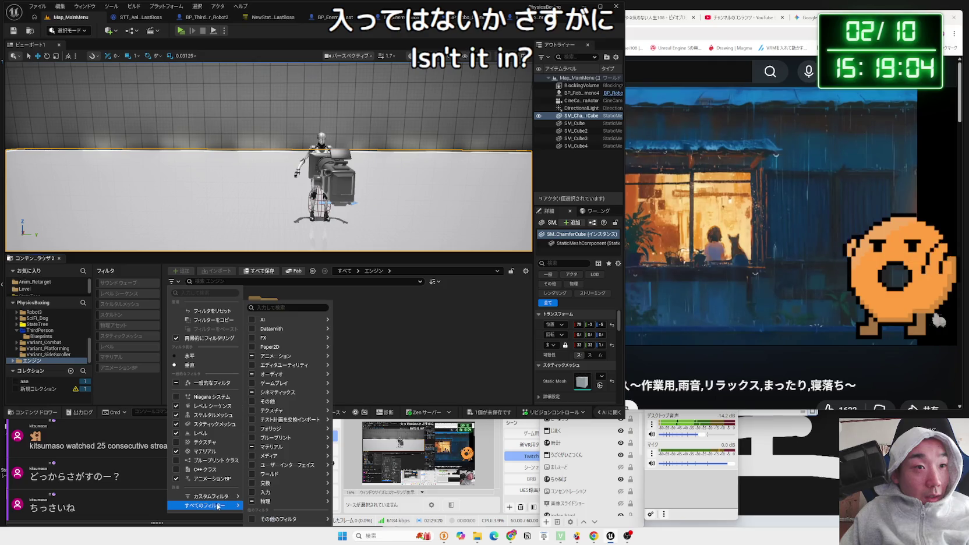
mouse_move(285, 374)
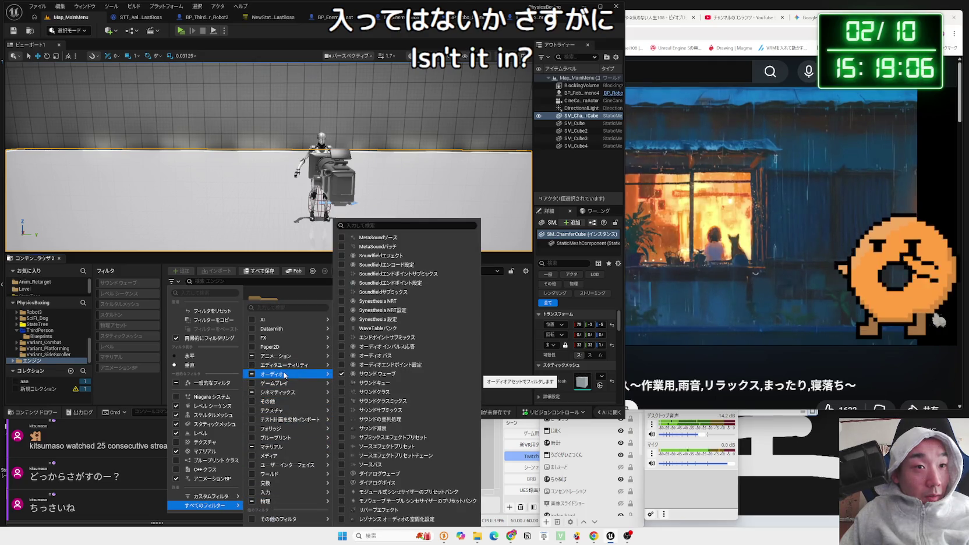
click(387, 375)
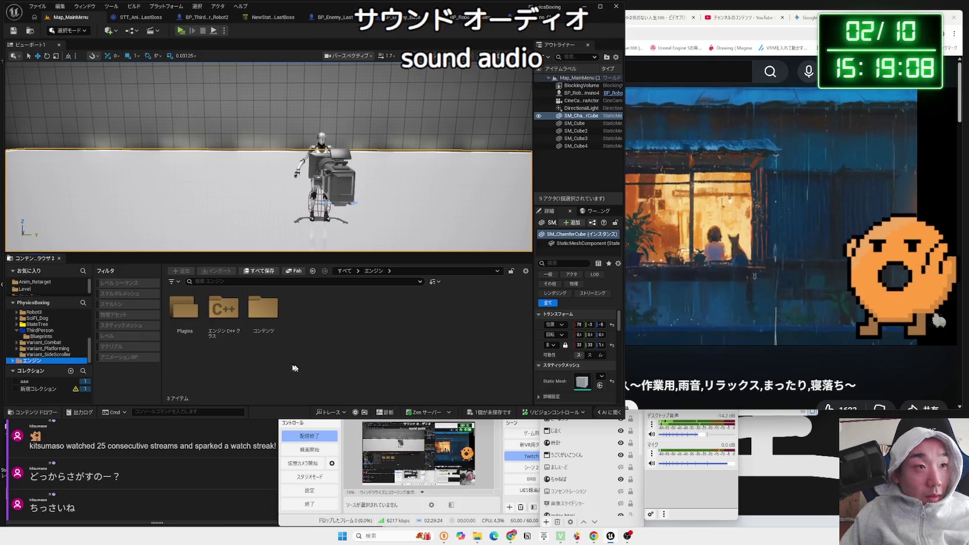
Re-enable the Sound Wave filter so only the Engine's 66 sound waves are listed
click(169, 284)
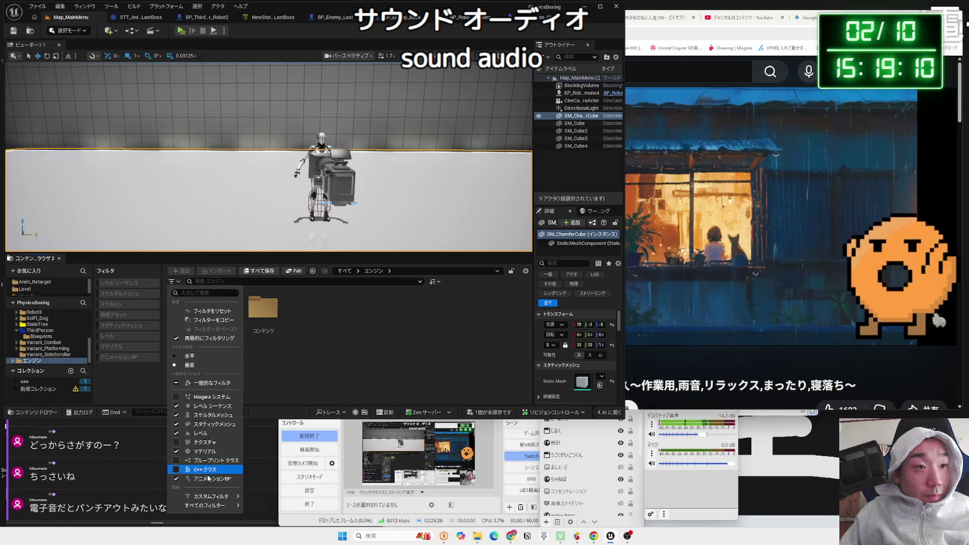
mouse_move(210, 505)
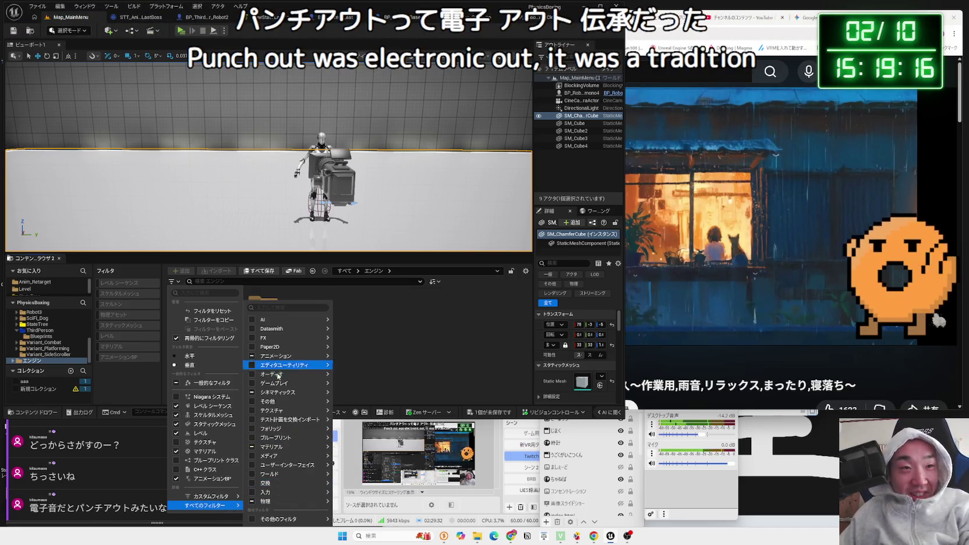
mouse_move(280, 383)
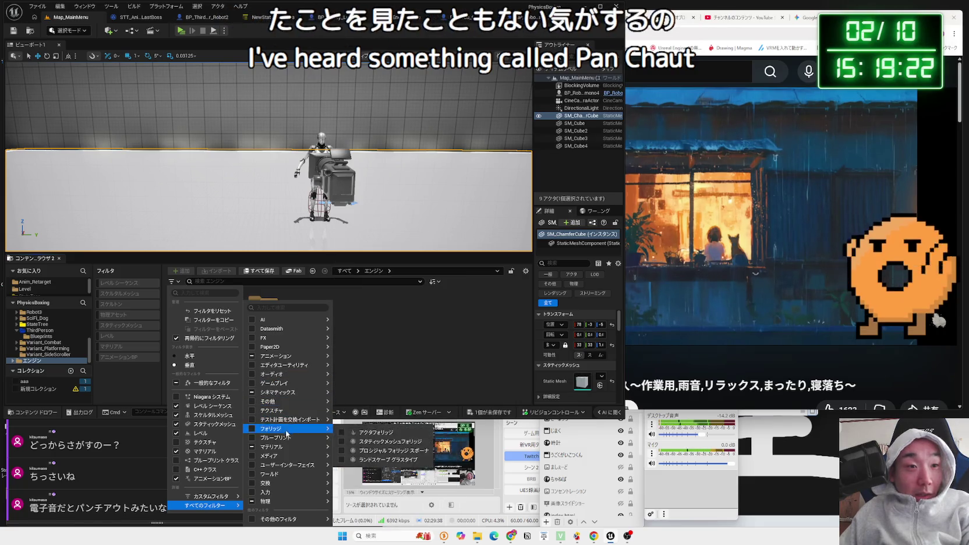
mouse_move(284, 439)
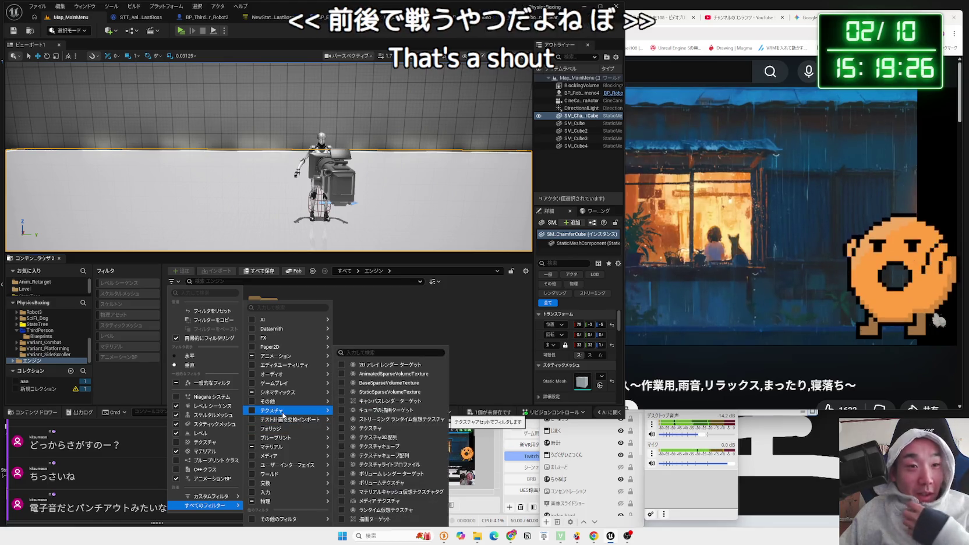
mouse_move(282, 402)
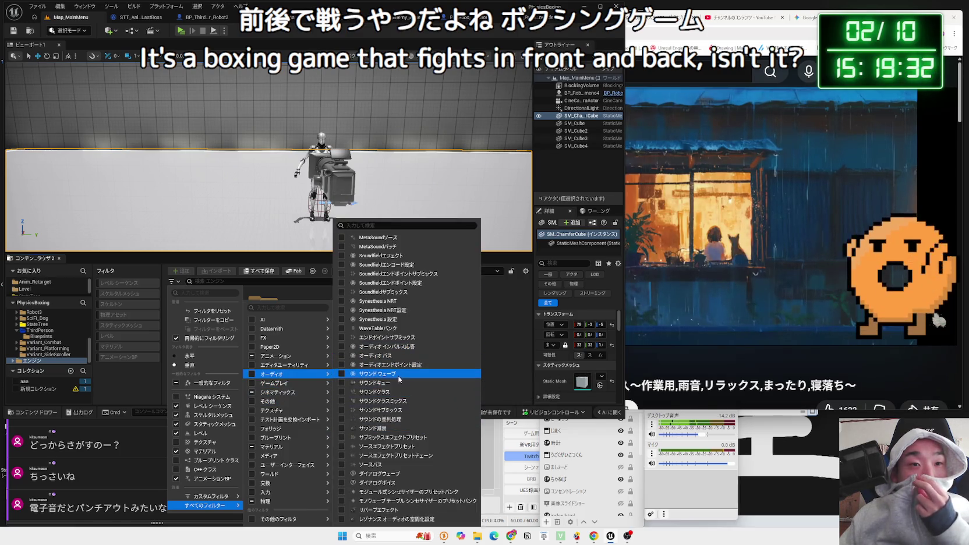
click(391, 375)
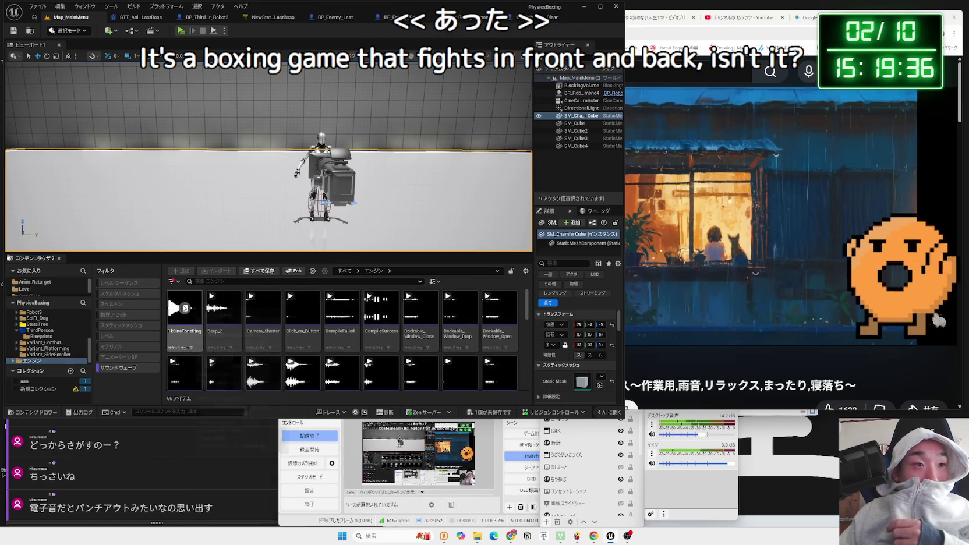
Preview the CompileFailed, VR_shep_scale_up_01 and VR_ungrab sound waves
click(342, 307)
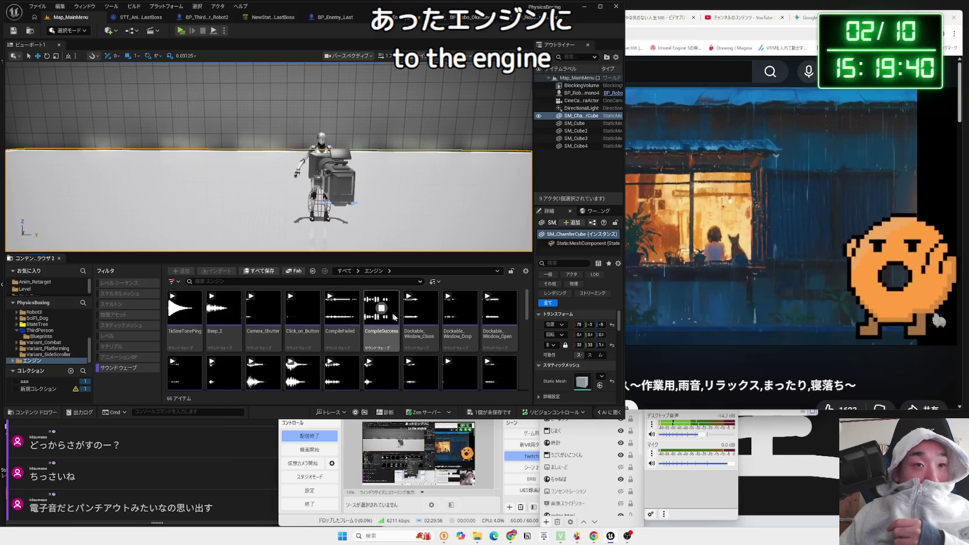
scroll(402, 326, down, 3)
scroll(414, 342, down, 8)
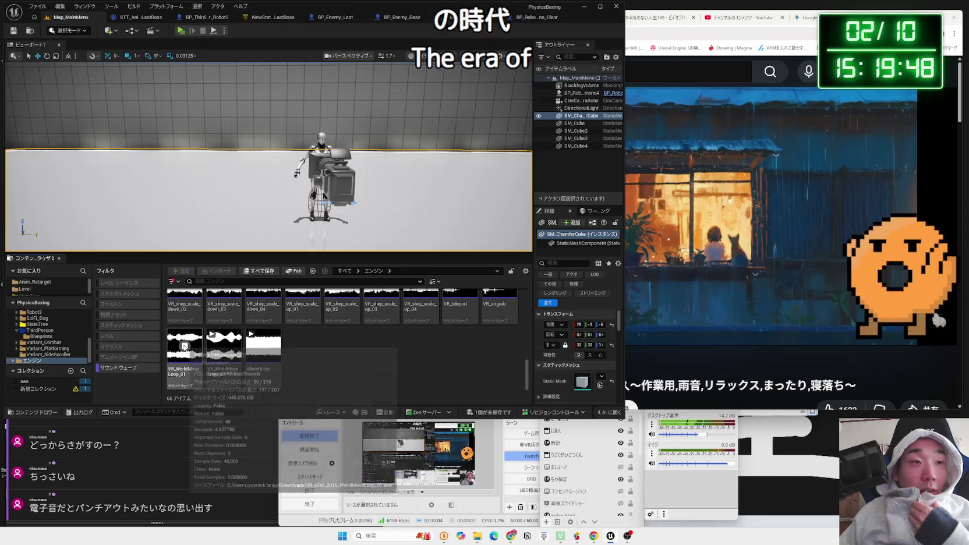
scroll(186, 347, up, 2)
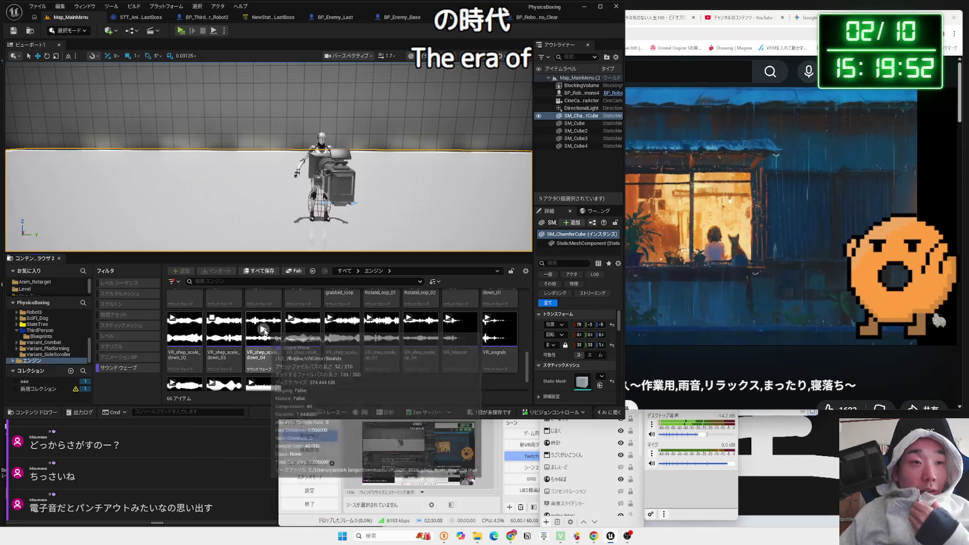
click(303, 329)
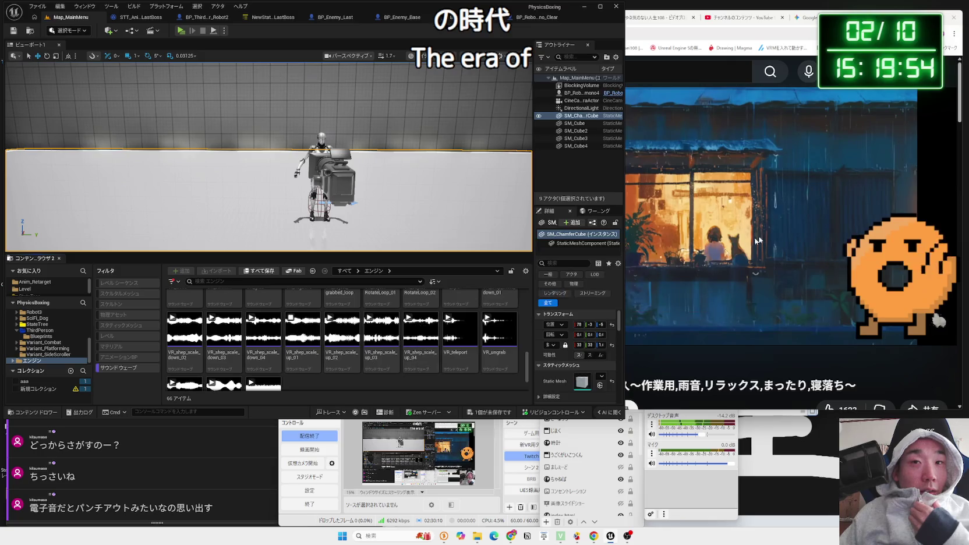
scroll(379, 374, up, 1)
scroll(379, 374, up, 2)
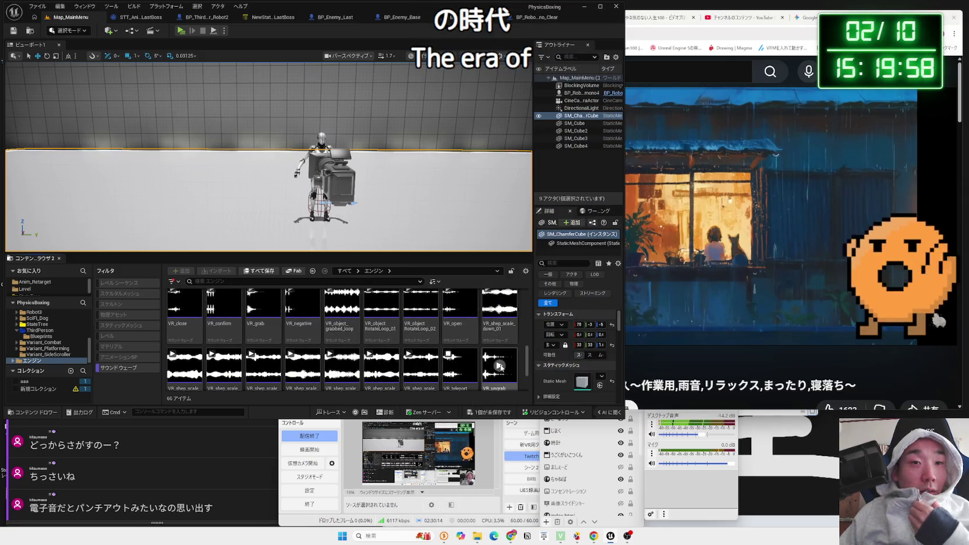
click(500, 365)
Preview VR_open, VR_object_grabbed_loop, VR_grab, Selection_Changes, Teleport_Mode_Entered, VR_click2 and VR_click3
scroll(500, 366, up, 1)
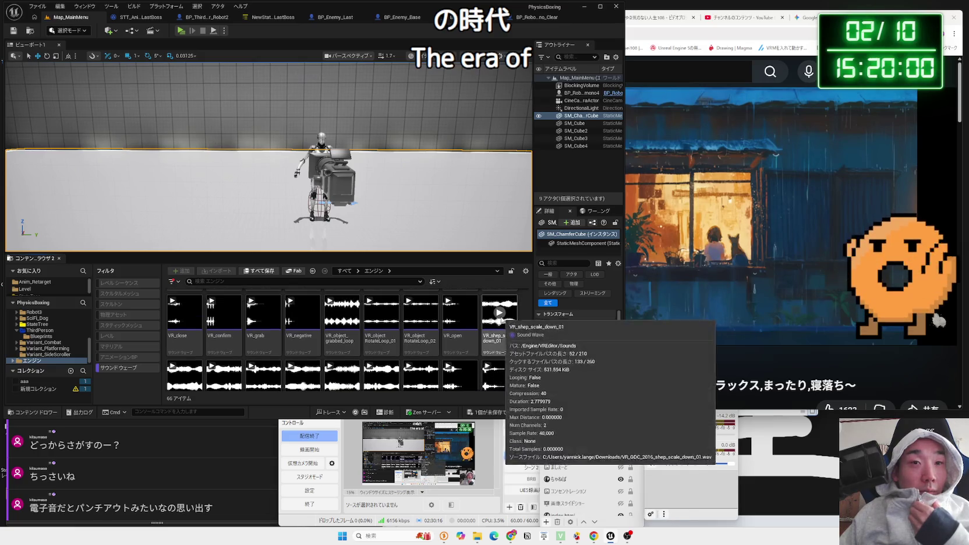
click(459, 313)
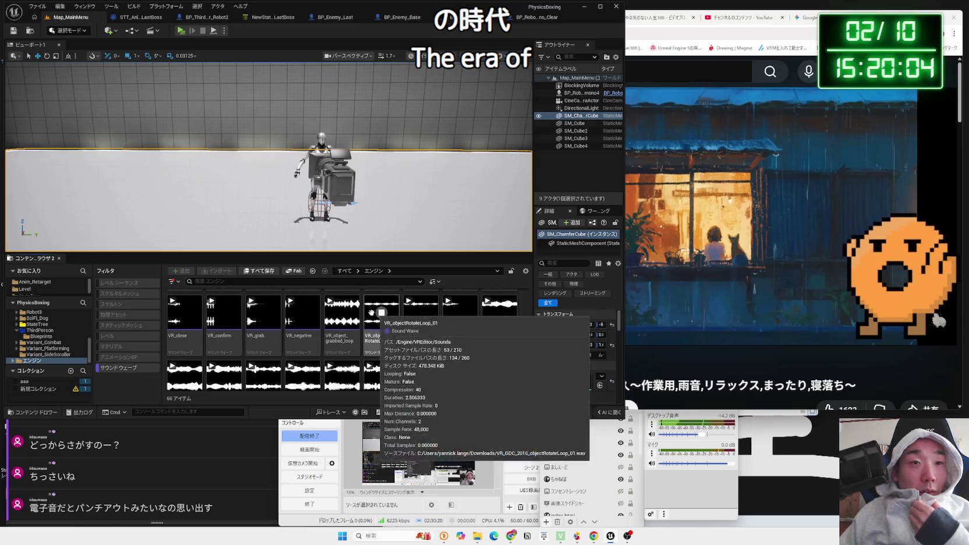
click(342, 314)
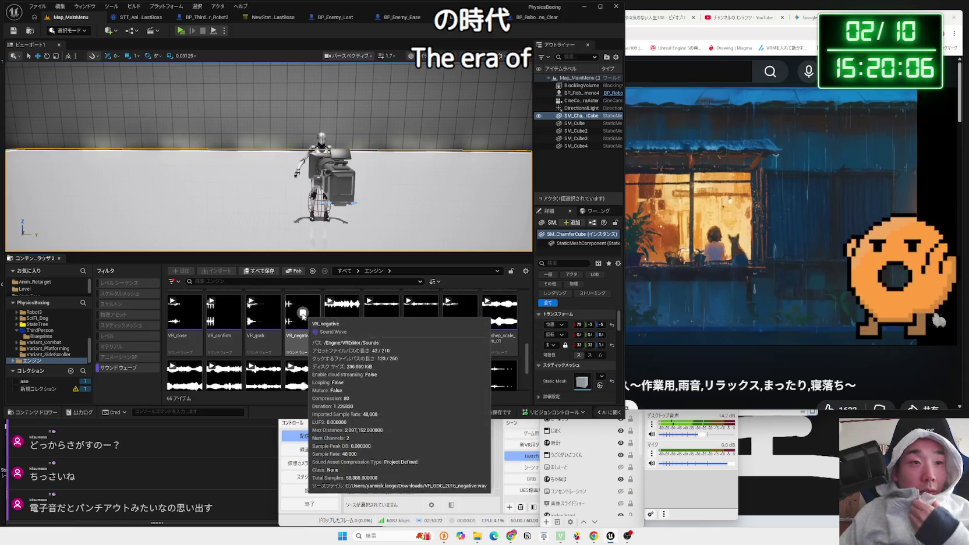
click(263, 314)
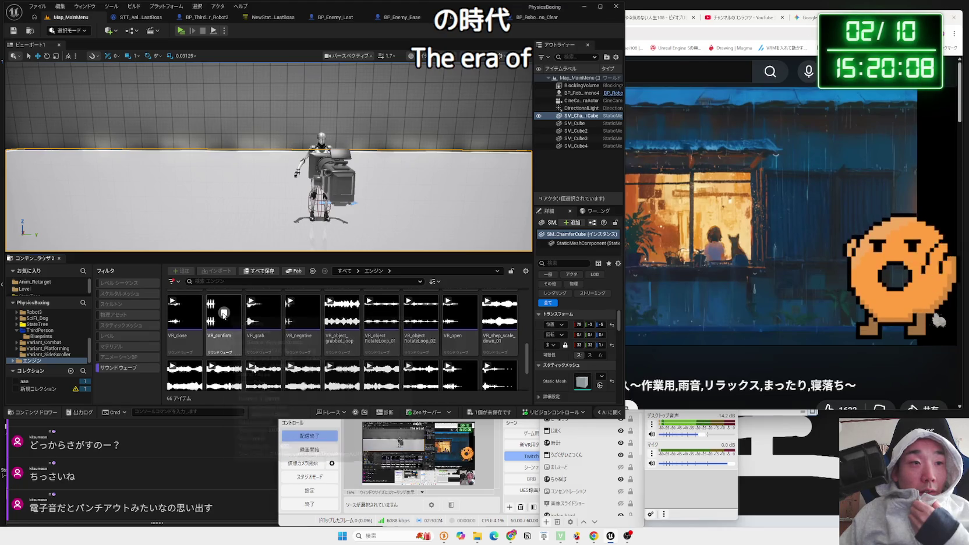
scroll(192, 312, up, 1)
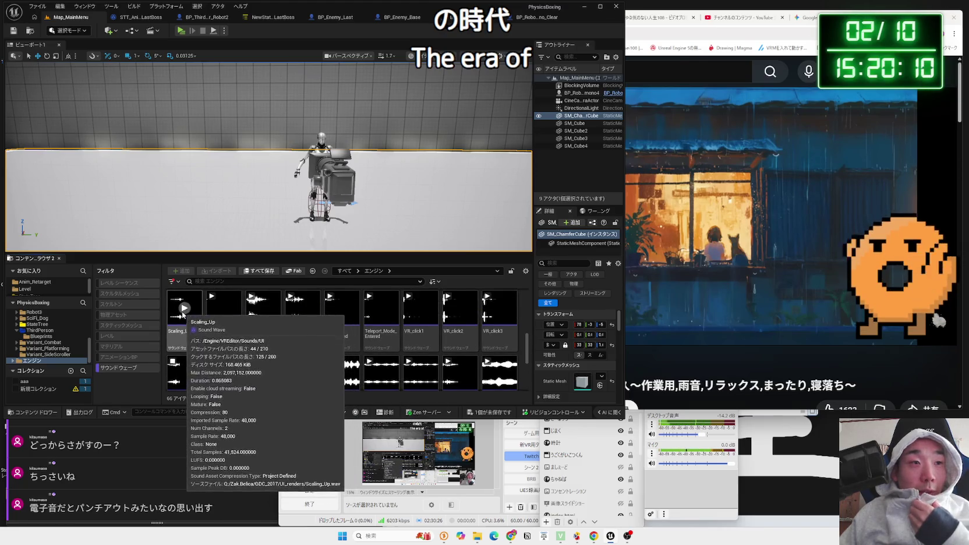
click(227, 314)
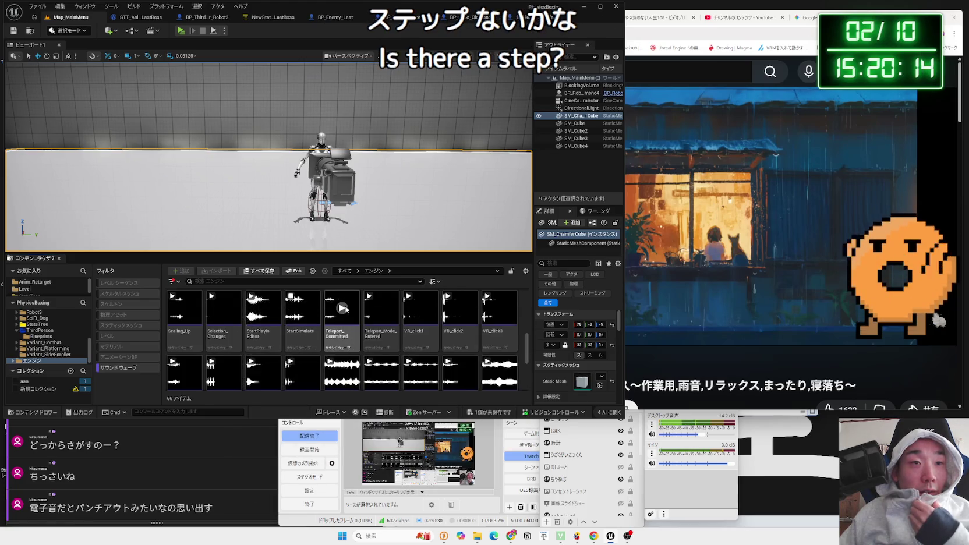
click(382, 309)
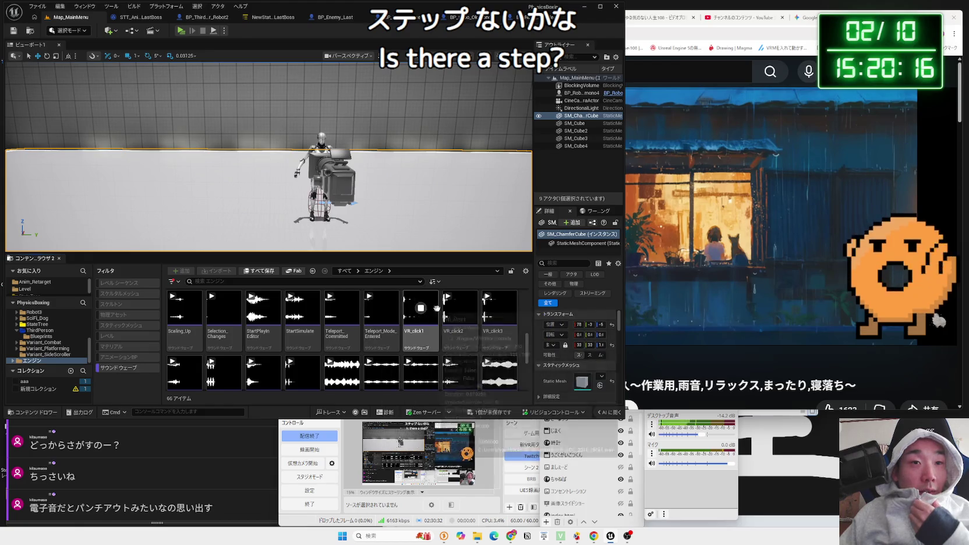
click(460, 309)
scroll(504, 321, up, 2)
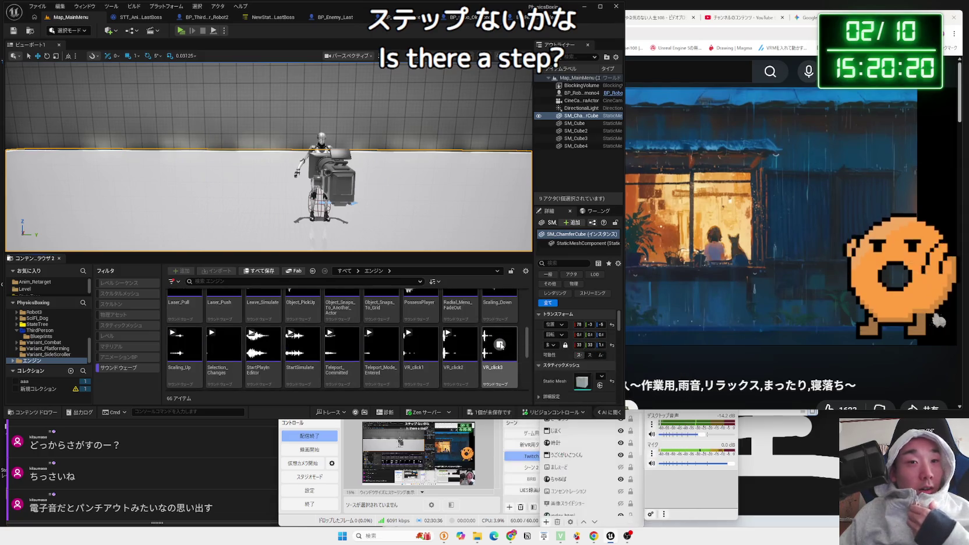
scroll(524, 345, down, 2)
click(501, 343)
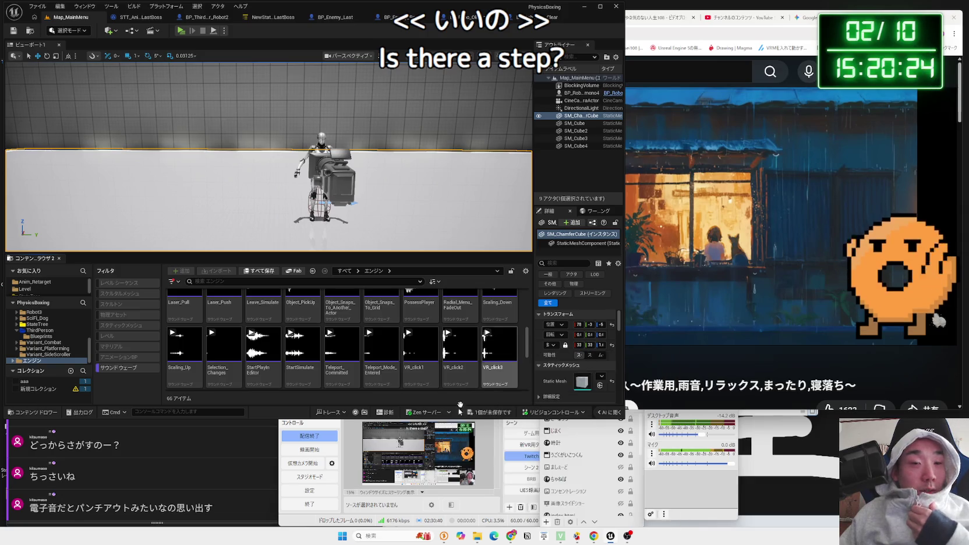
Open a new Notepad note from the Start menu and move it to the lower right
click(341, 536)
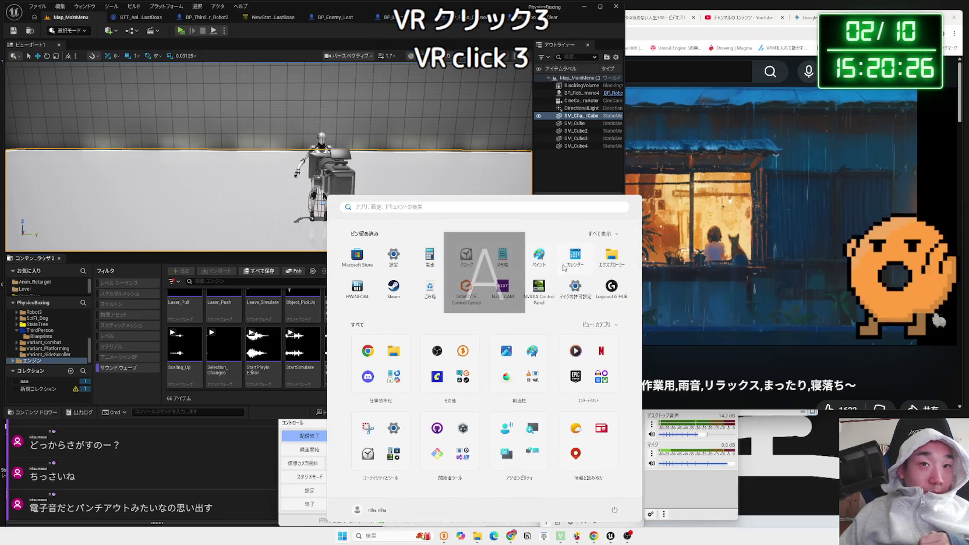
click(429, 269)
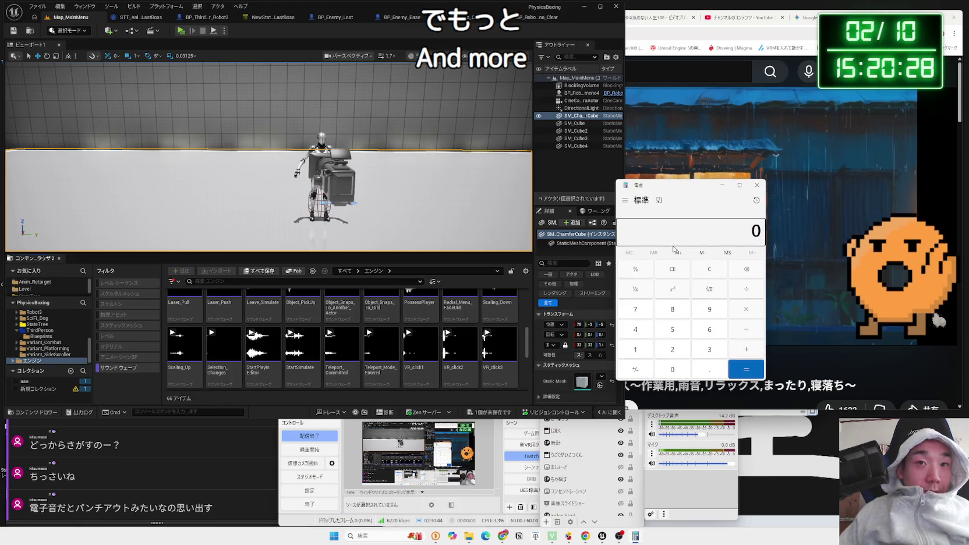
click(756, 185)
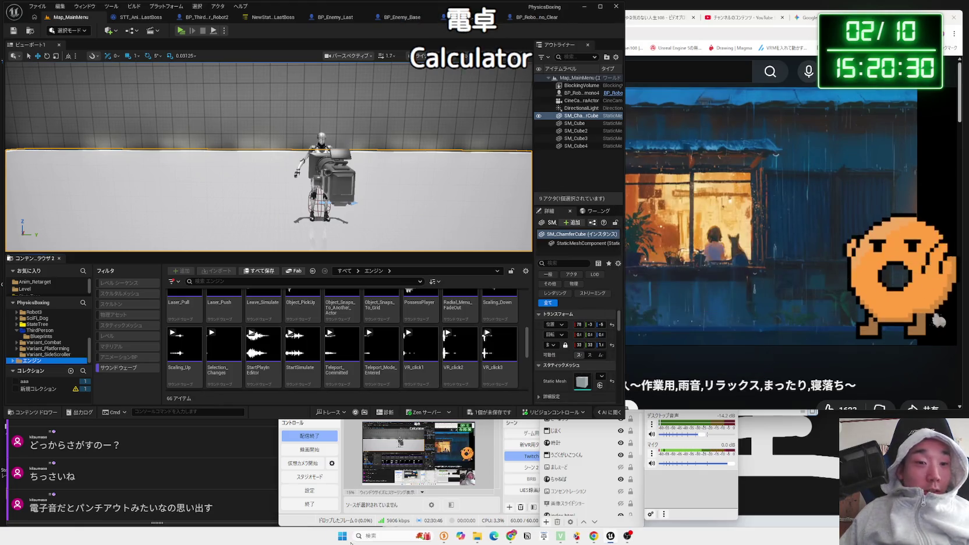
click(343, 536)
click(502, 256)
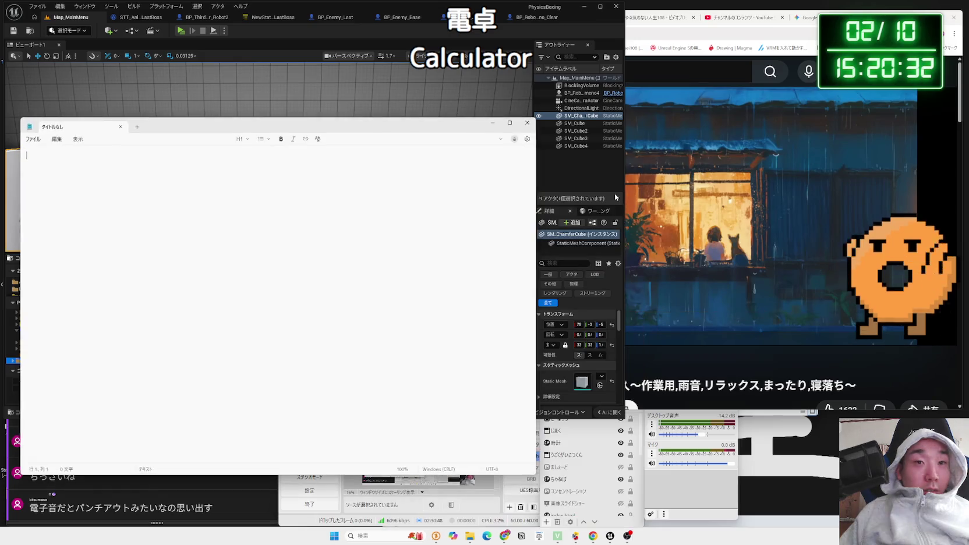
mouse_move(407, 130)
mouse_down()
mouse_move(968, 178)
mouse_move(926, 179)
mouse_up()
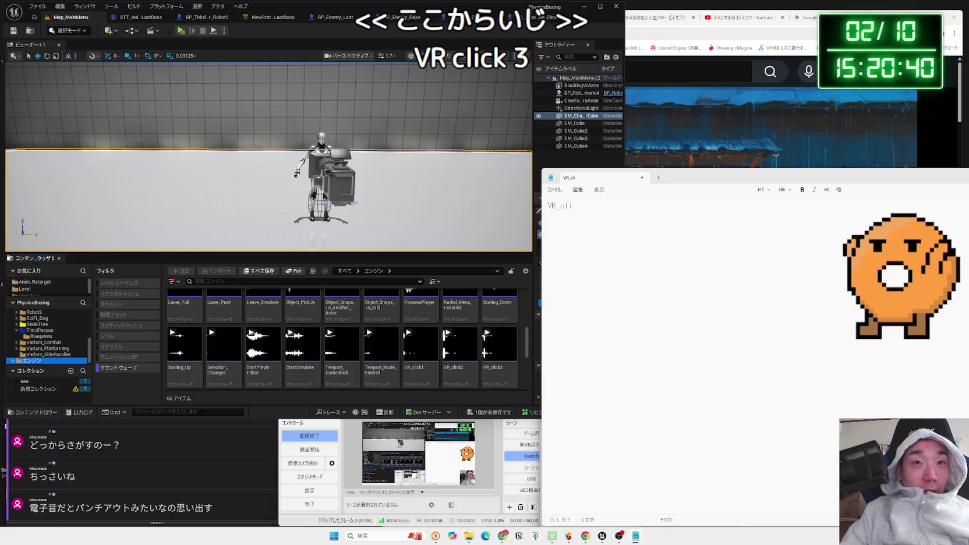
Note VR_click3 labelled 'UIくりっく' in Notepad and return to Unreal
text(ck3  く)
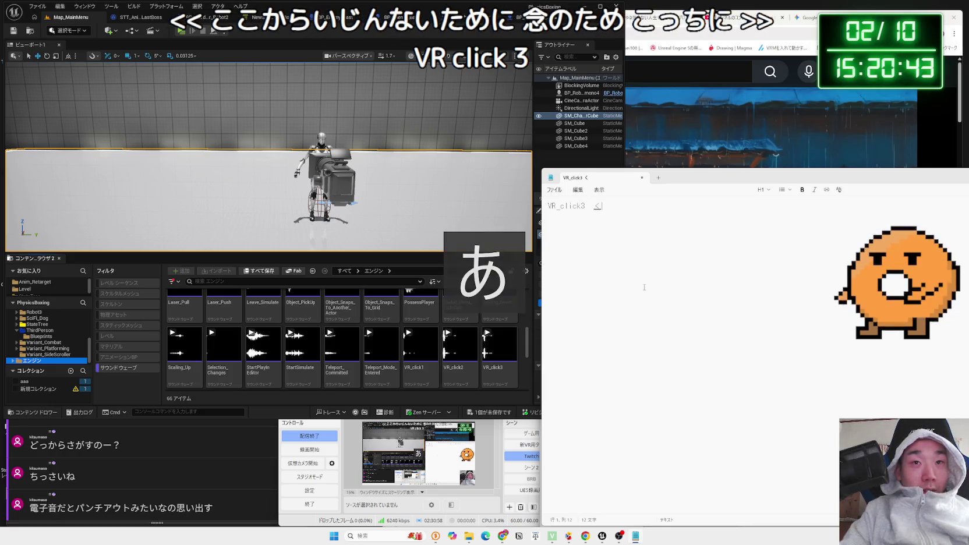
key(BackSpace)
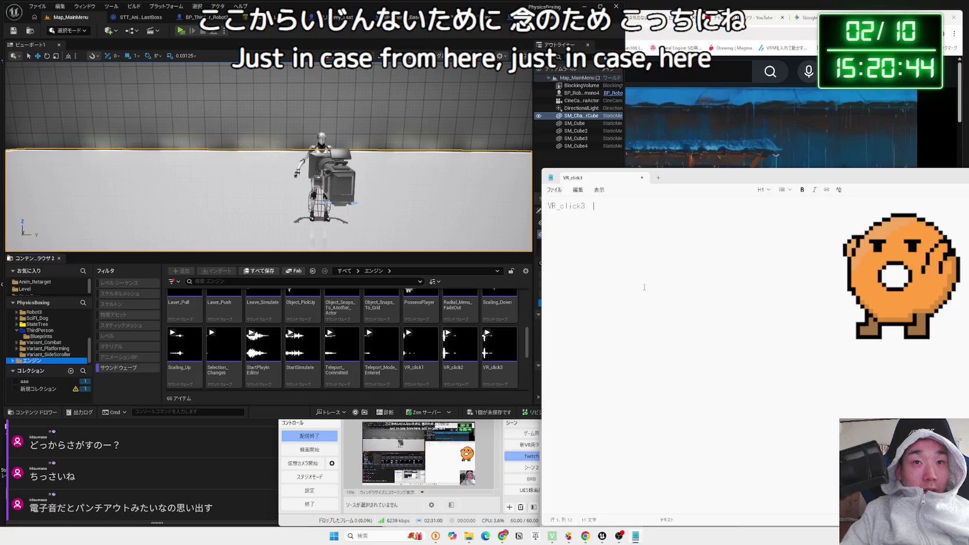
text(UIくrikku)
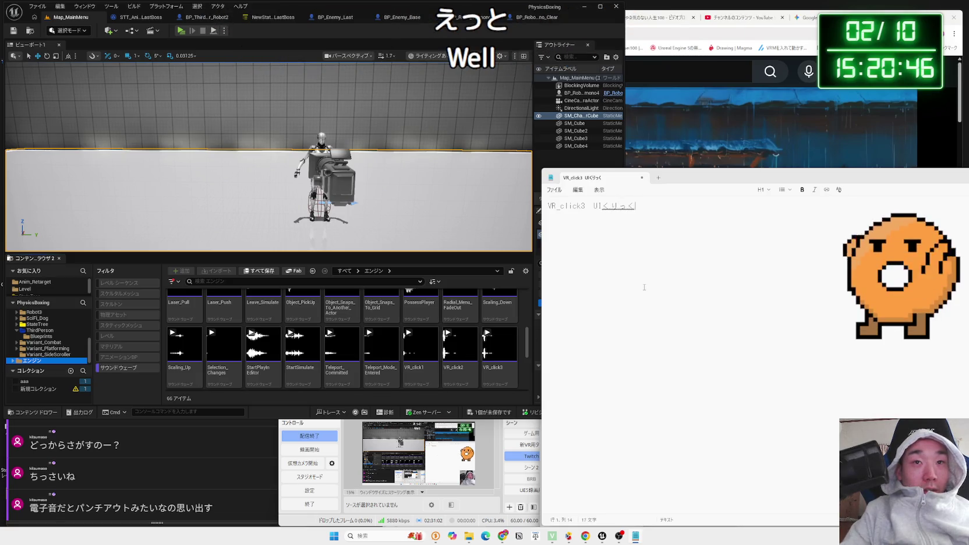
click(497, 333)
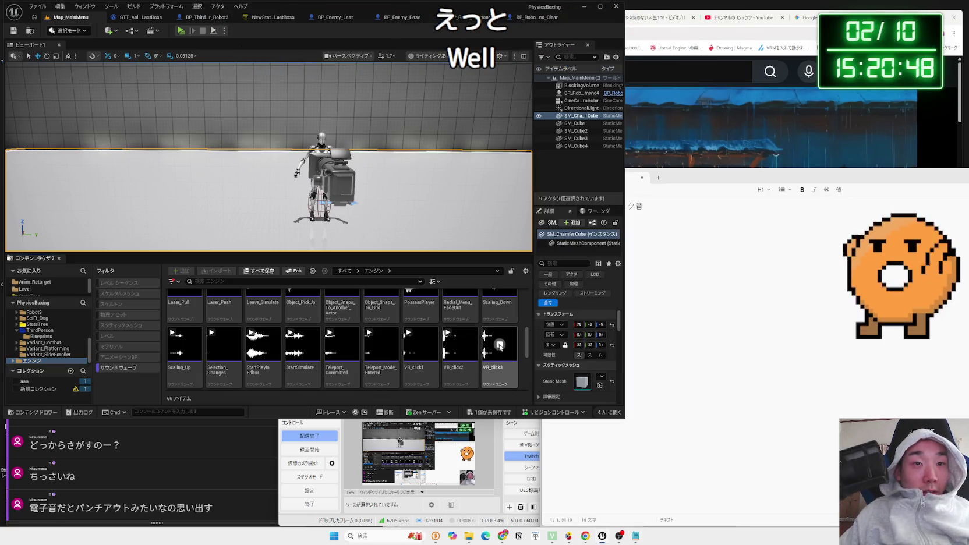
Preview Radial_Menu_FadeOut, Object_Snaps_To_Another_Actor and Leave_Simulate sound waves
scroll(498, 334, up, 1)
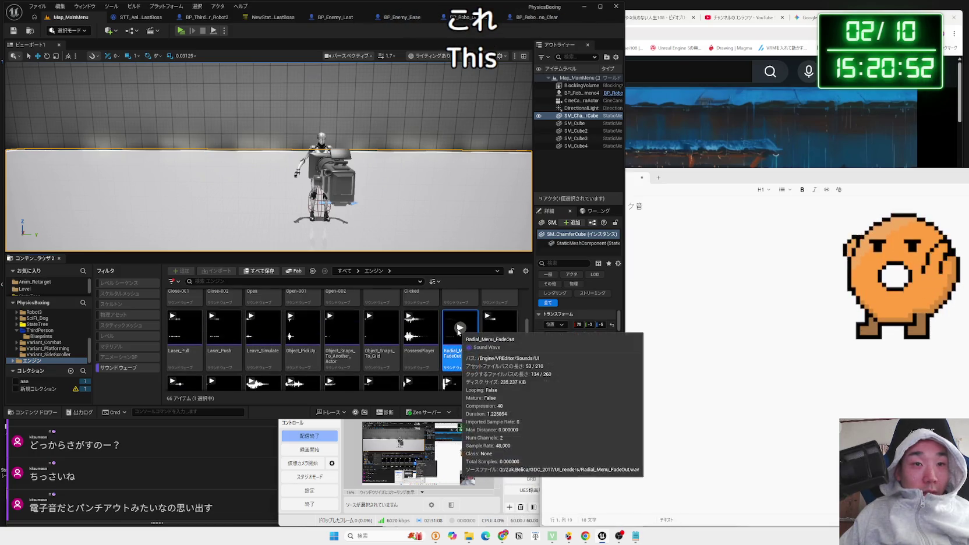
click(461, 330)
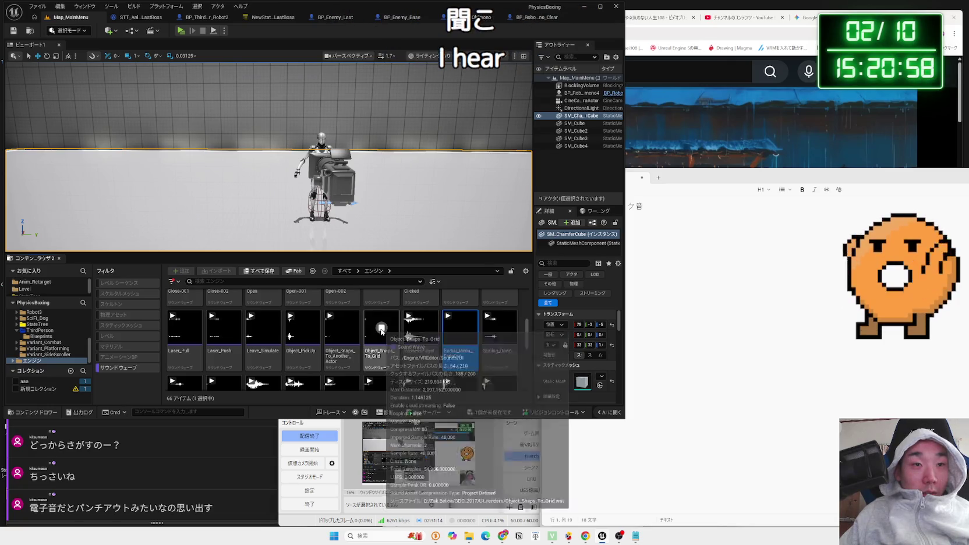
click(343, 329)
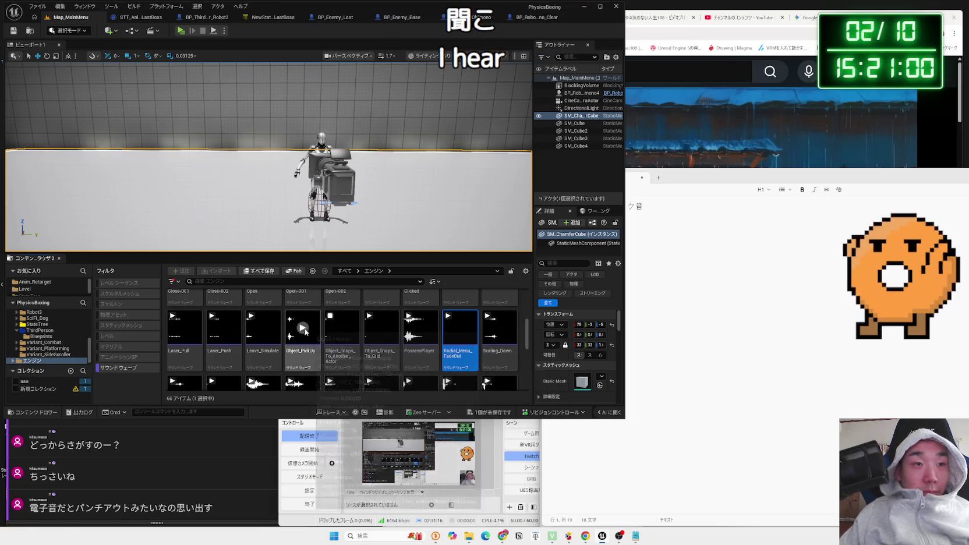
click(264, 328)
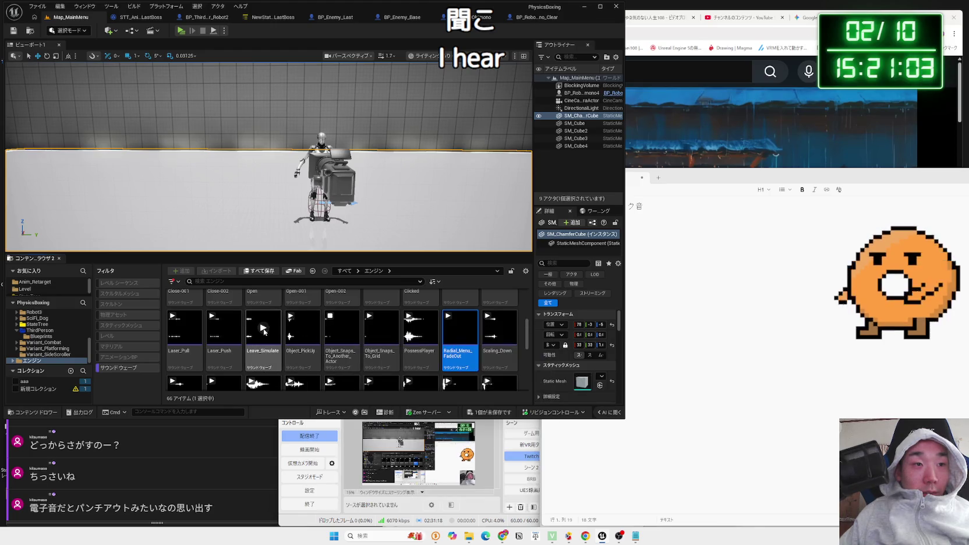
scroll(186, 327, up, 1)
Preview Floating_UI_Close-001, Floating_UI_Close-002, Floating_UI_Open-002, Gizmo_Handle_Clicked and Invalid_Action
click(184, 314)
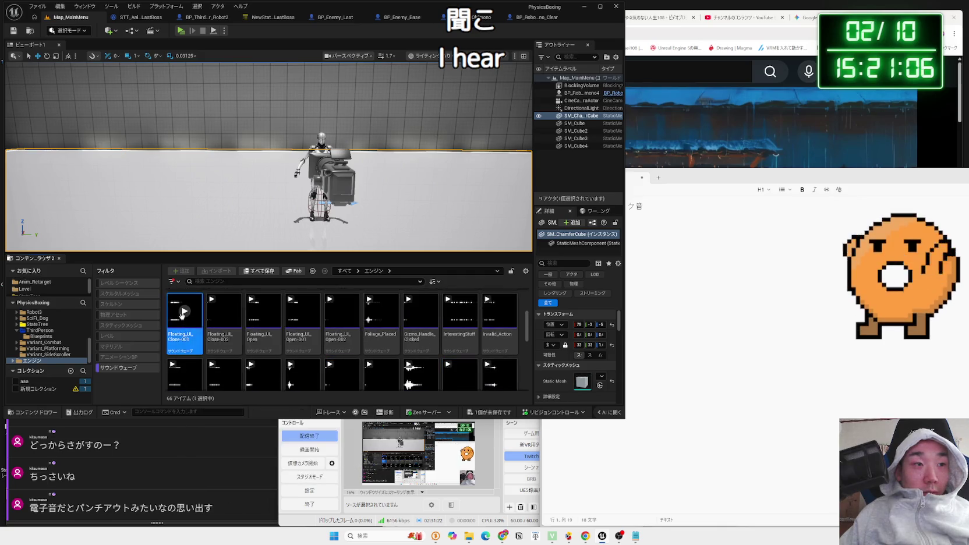
click(225, 314)
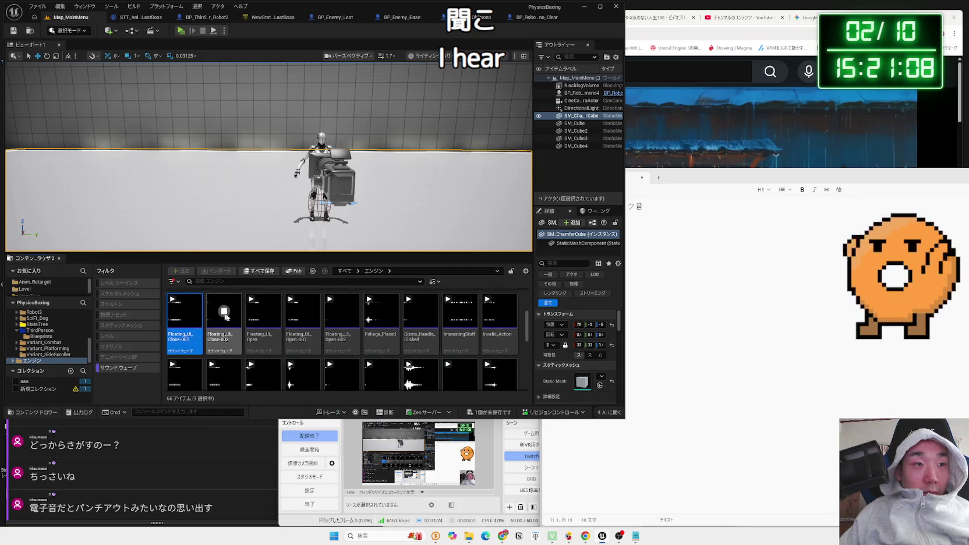
click(342, 313)
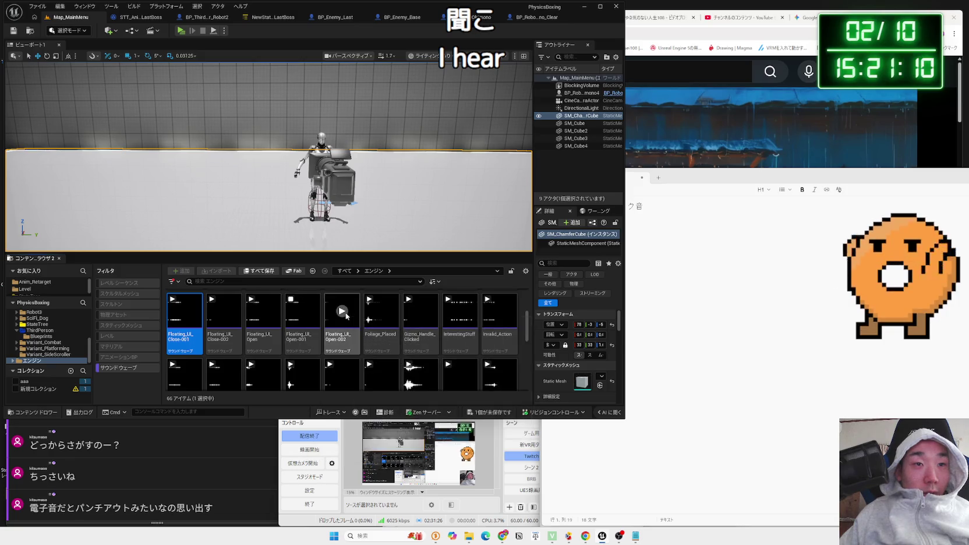
click(420, 313)
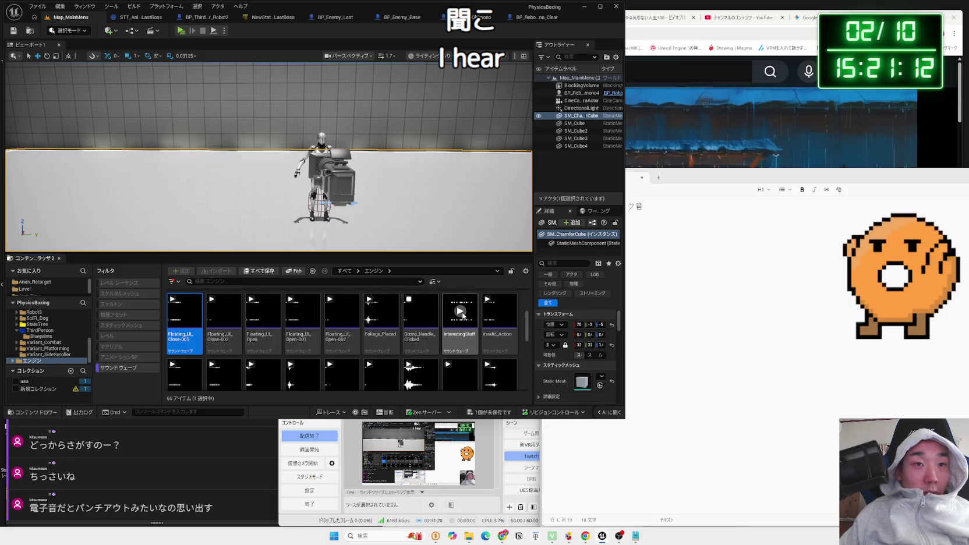
click(500, 313)
Show the sound waves in the project's Content folder, such as Ambient_Birds_Loop_04
scroll(495, 315, up, 1)
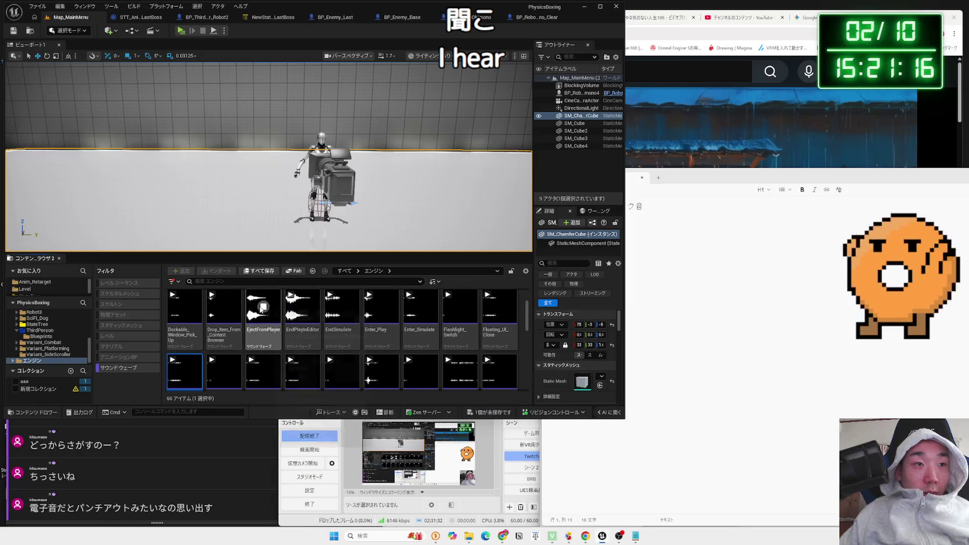
scroll(245, 322, up, 1)
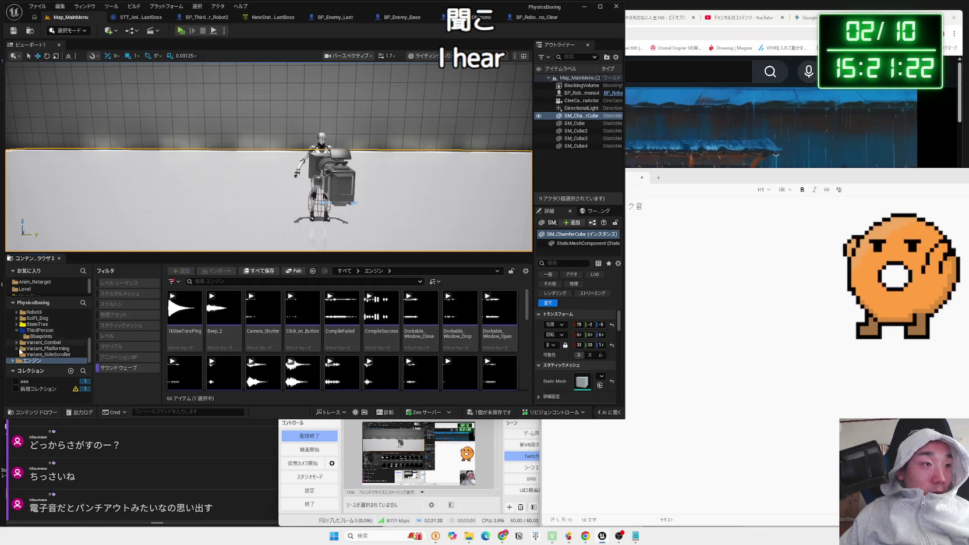
scroll(42, 348, up, 5)
click(35, 320)
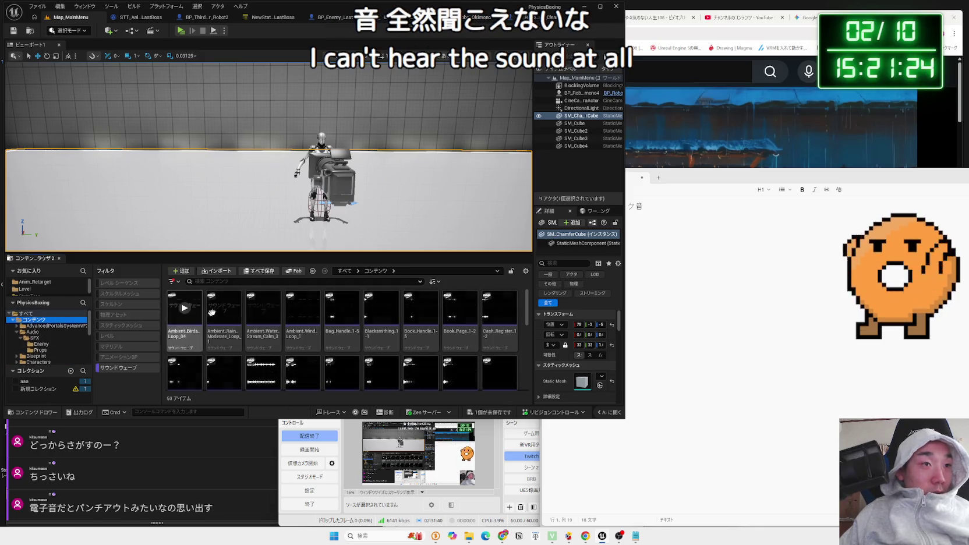
Preview the Hit_Generic_2-1, Rock_Impact_37, Door_Close_4-1 and Ambient_Rain_Moderate_Loop_1 sounds
scroll(194, 318, down, 3)
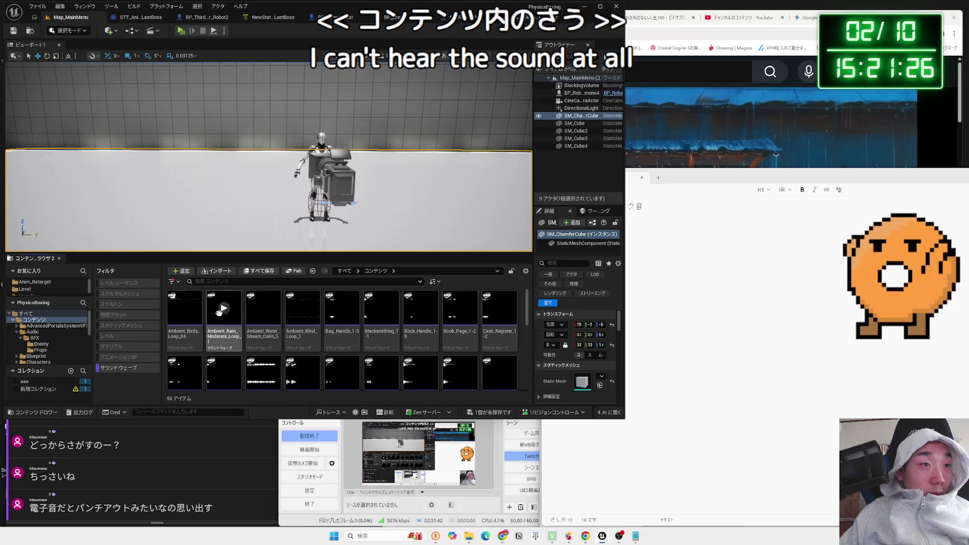
click(309, 360)
scroll(349, 356, down, 1)
click(370, 353)
scroll(369, 353, up, 2)
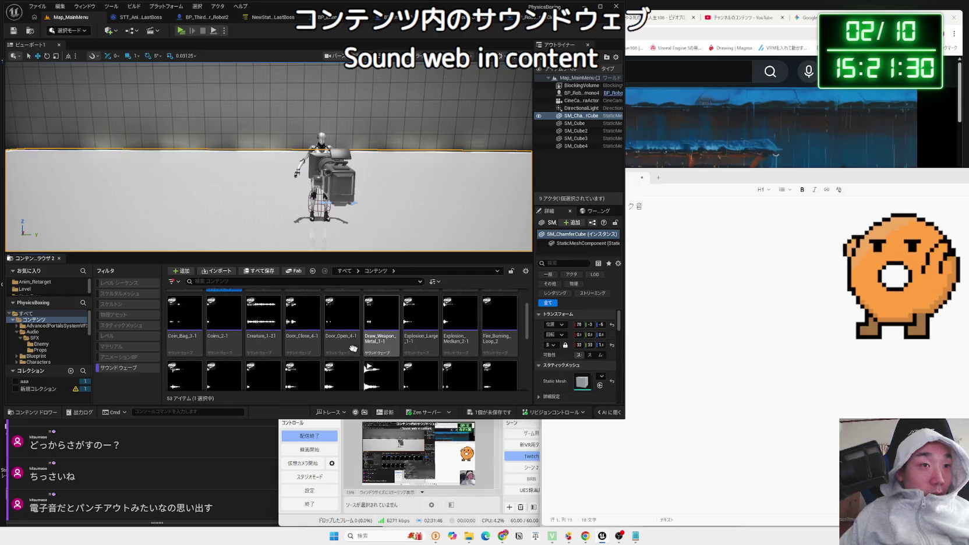
click(303, 314)
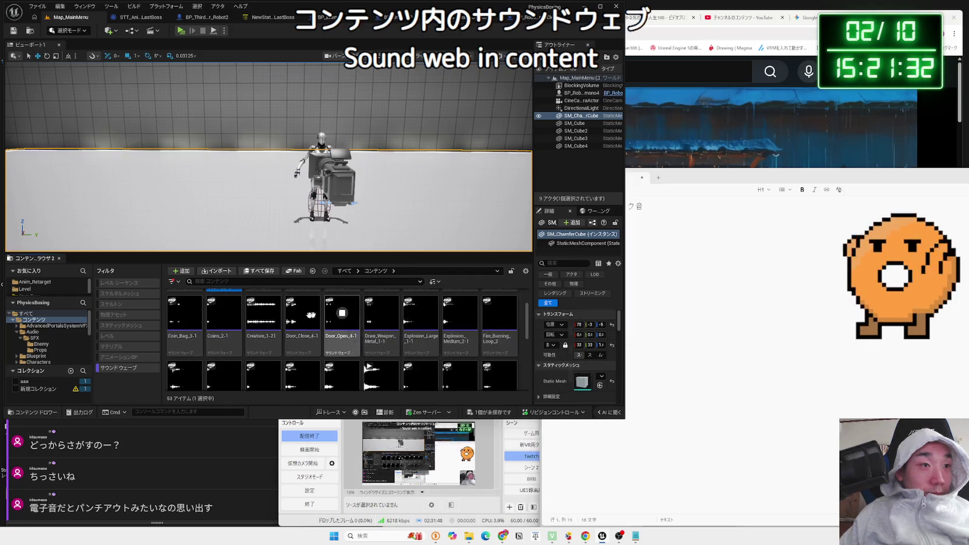
scroll(274, 317, up, 3)
click(233, 317)
Search 'step' without the Sound Wave filter, then go to Examples > MPMECH and clear the search
text(ep)
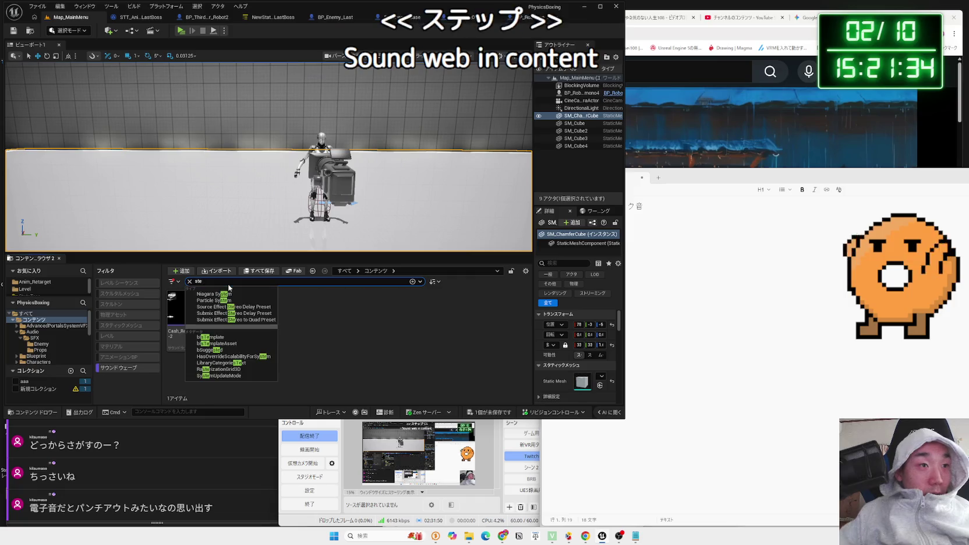
click(151, 363)
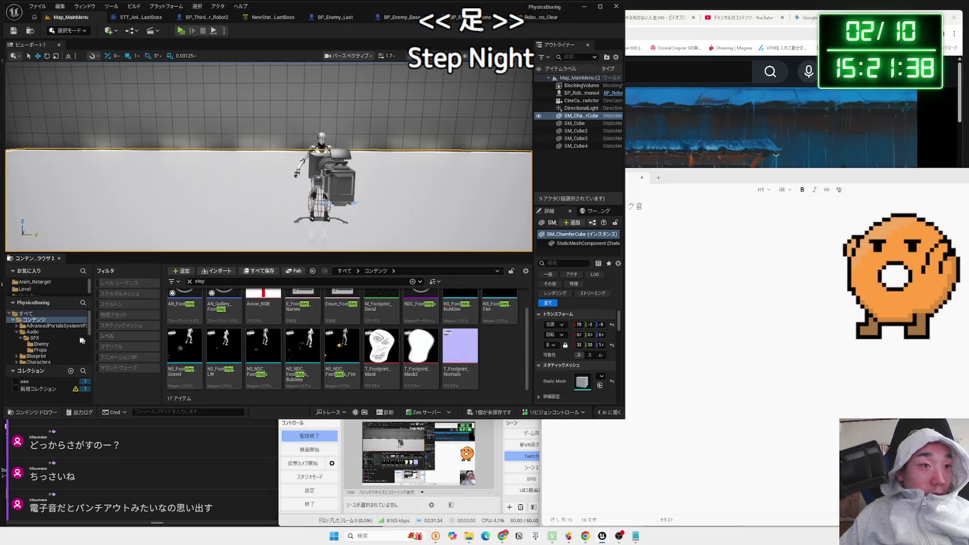
key(Left)
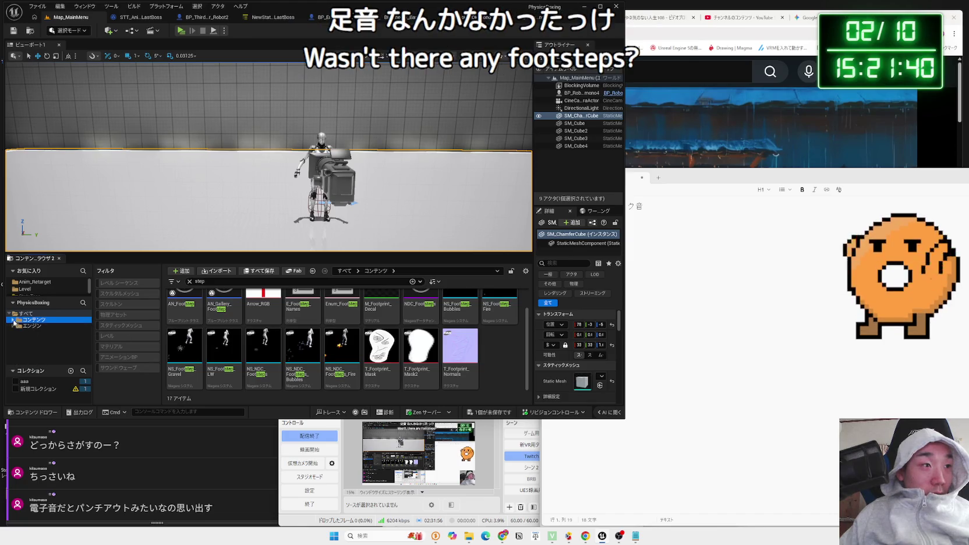
click(37, 350)
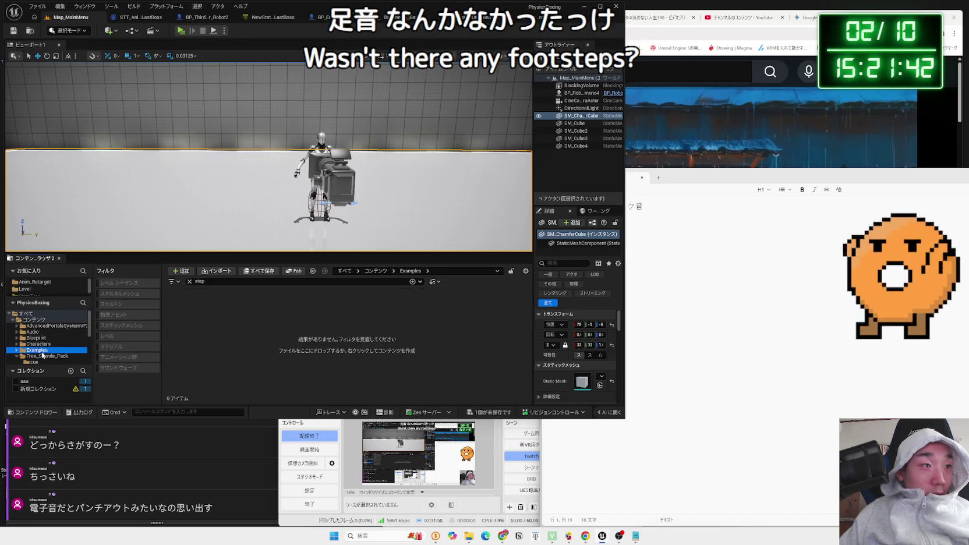
click(36, 338)
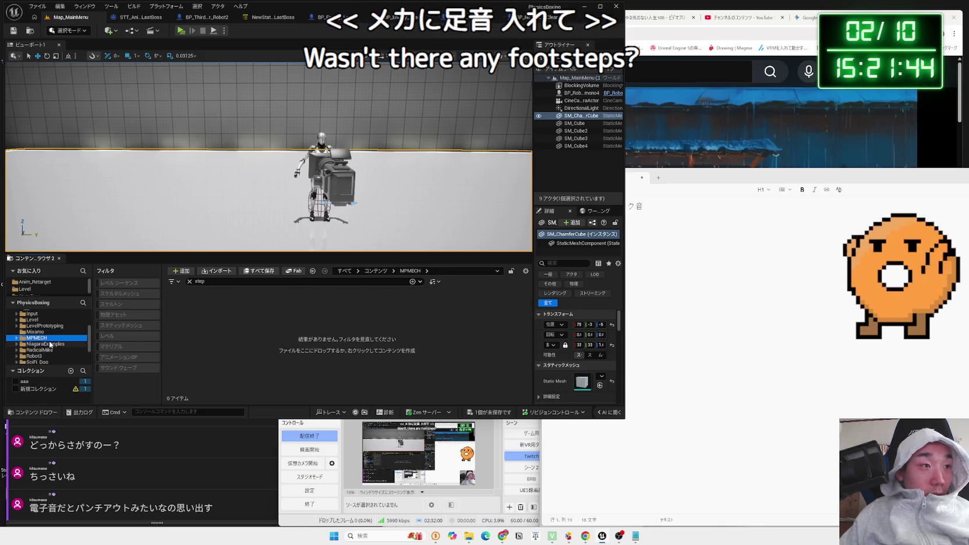
click(190, 282)
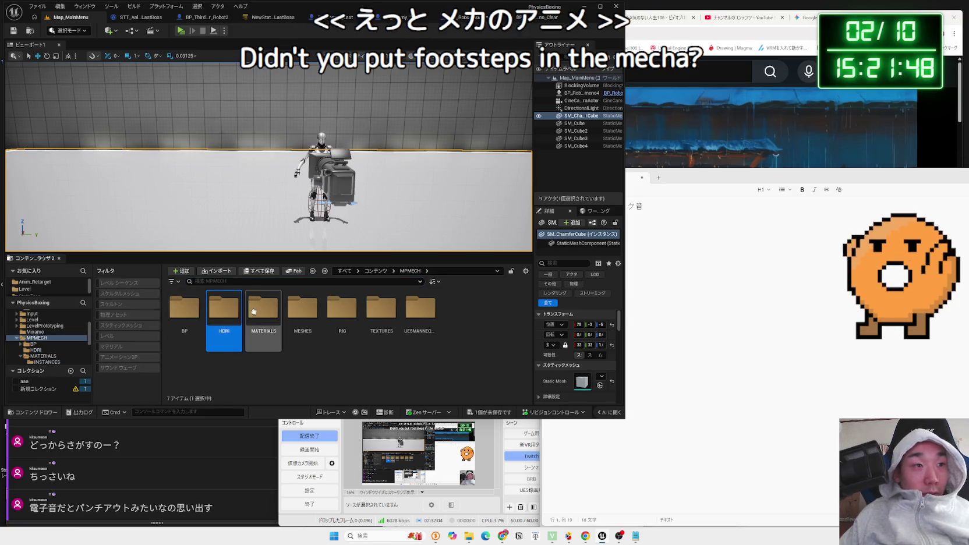
Open the mech's BP folder and its MM_Run_Fwd_ANIM run animation
double_click(184, 308)
scroll(378, 326, down, 1)
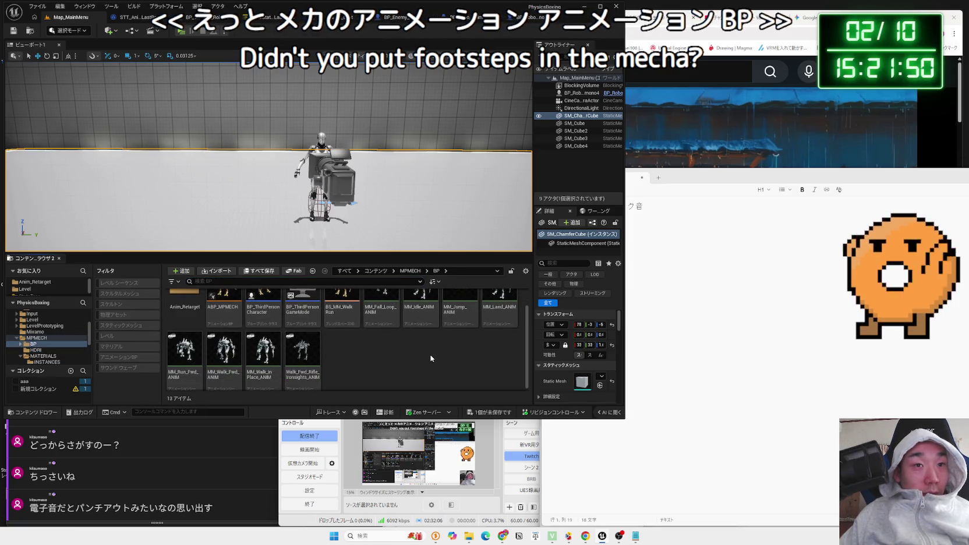
double_click(185, 349)
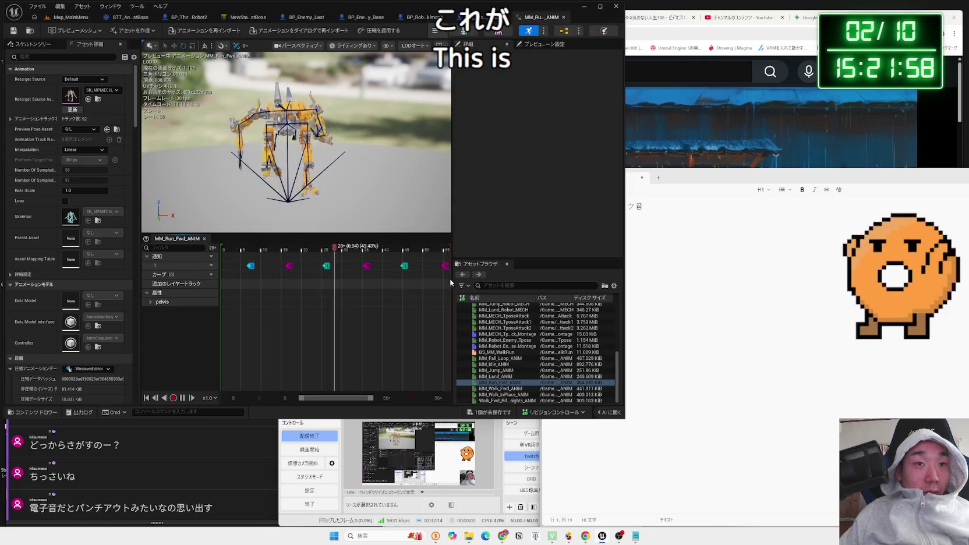
drag(450, 283, 611, 283)
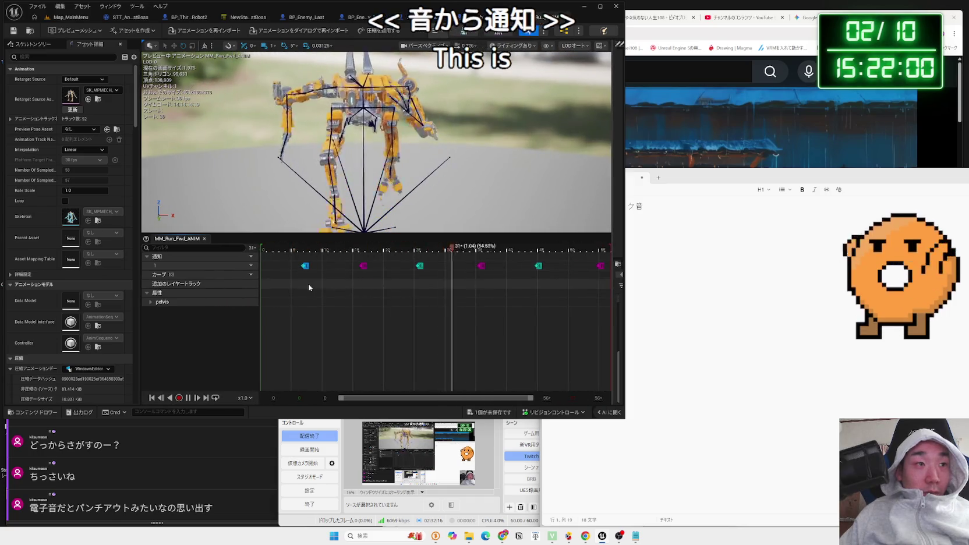
scroll(308, 284, up, 10)
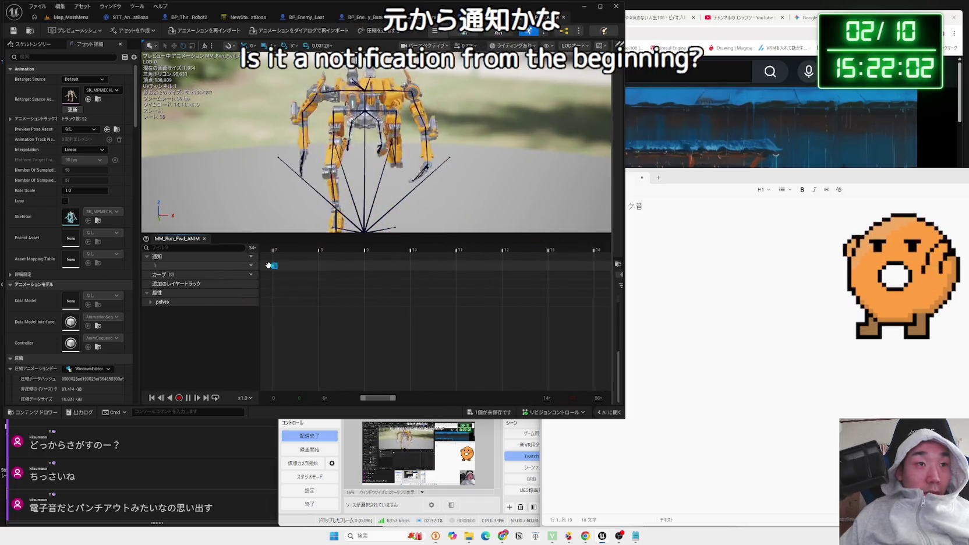
scroll(271, 265, down, 10)
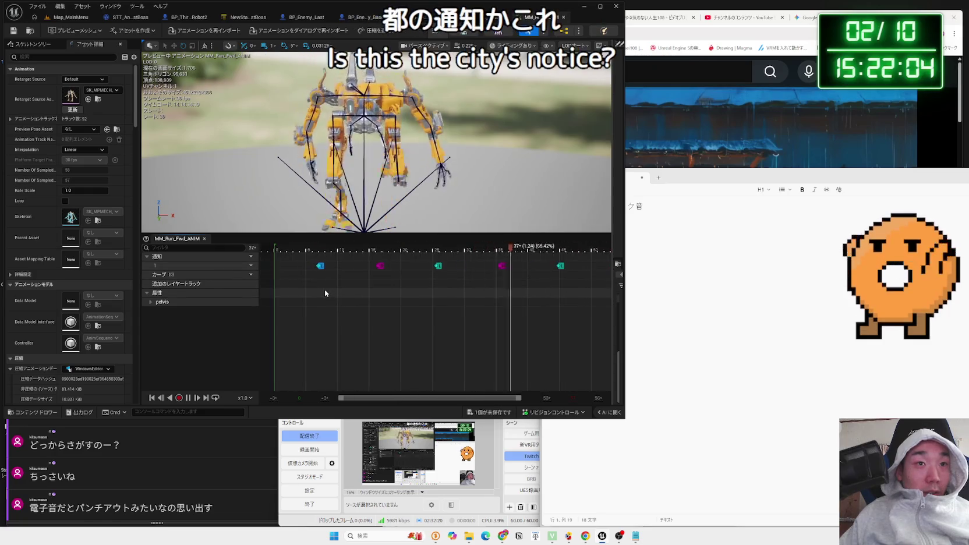
scroll(325, 293, down, 3)
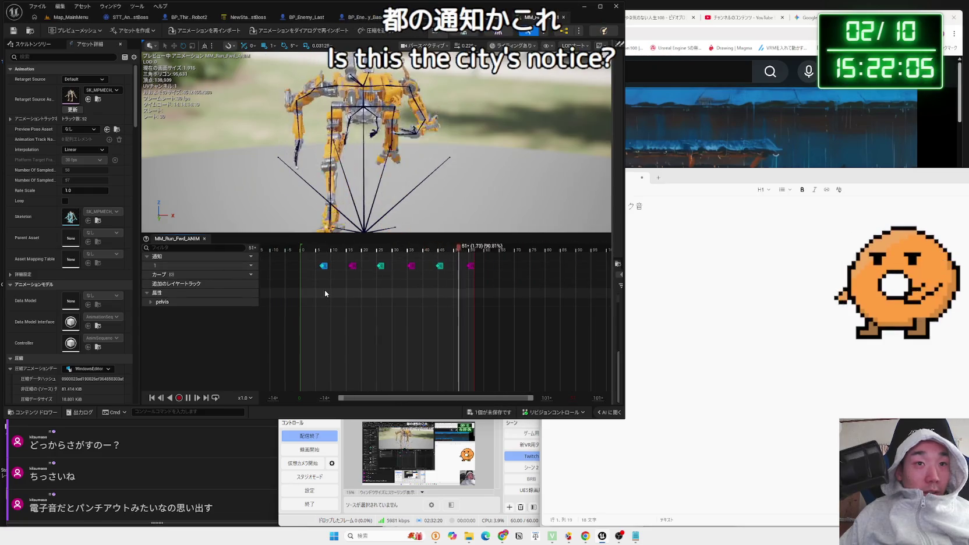
click(563, 17)
click(70, 17)
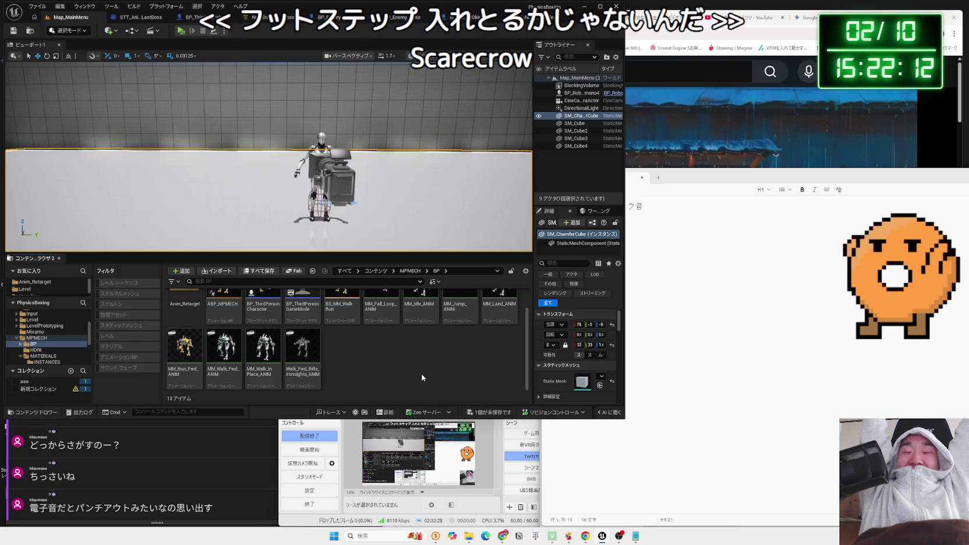
click(710, 149)
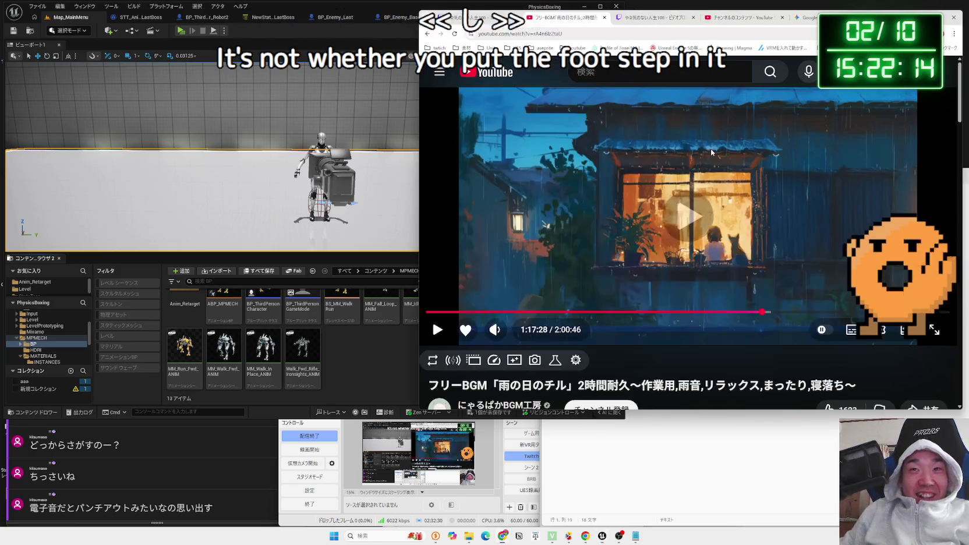
Search Google for free footstep sound effects: 効果音 フリー 足音
text(こうかおん)
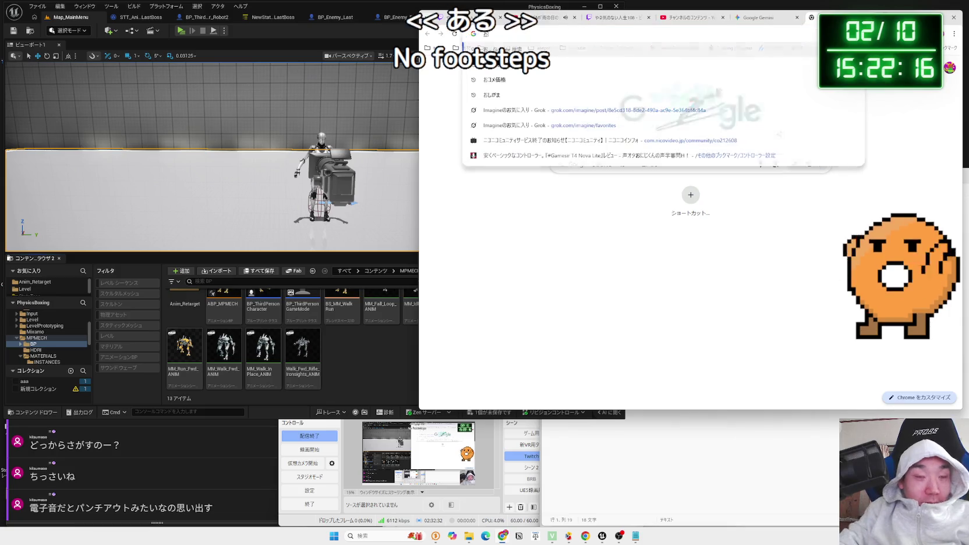
key(space)
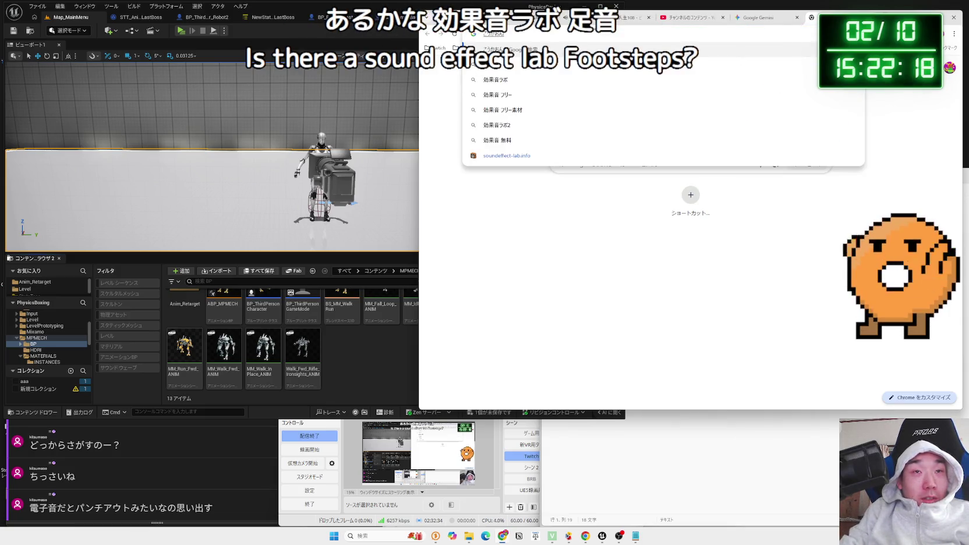
key(Return)
text(フリー 足音)
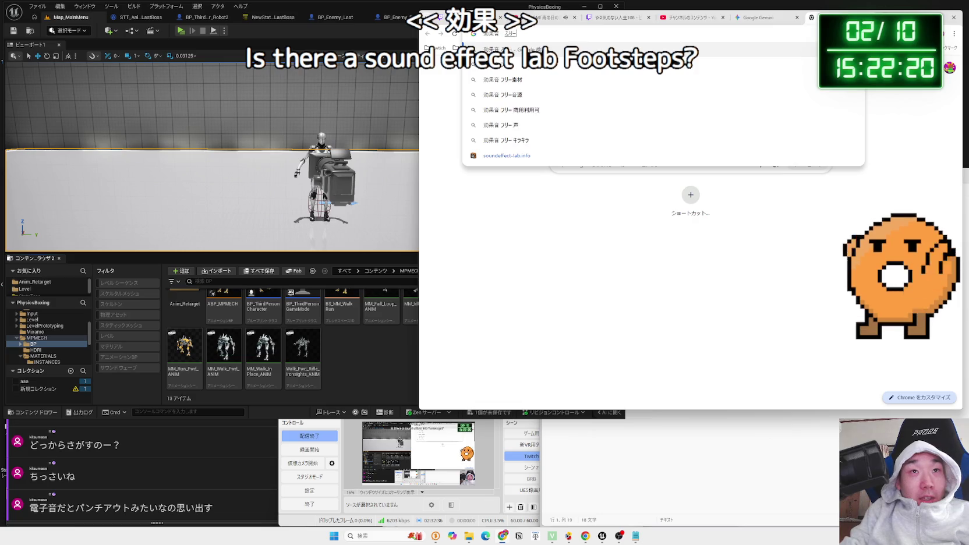
key(Return)
key(Return)
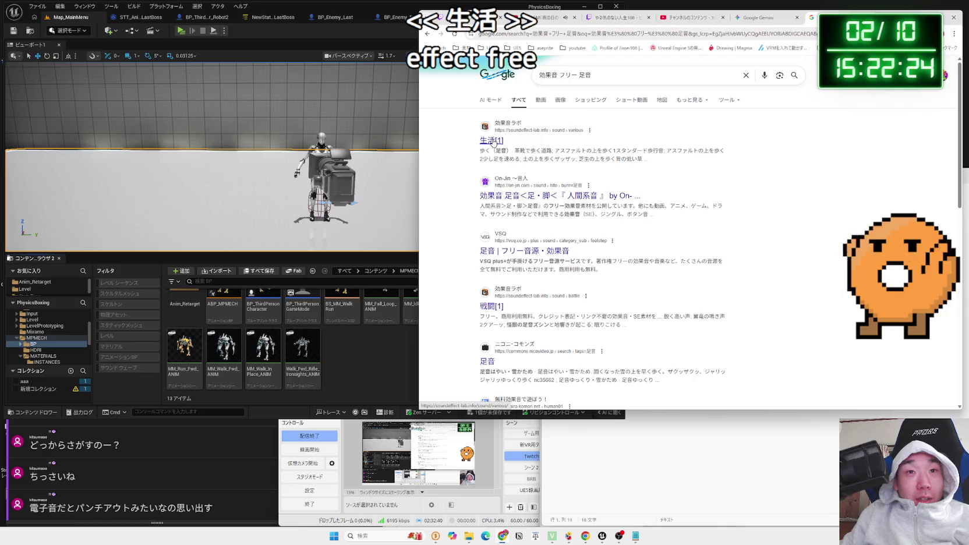
Play the 足音 23 sample on the VSQ footstep page, then return to the results
click(531, 256)
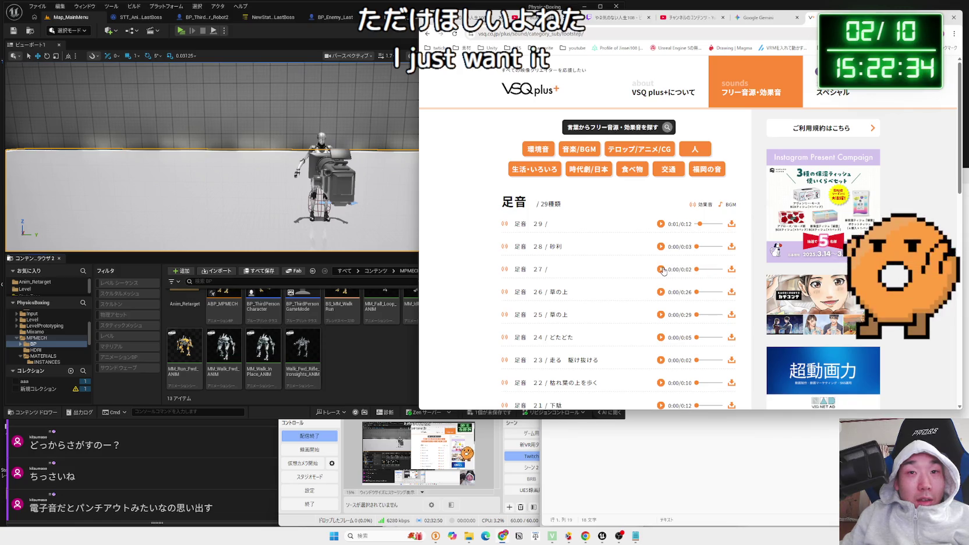
scroll(663, 245, down, 3)
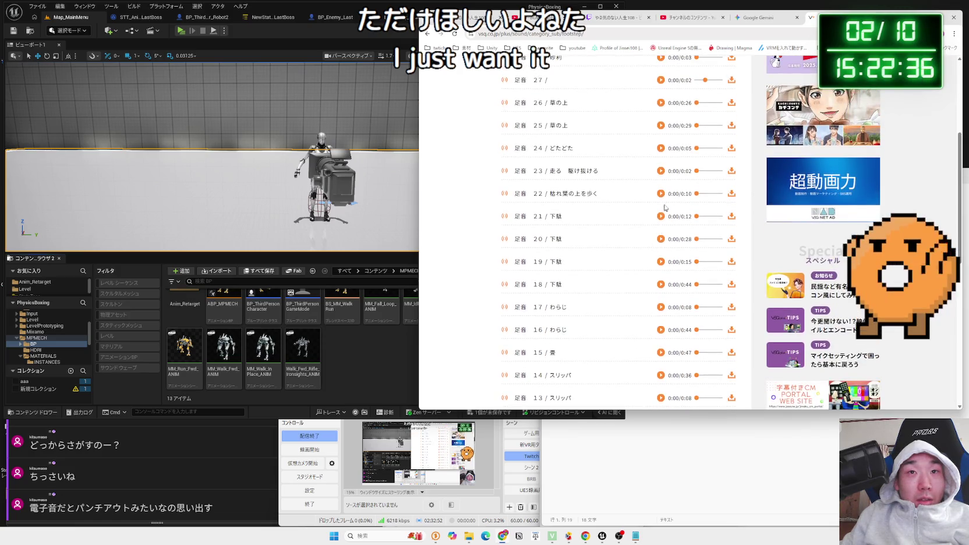
click(661, 173)
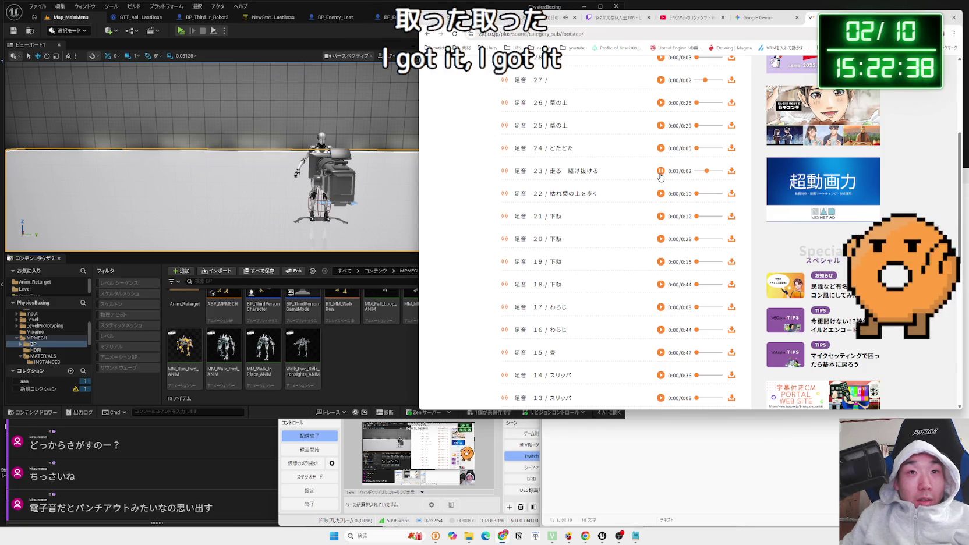
key(alt+Left)
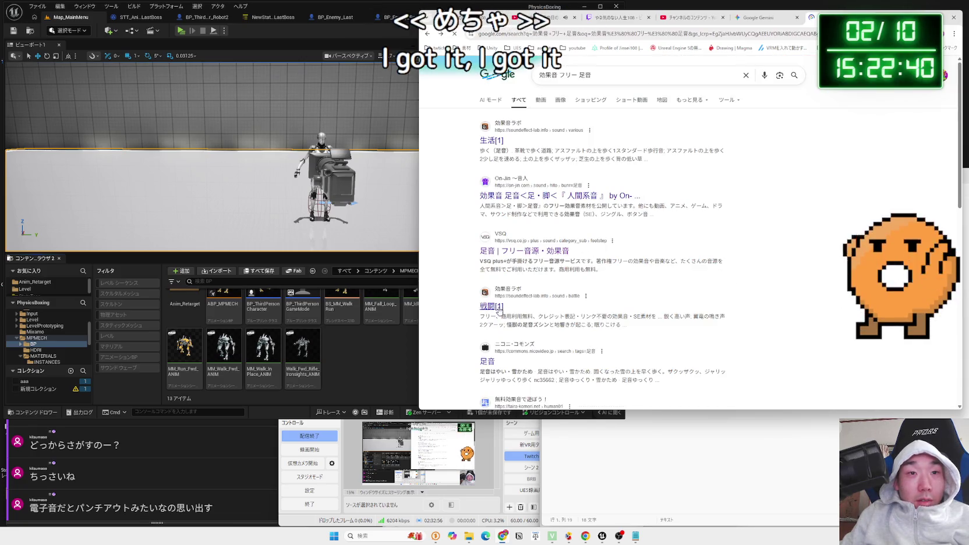
Check soundeffect-lab's 戦闘[1] and 生活[1] pages, then return to the Unreal editor
click(500, 311)
key(alt+Left)
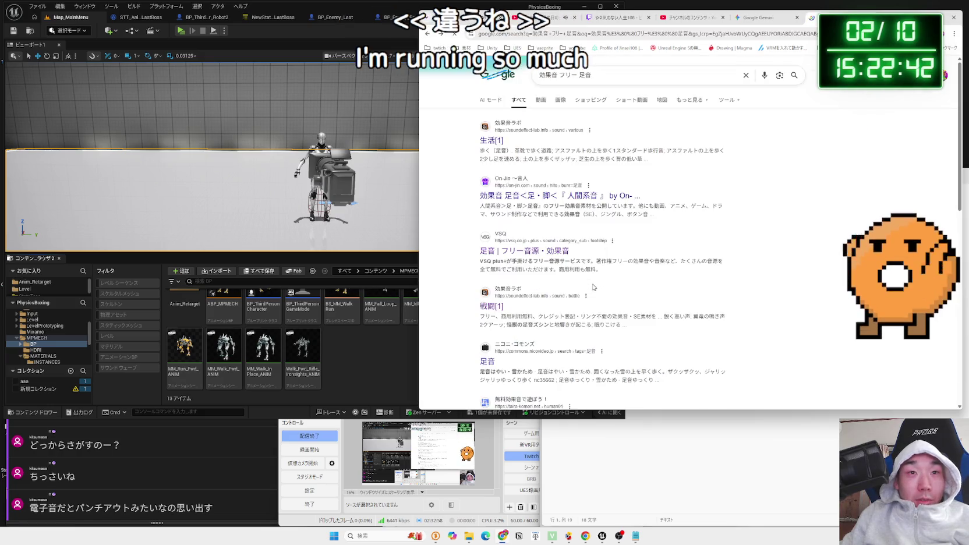
scroll(594, 287, up, 2)
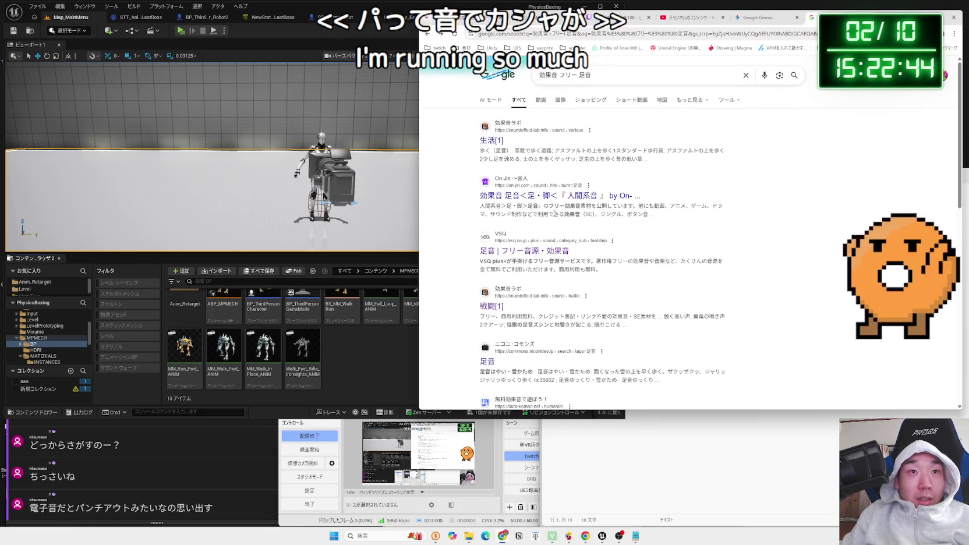
click(494, 141)
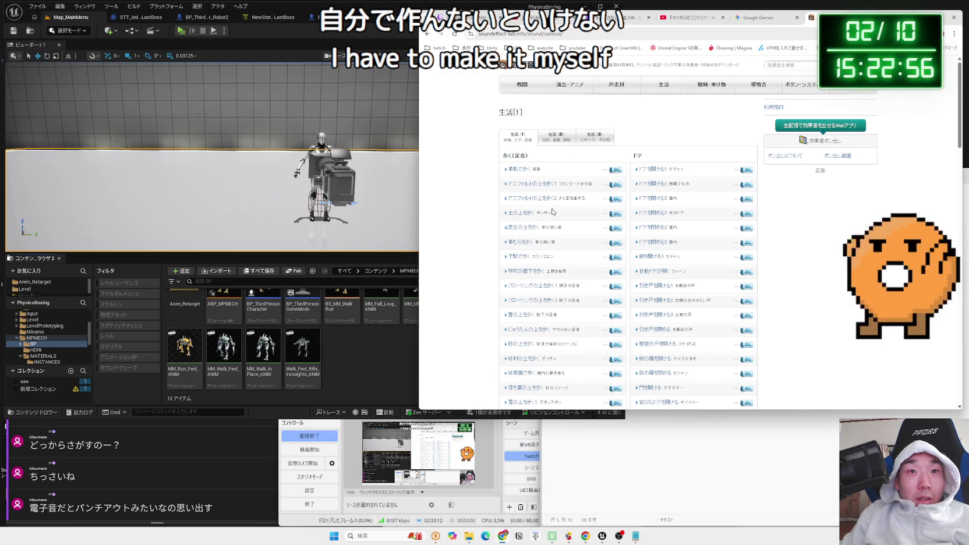
key(alt+Left)
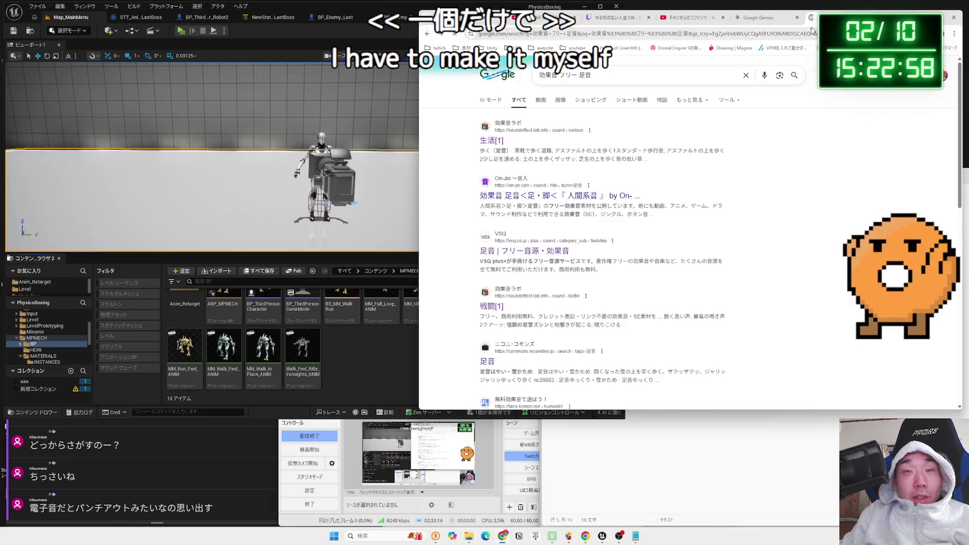
click(359, 364)
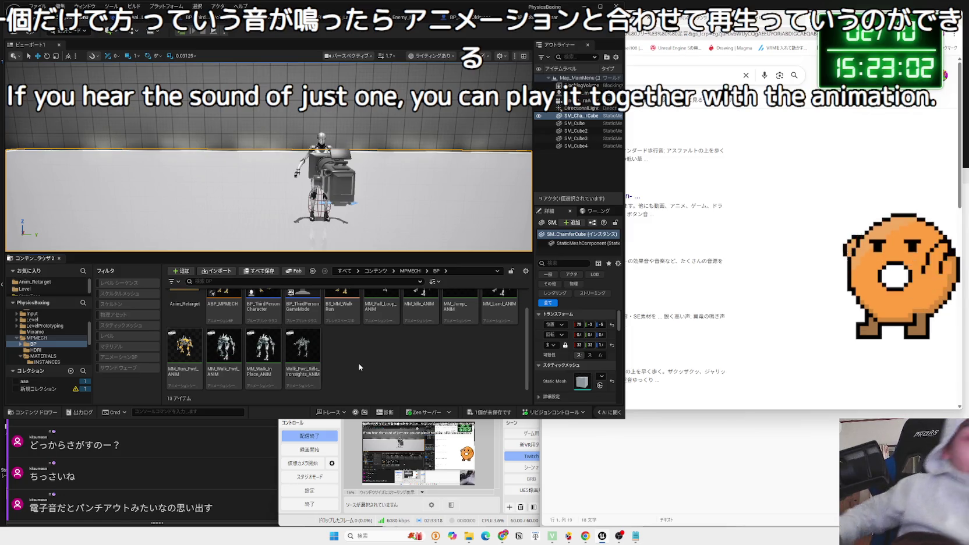
Save Door_Close_4-1_Cue with Save All, peek into the VoltageSound folder, then return to Chrome
click(489, 410)
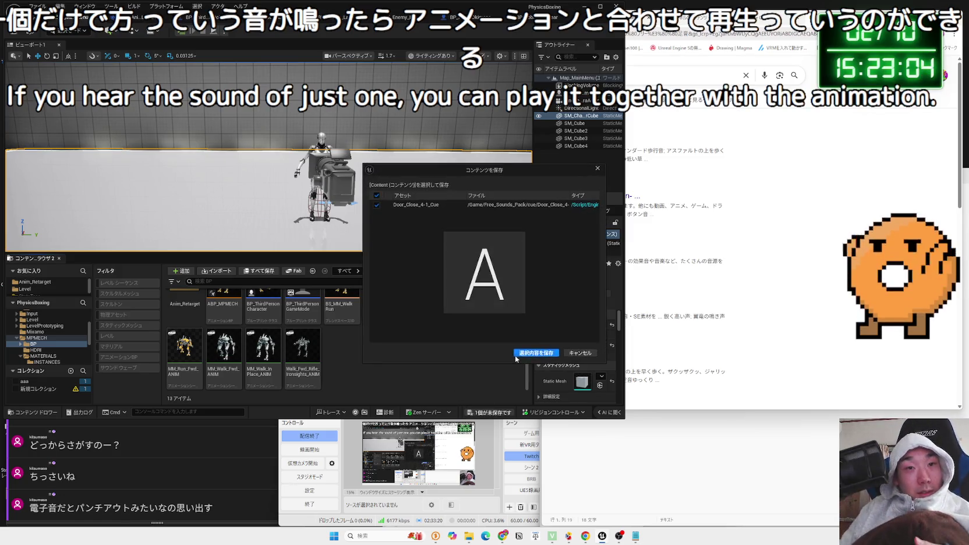
click(443, 363)
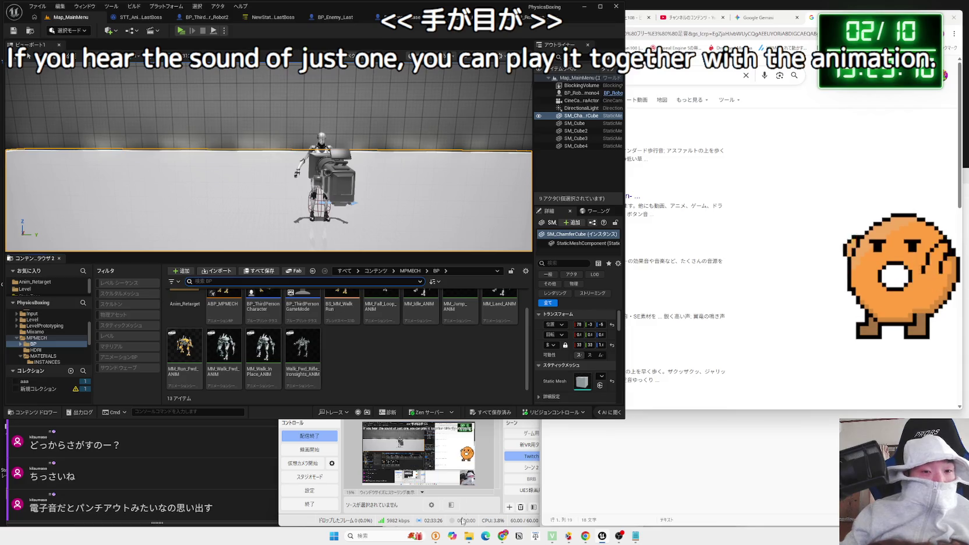
click(469, 535)
double_click(537, 205)
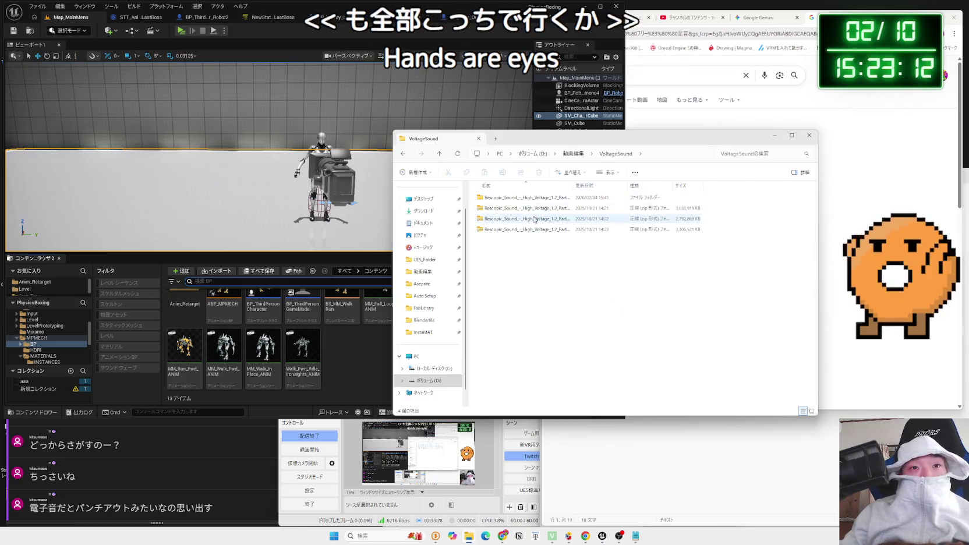
key(alt+Left)
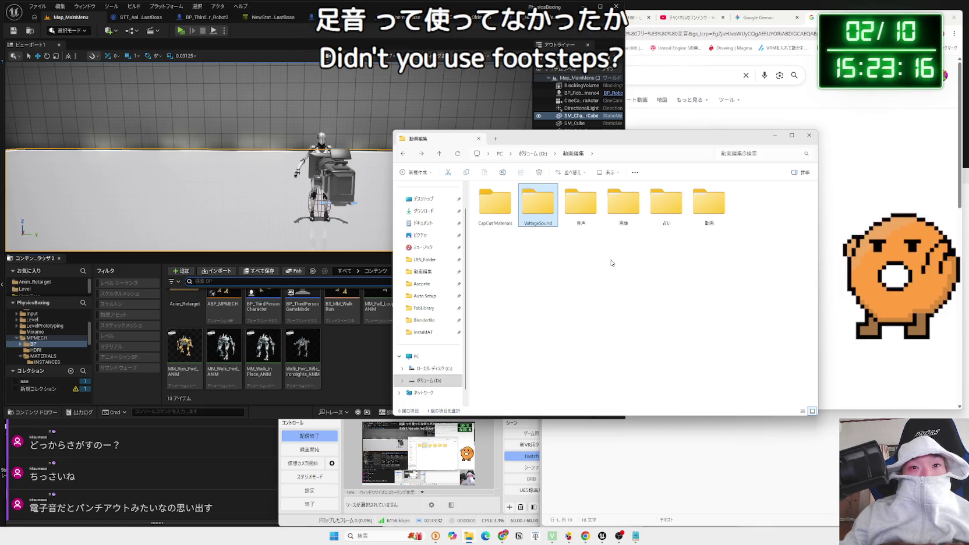
click(669, 116)
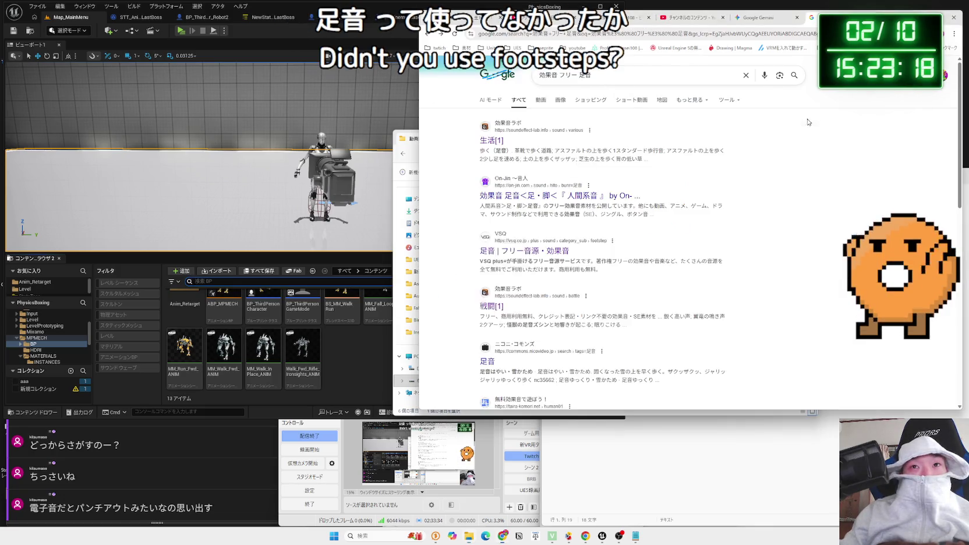
Open the OtoLogic bookmark from the 素材 folder in a new tab, view it, then close it
click(436, 47)
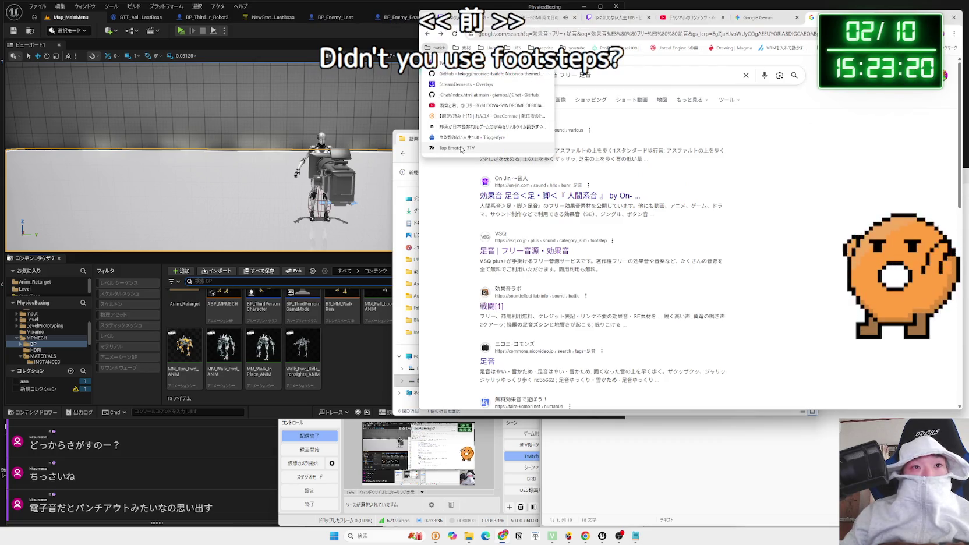
mouse_move(462, 47)
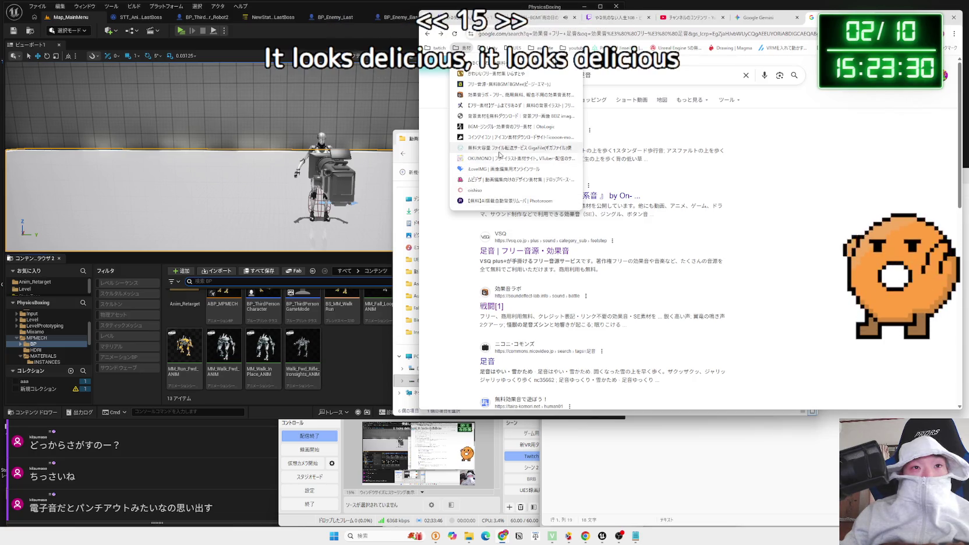
middle_click(499, 129)
click(499, 126)
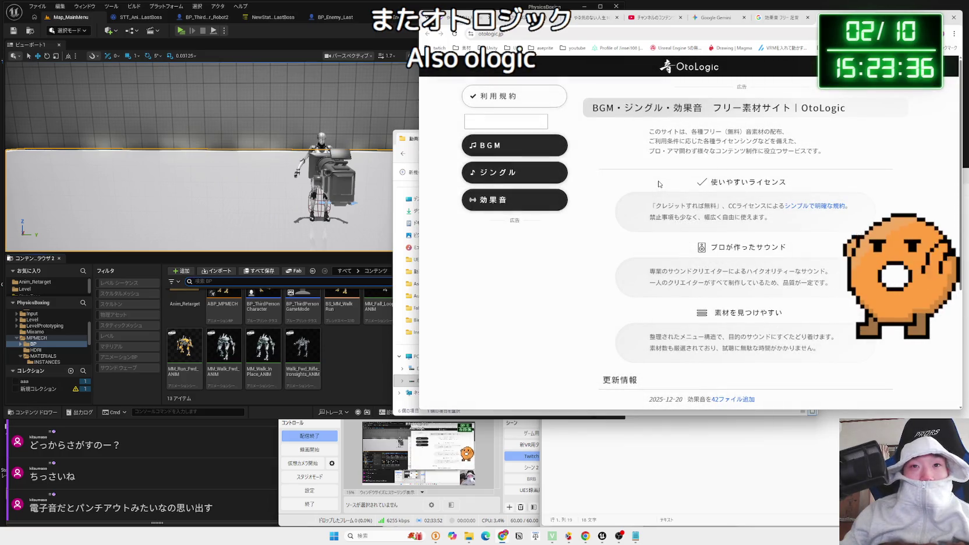
key(ctrl+w)
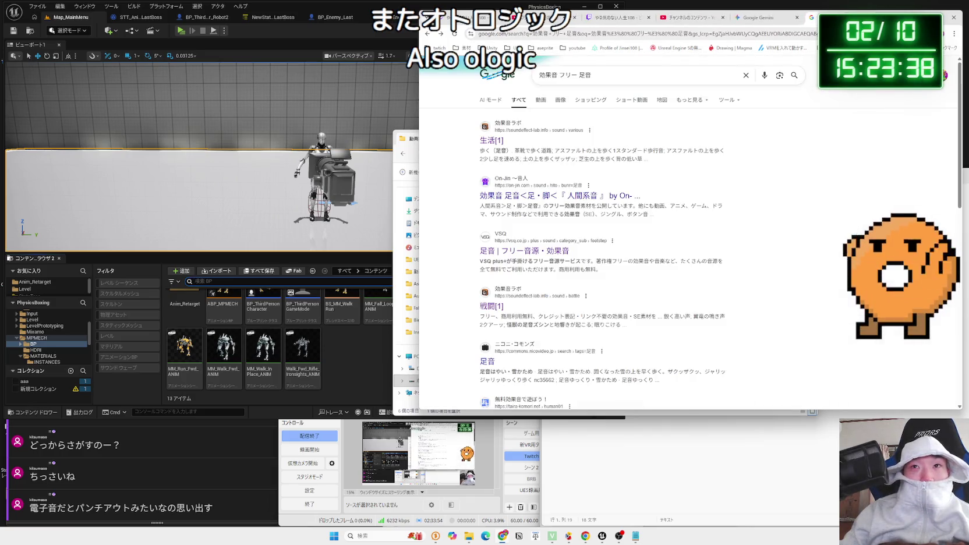
Select some search-result text, then open the VoltageSound folder in File Explorer
triple_click(687, 210)
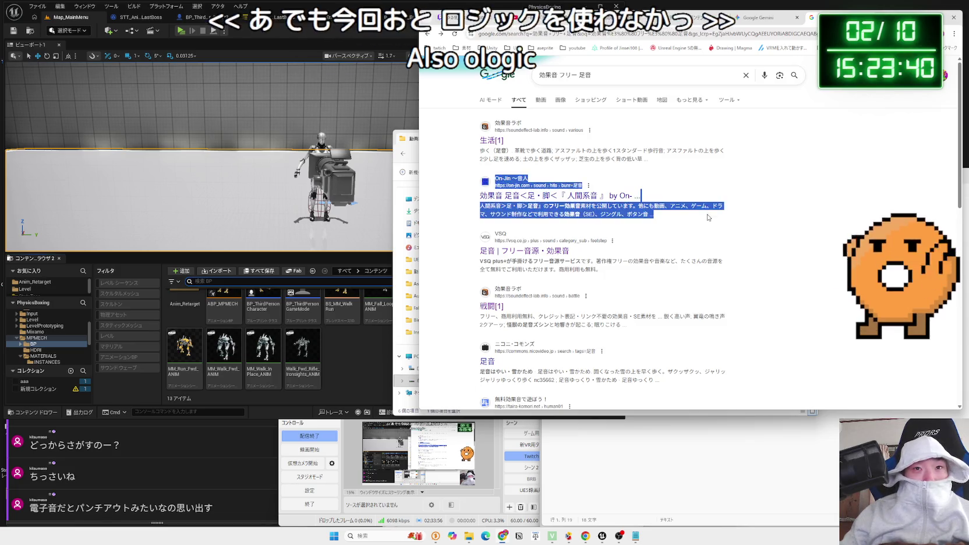
drag(689, 175, 661, 131)
click(657, 124)
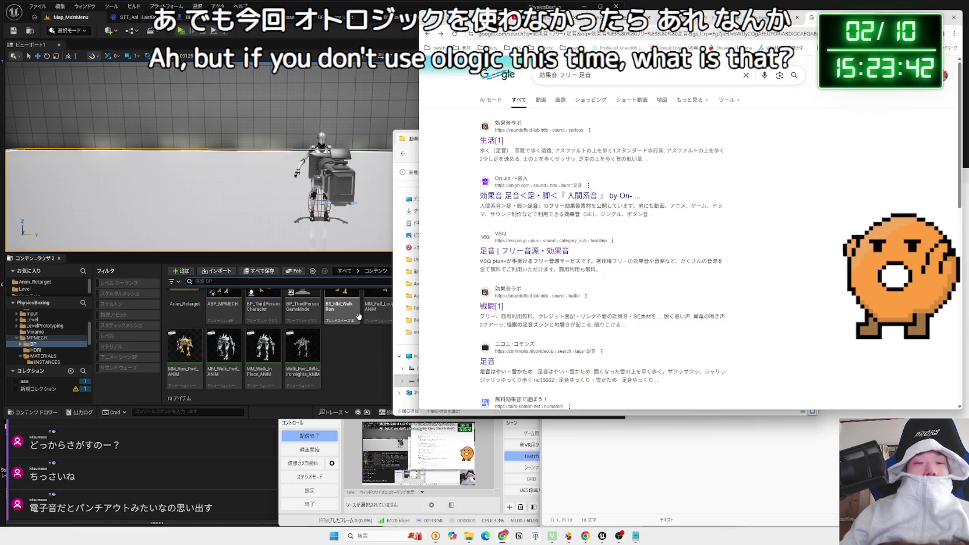
click(394, 312)
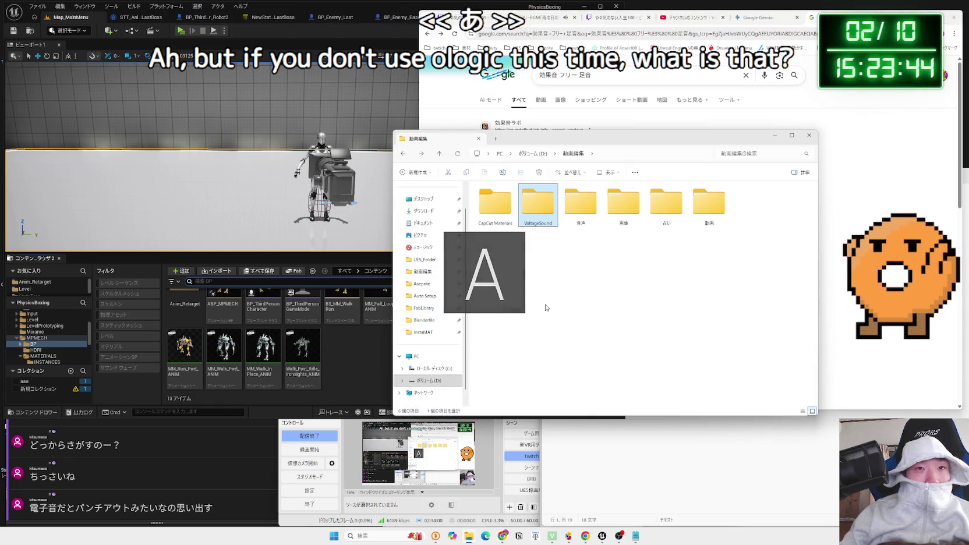
click(549, 219)
double_click(549, 220)
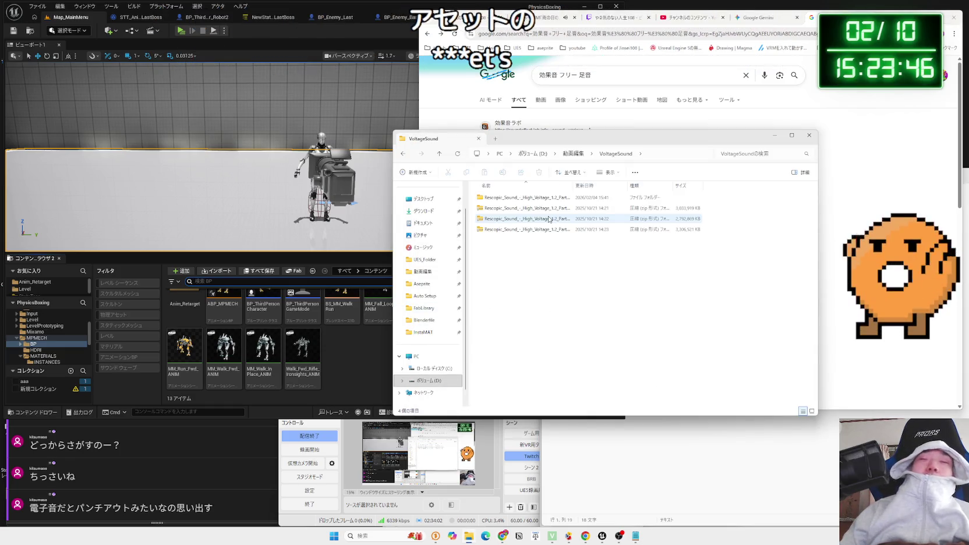
key(alt+Tab)
Search for 'otologic' from a new browser tab
key(ctrl+t)
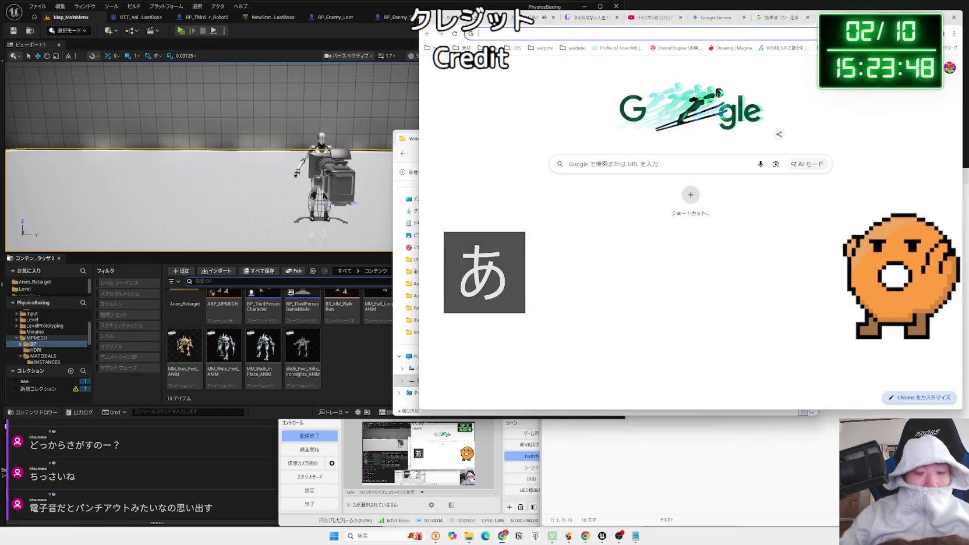
key(Zenkaku_Hankaku)
text(otol)
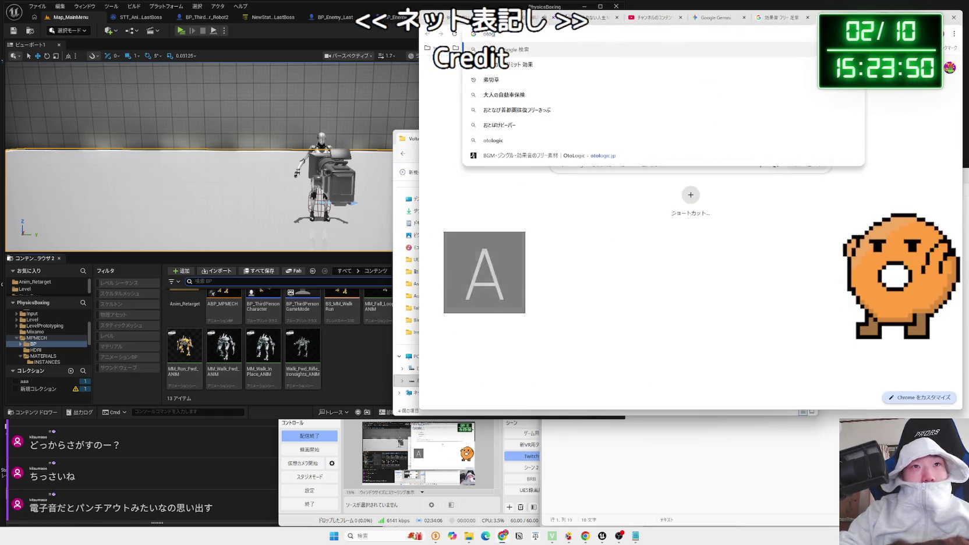
text(o)
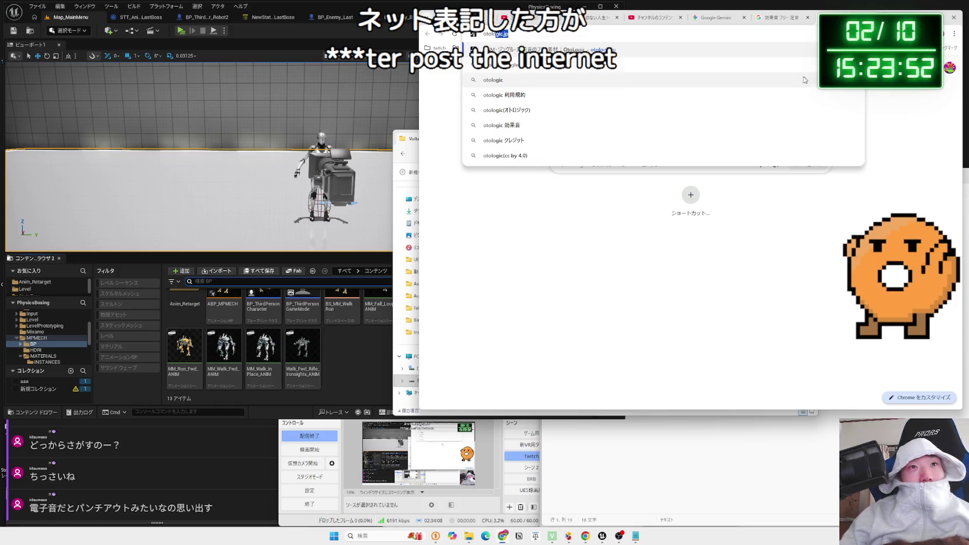
click(583, 80)
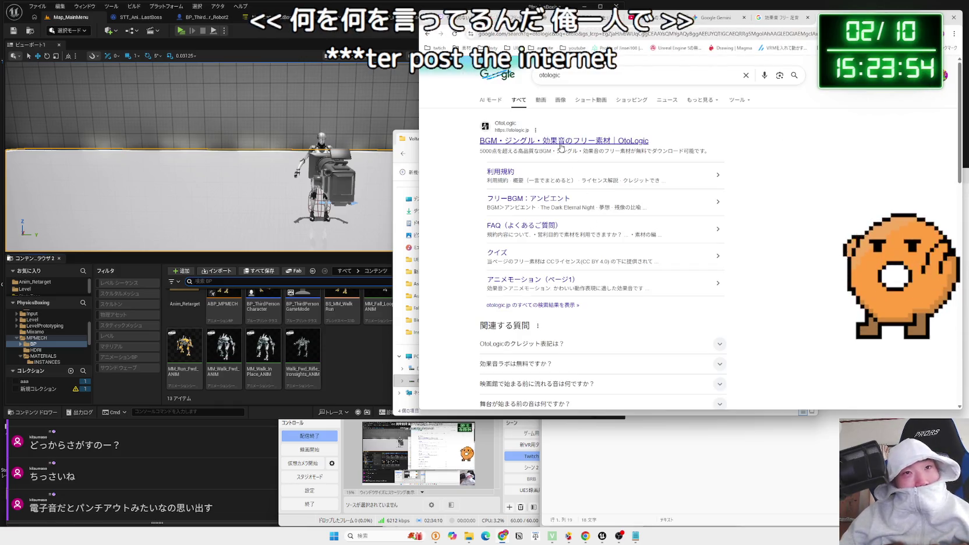
On OtoLogic, open 効果音 > 攻撃・格闘 > 爆発 and play an explosion sample, then switch to Explorer
click(560, 142)
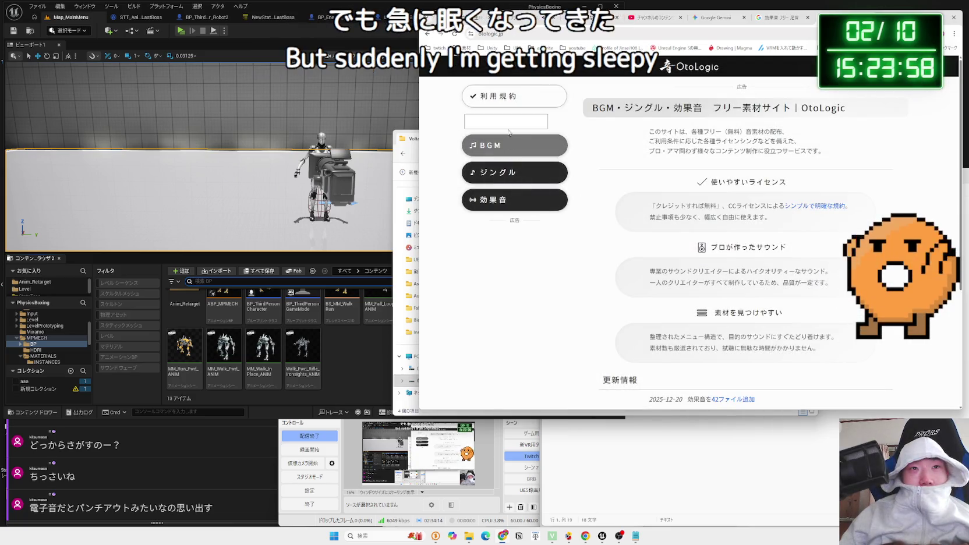
click(507, 210)
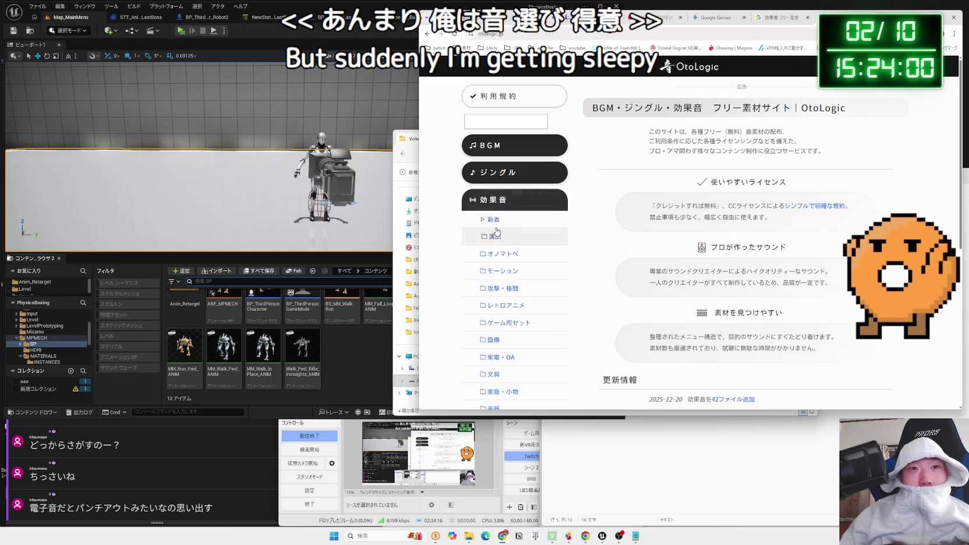
scroll(508, 215, down, 1)
click(508, 217)
click(503, 232)
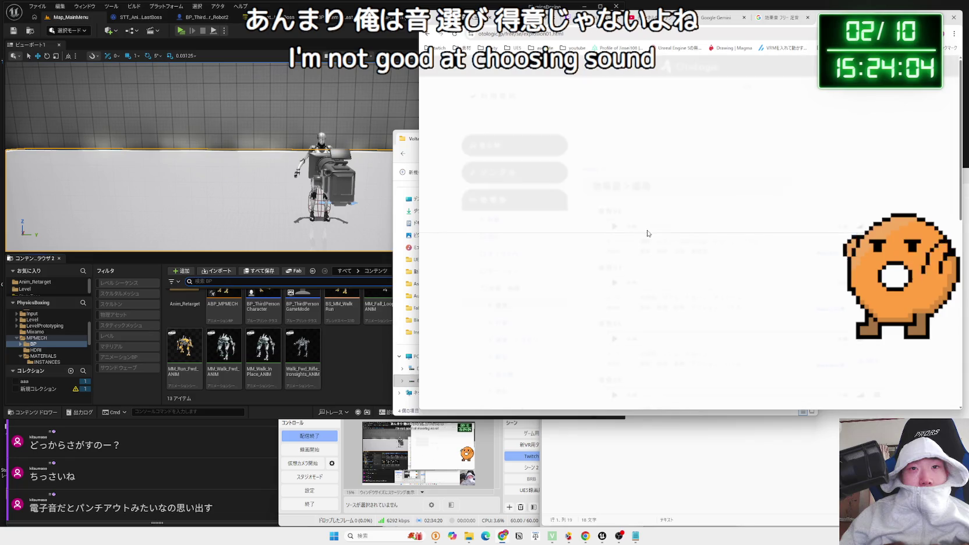
click(614, 227)
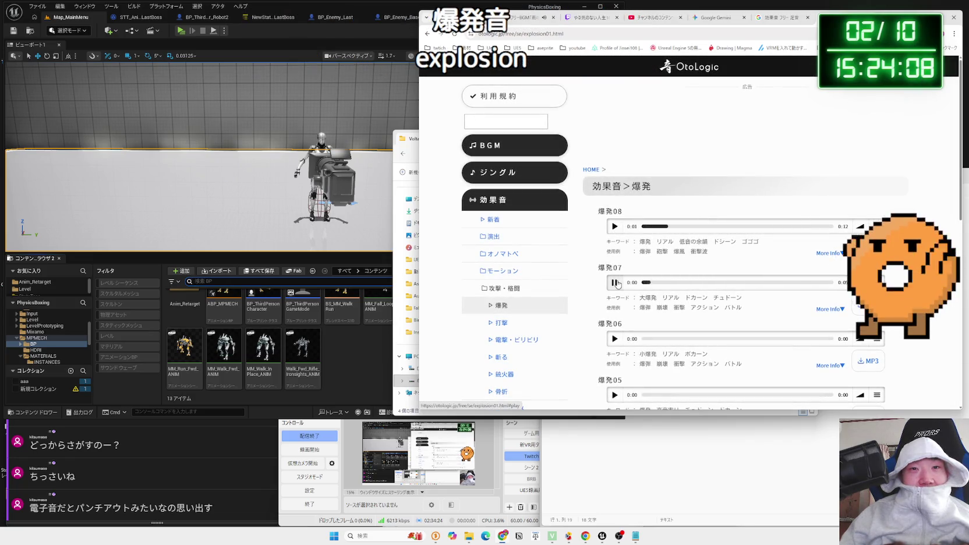
scroll(520, 267, down, 4)
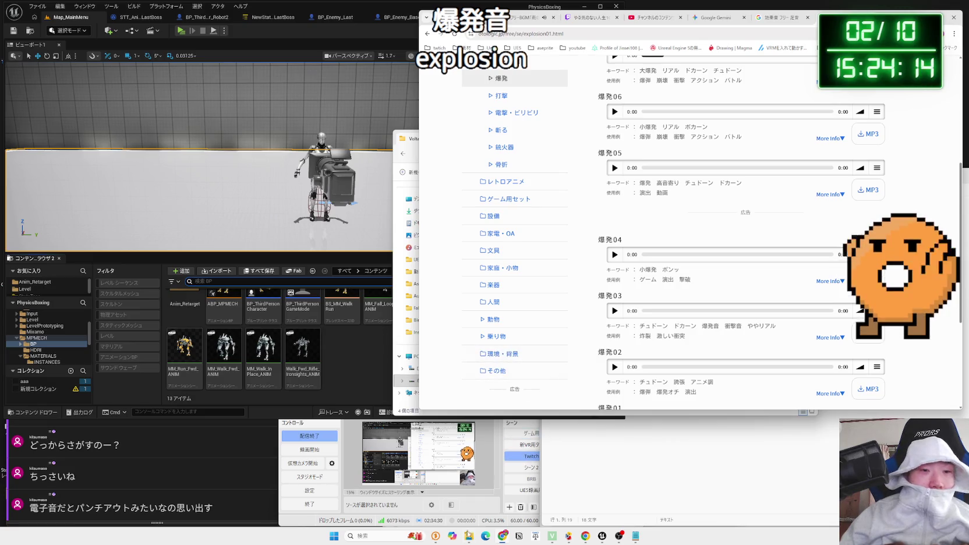
click(468, 539)
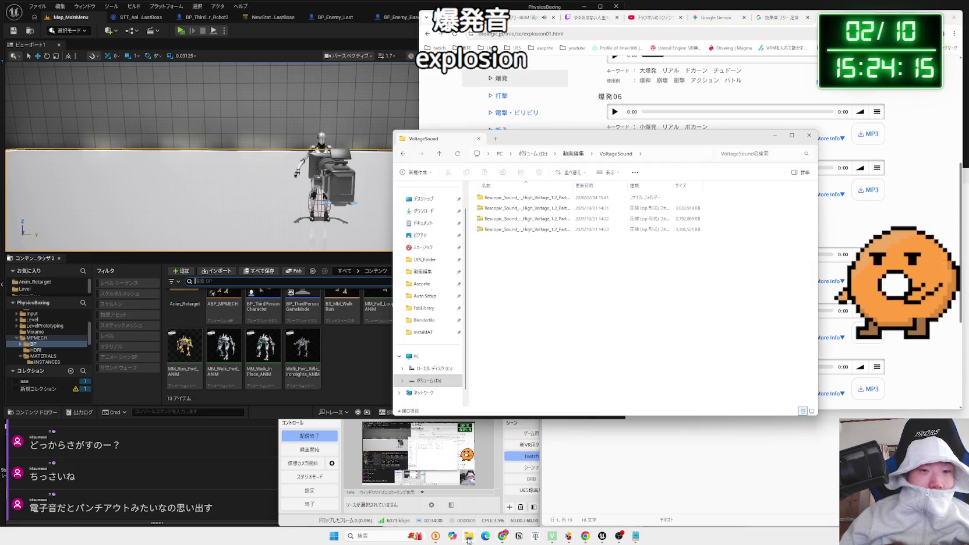
Play one clip from the Part 1 zip's Audio Files, then return to VoltageSound
click(510, 220)
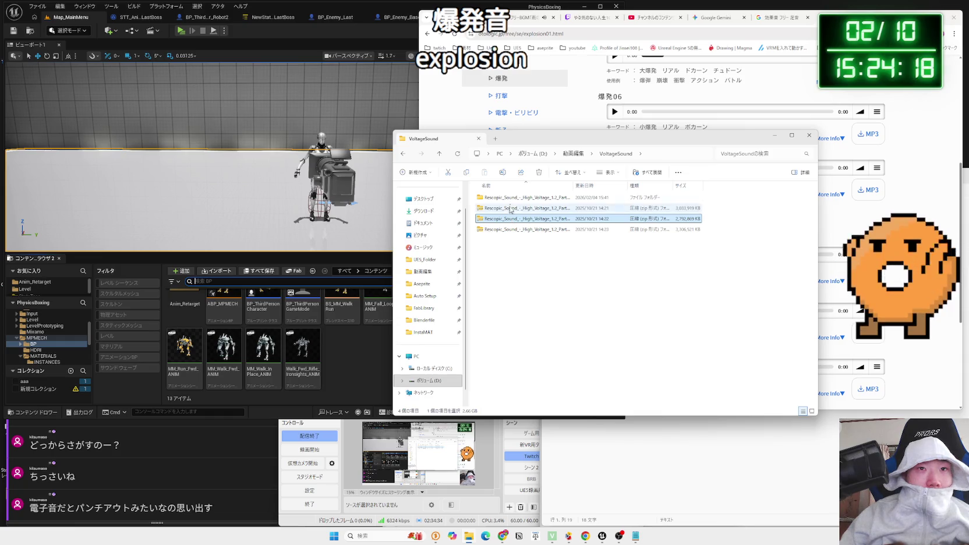
double_click(510, 221)
double_click(510, 198)
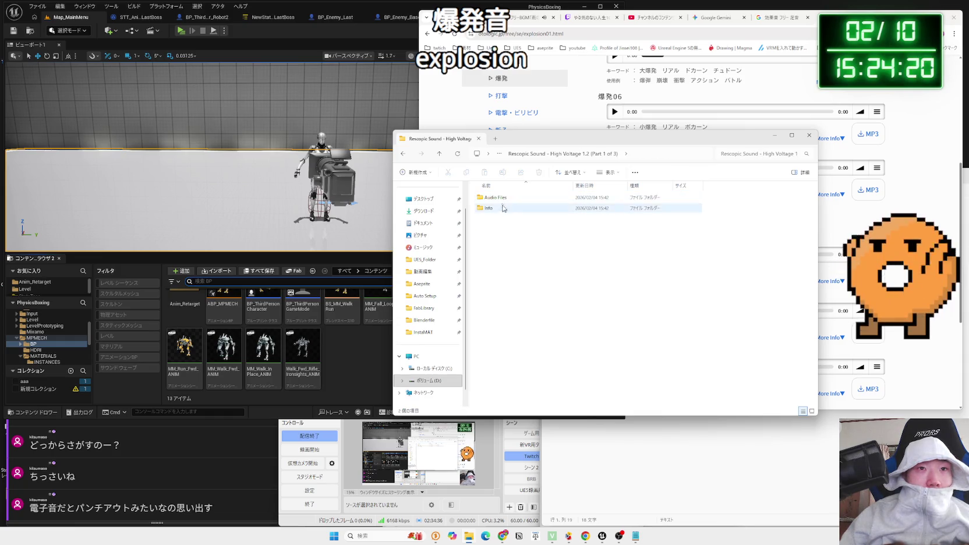
double_click(502, 271)
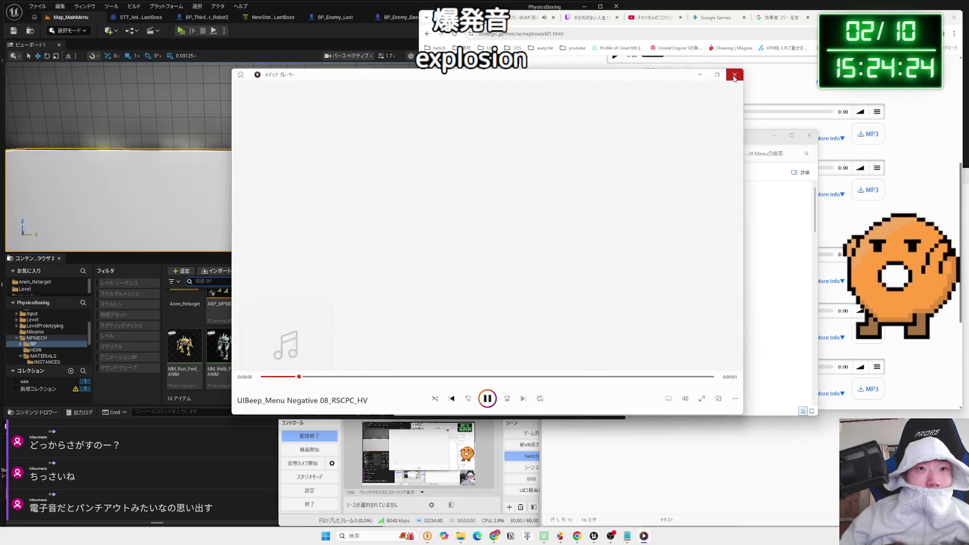
click(734, 75)
key(alt+Left)
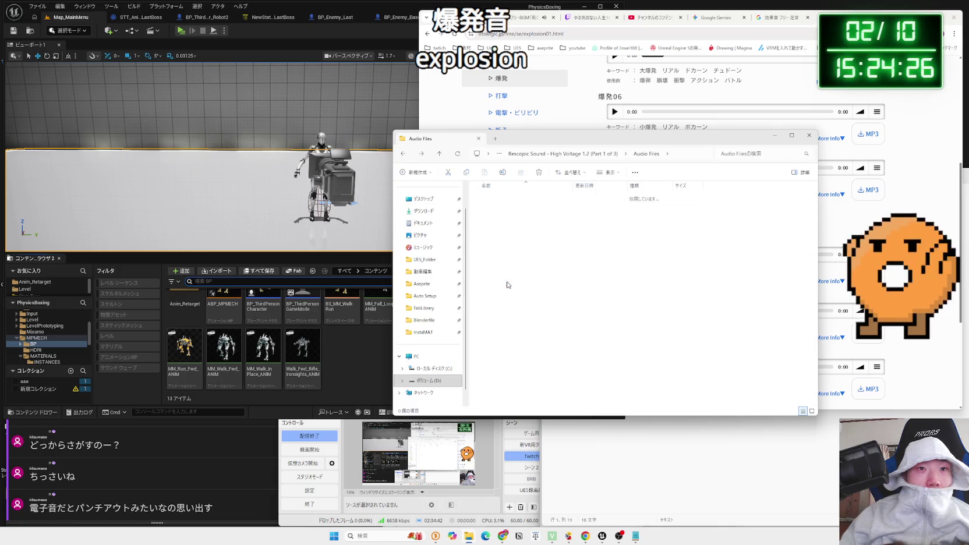
key(alt+Left)
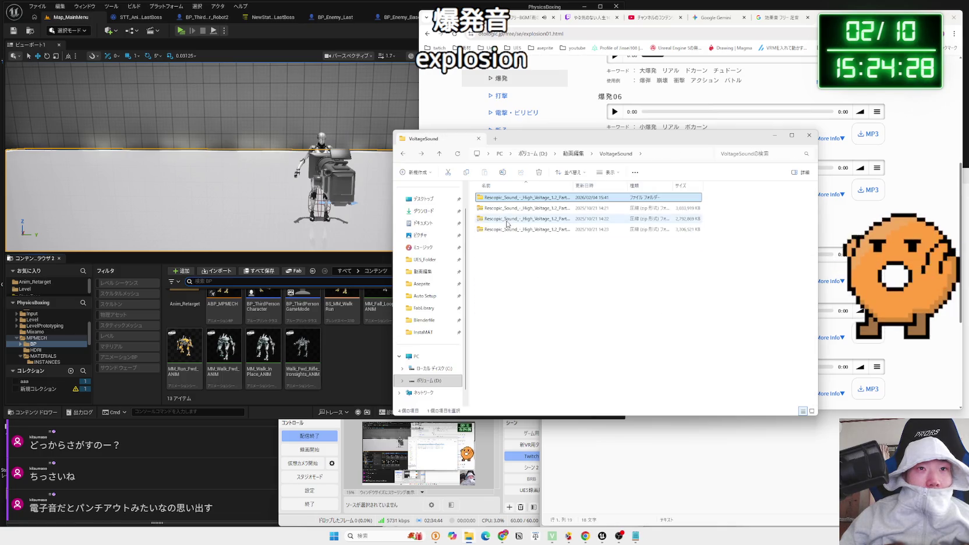
Extract All from the High Voltage Part 2 of 3 zip, then bring OtoLogic forward
click(506, 220)
right_click(506, 221)
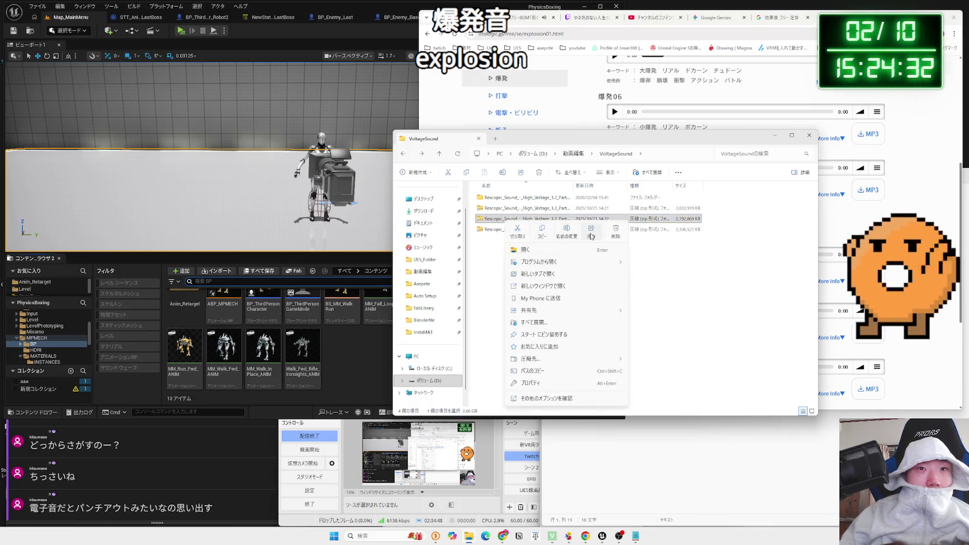
click(541, 322)
click(546, 341)
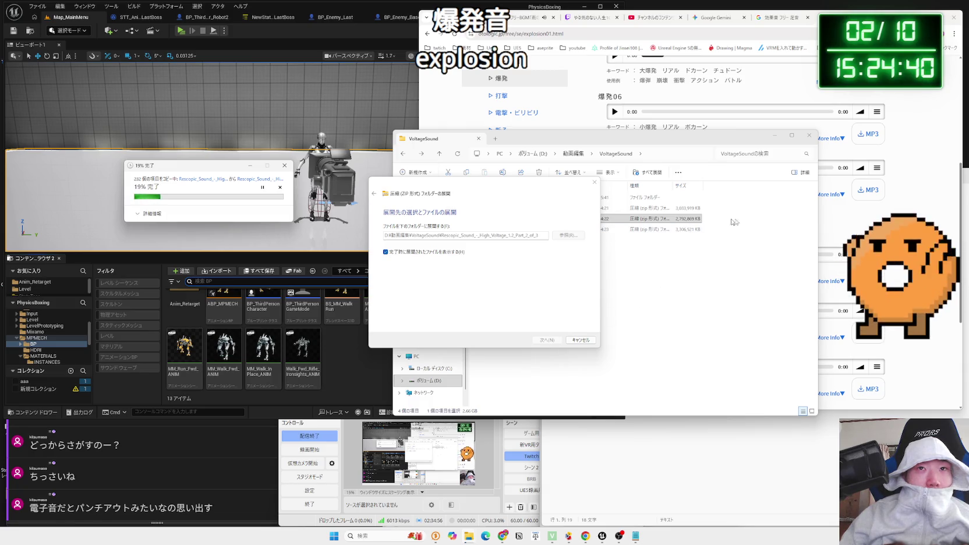
click(912, 201)
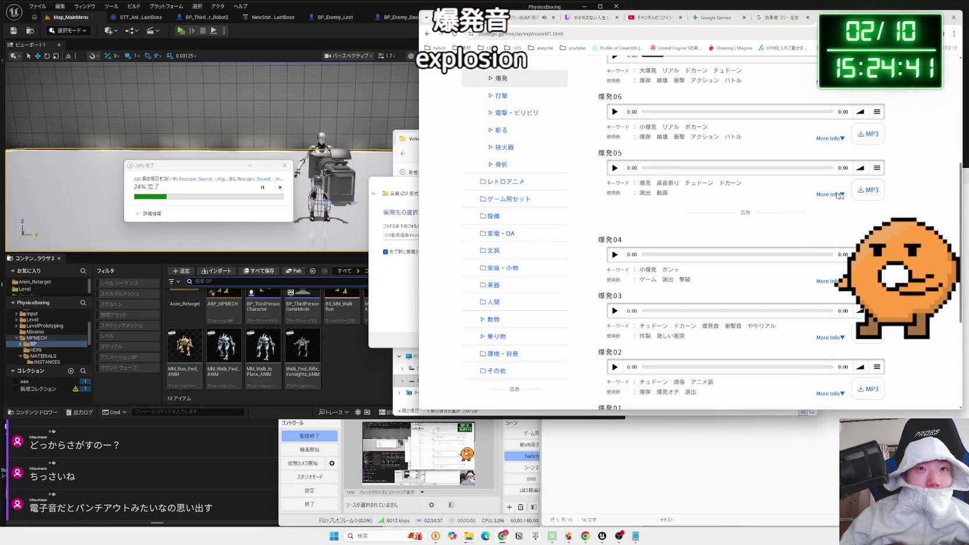
Play 爆発04, then open the 演出 > アクセント > マルチアクセント page
click(615, 255)
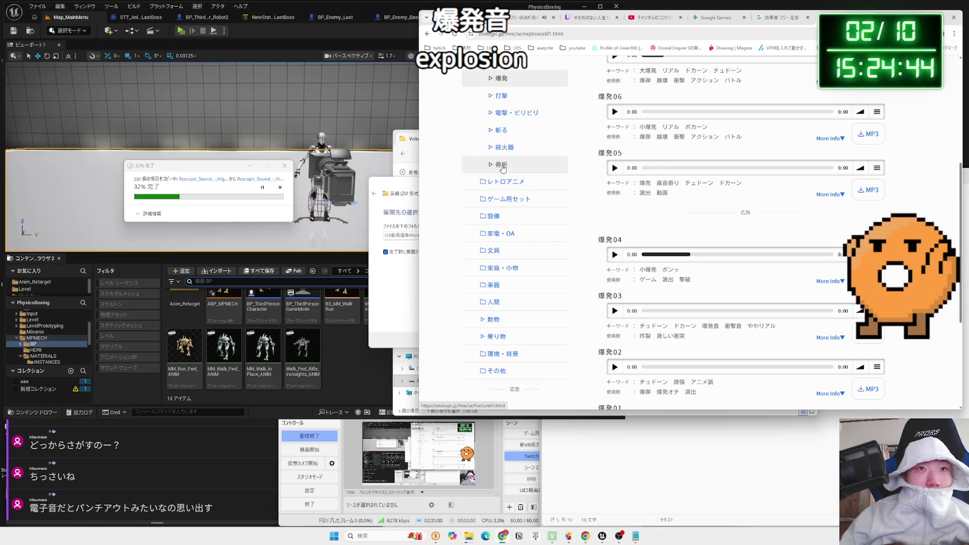
scroll(500, 142, up, 2)
click(505, 127)
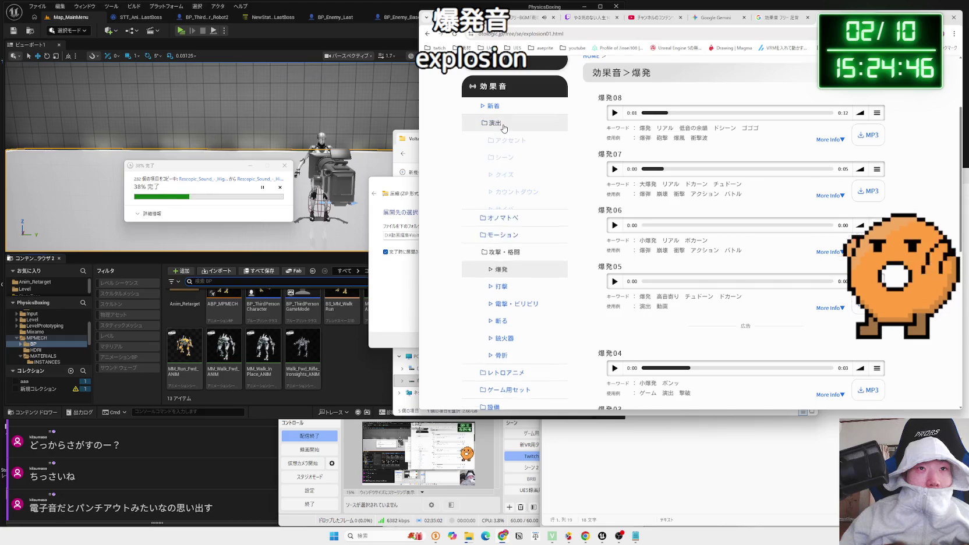
click(506, 141)
click(511, 157)
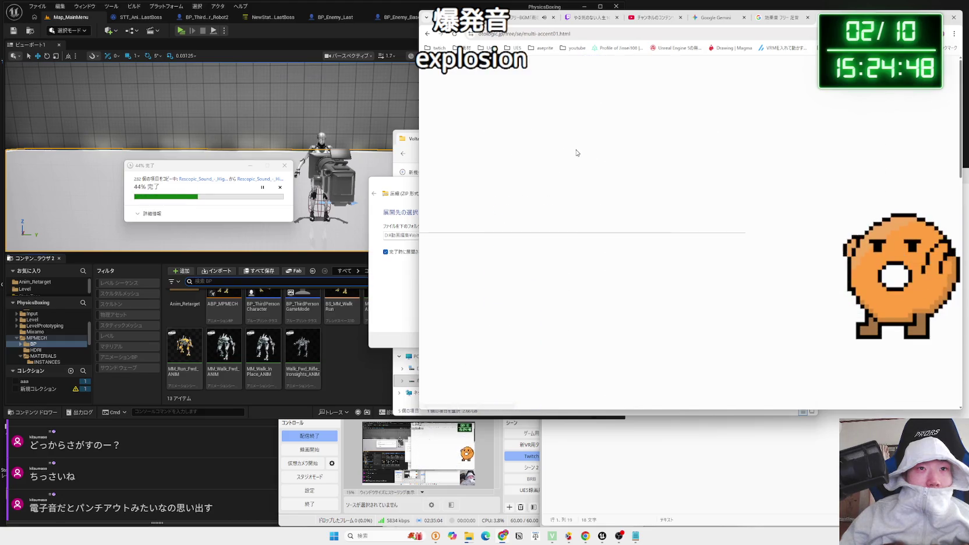
Audition マルチアクセント 12, 11 and 09, then switch to the Gemini chat tab
click(614, 255)
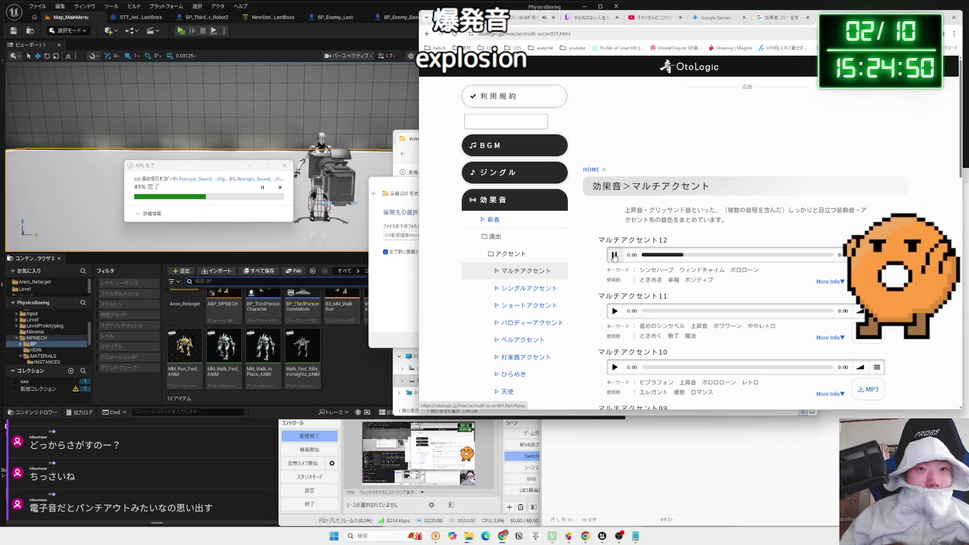
scroll(615, 256, down, 1)
click(614, 276)
scroll(614, 277, down, 2)
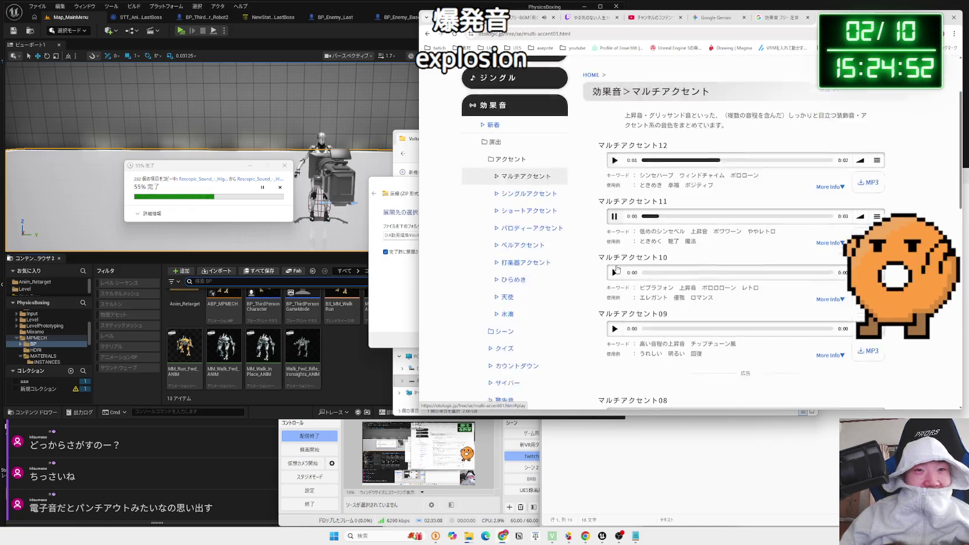
click(614, 272)
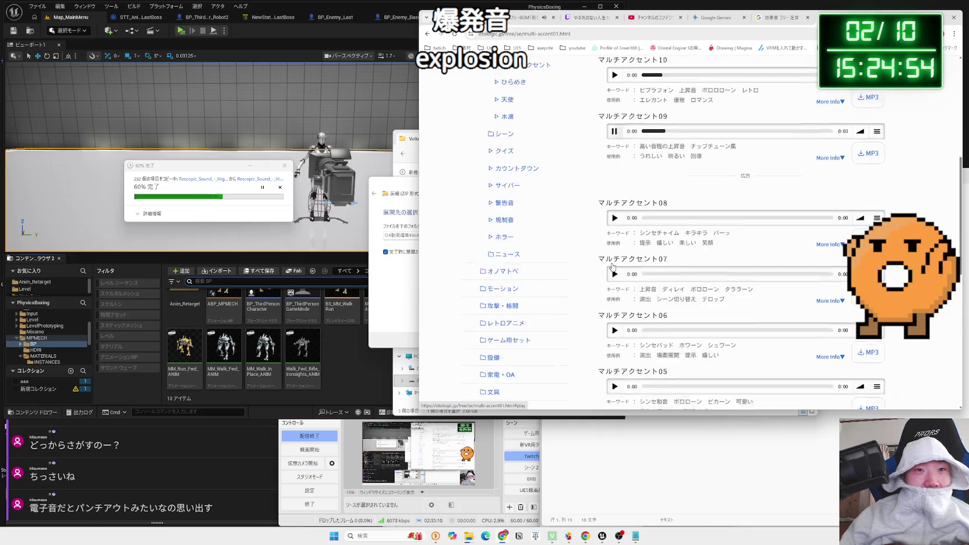
scroll(616, 265, down, 2)
scroll(619, 259, up, 3)
scroll(620, 258, up, 1)
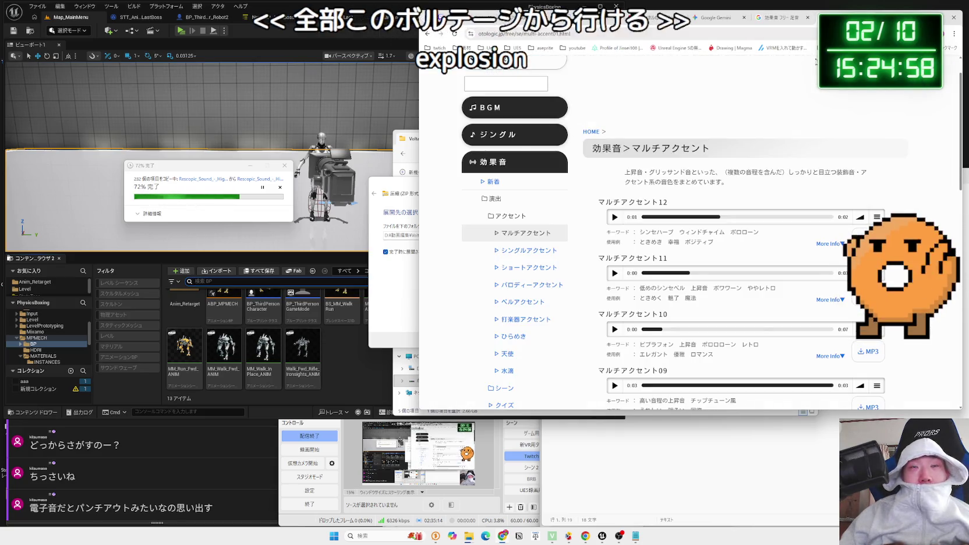
click(715, 17)
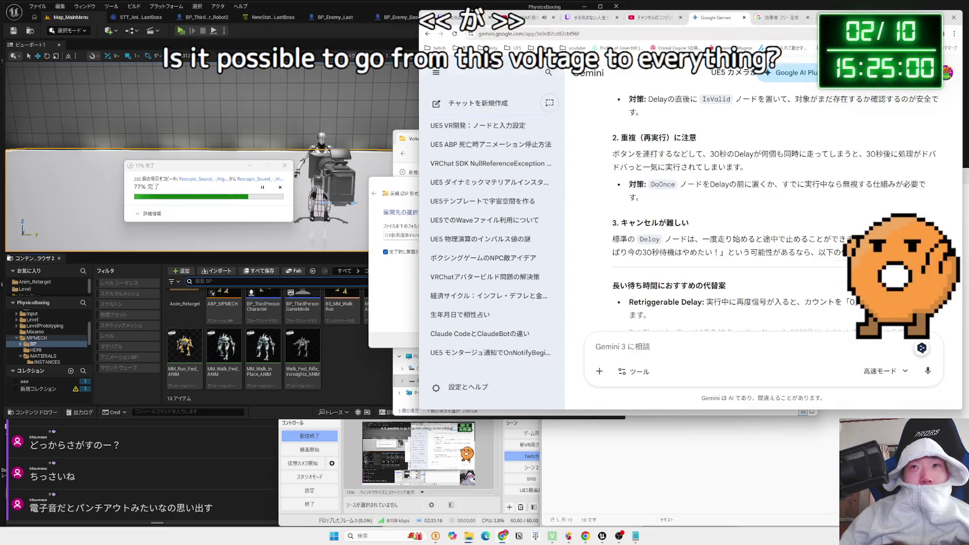
From the Google footstep results, play Niconico Commons' 足音ゆっくり・雪かため sample, then close its page
click(775, 19)
click(795, 18)
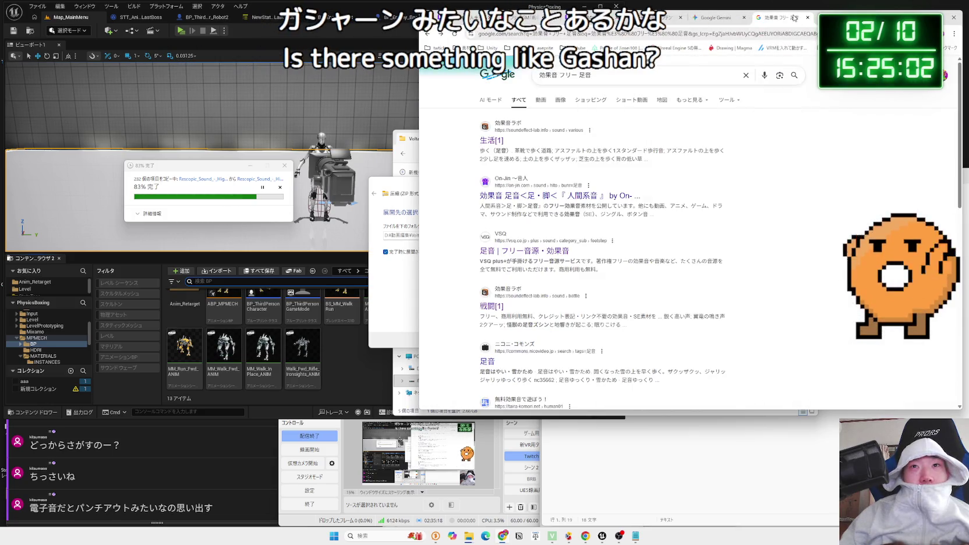
click(621, 72)
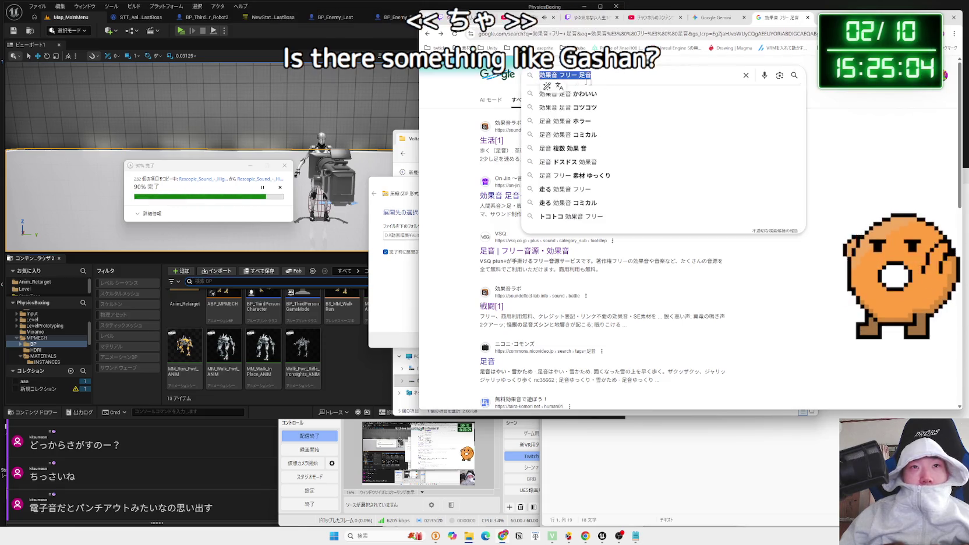
scroll(501, 249, down, 2)
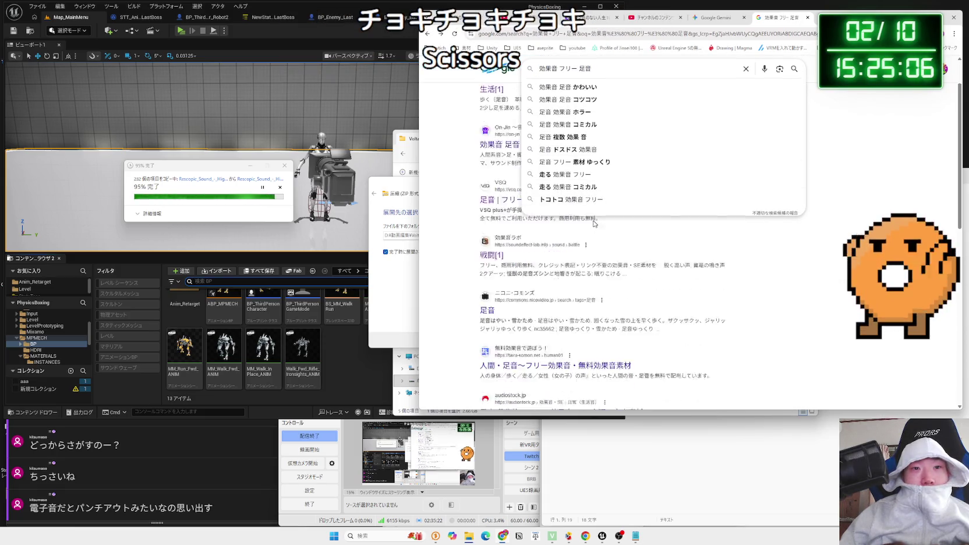
click(487, 250)
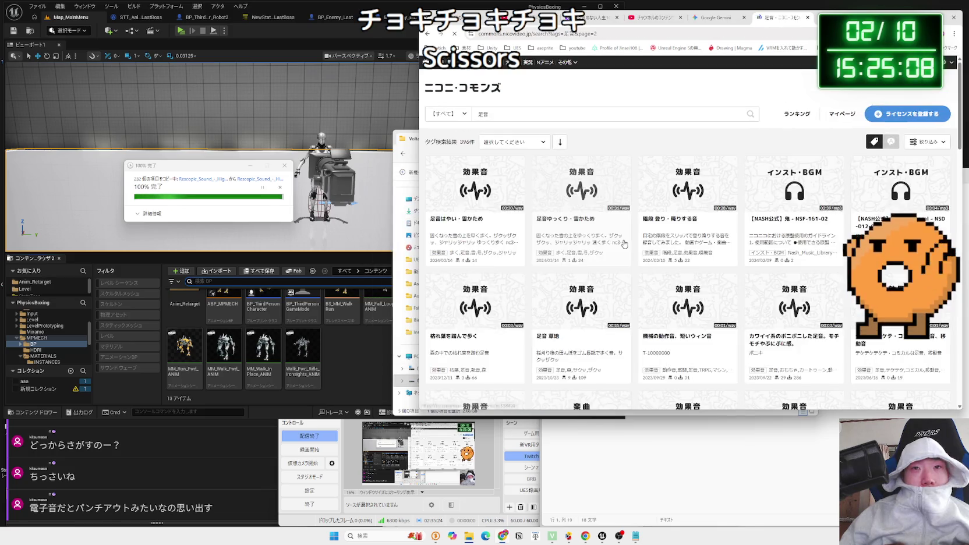
click(581, 197)
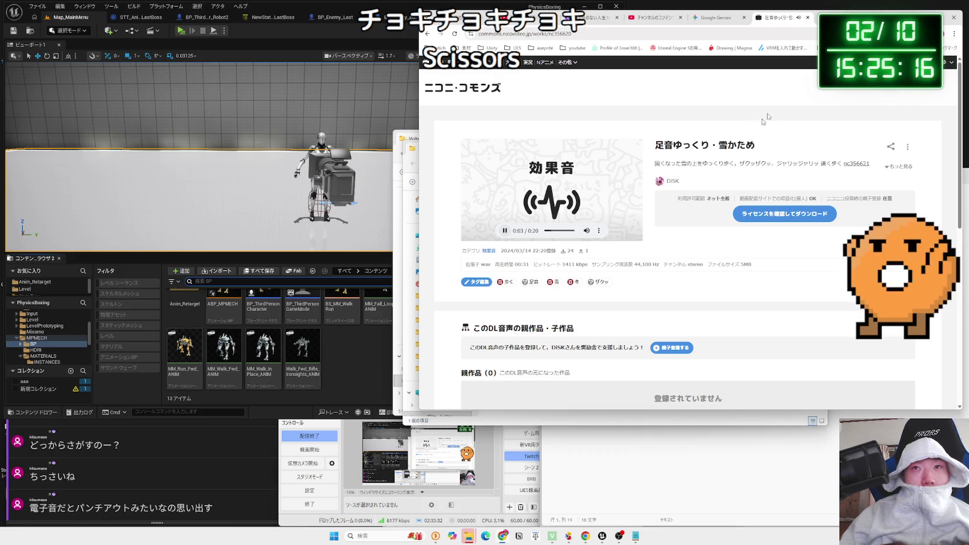
click(808, 18)
Open the extracted Part_2_of_3 folder down to its Source - Energy Drones folder
click(411, 143)
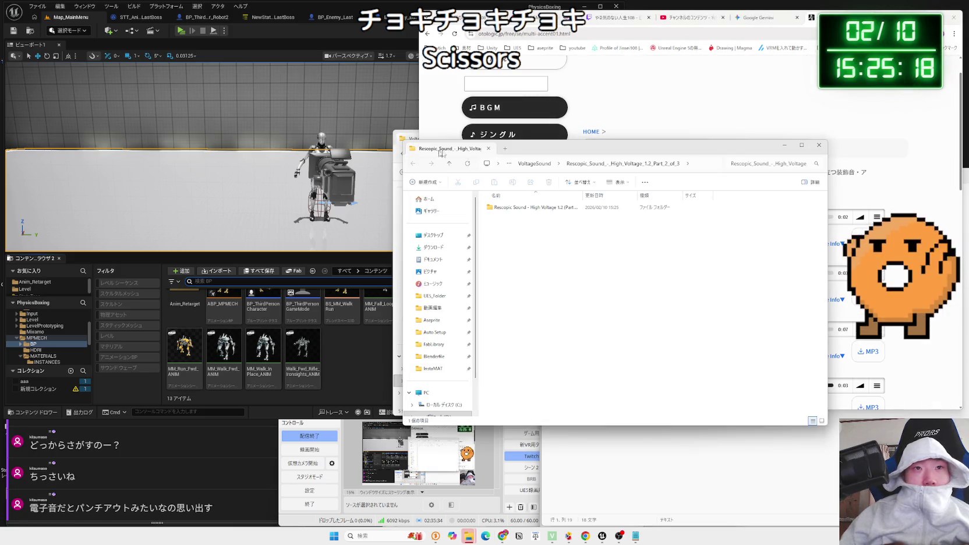
click(488, 148)
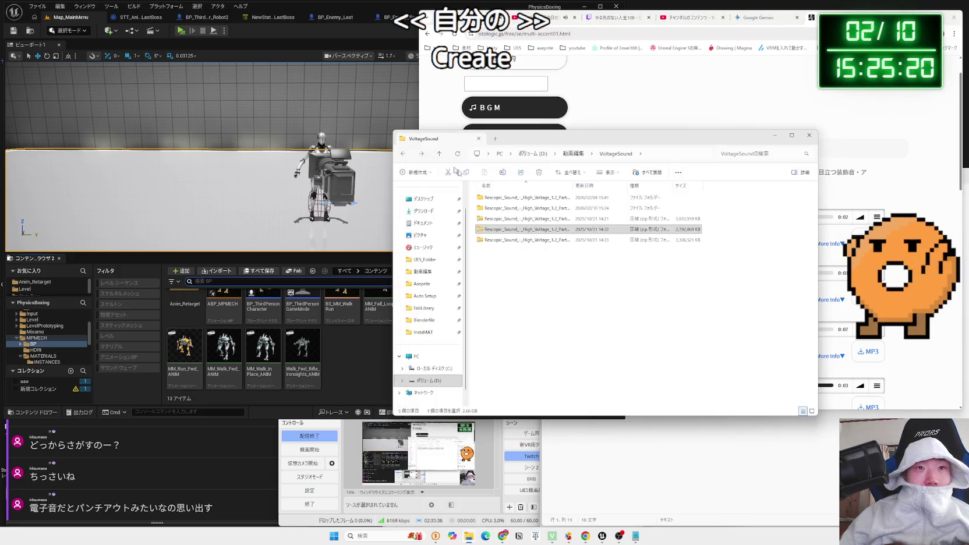
double_click(522, 229)
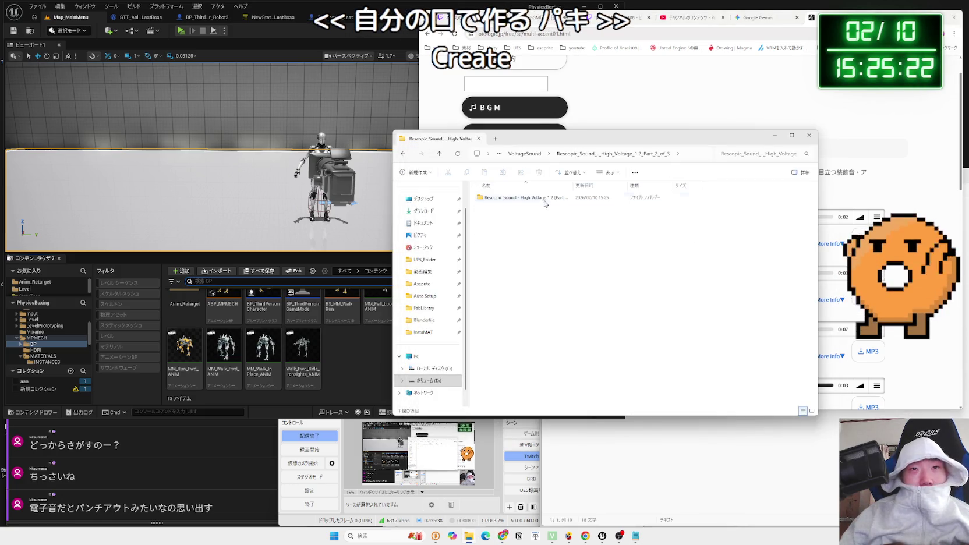
key(alt+Left)
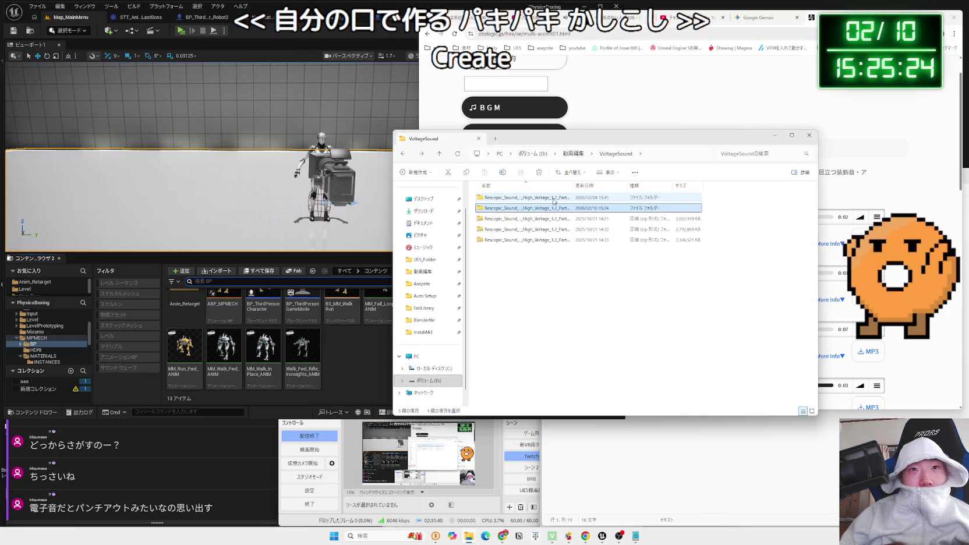
double_click(553, 207)
double_click(514, 198)
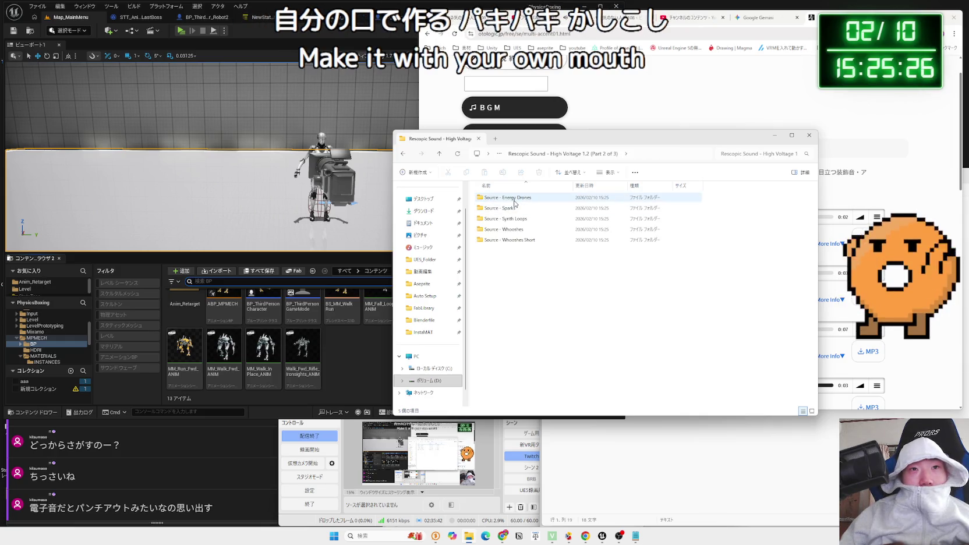
double_click(514, 200)
Play three Energy Drone sounds, including High 01 and Low Loop 13, then go up to the Source folders
double_click(513, 199)
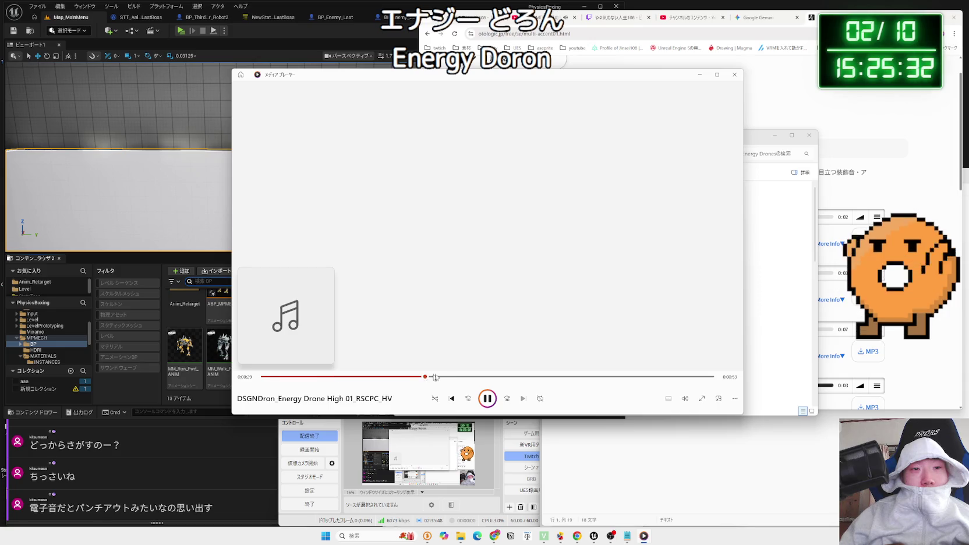
click(734, 76)
double_click(512, 261)
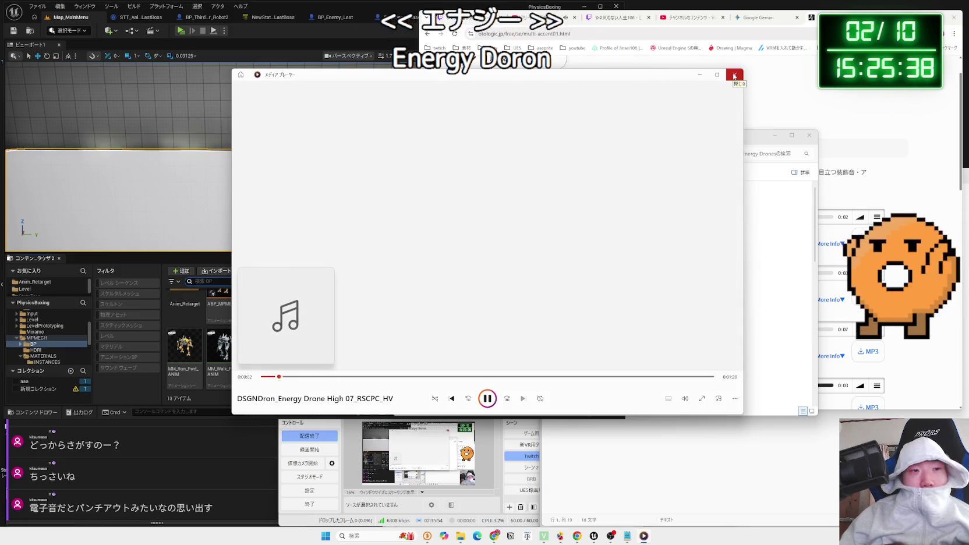
click(734, 75)
double_click(506, 338)
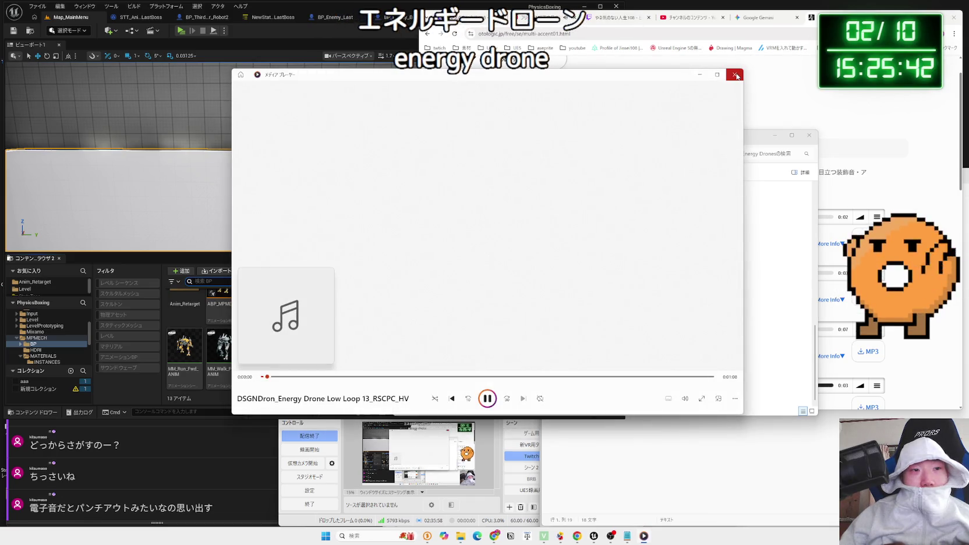
click(736, 76)
key(alt+Up)
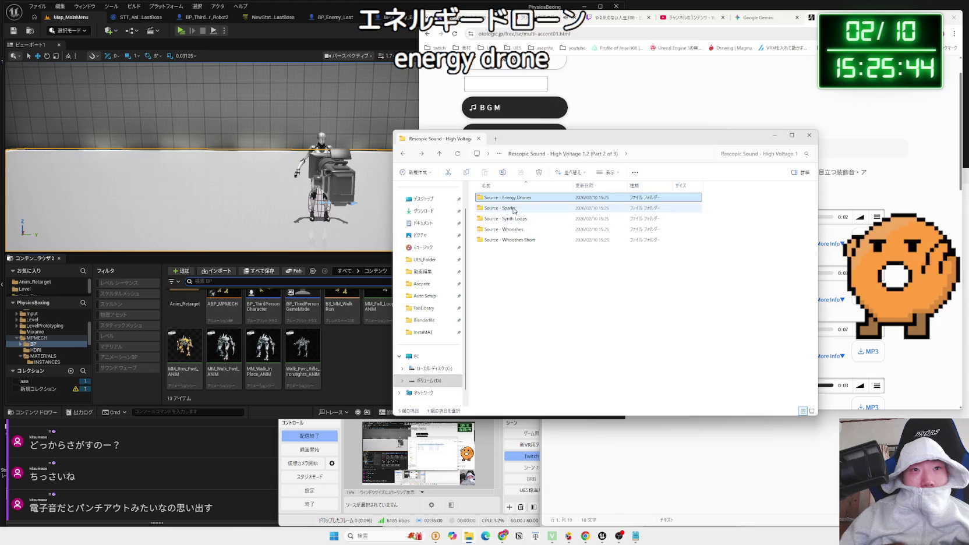
Preview Spark 02, Spark 04 and Spark 07 in the Source - Sparks folder
double_click(516, 208)
click(515, 208)
double_click(515, 208)
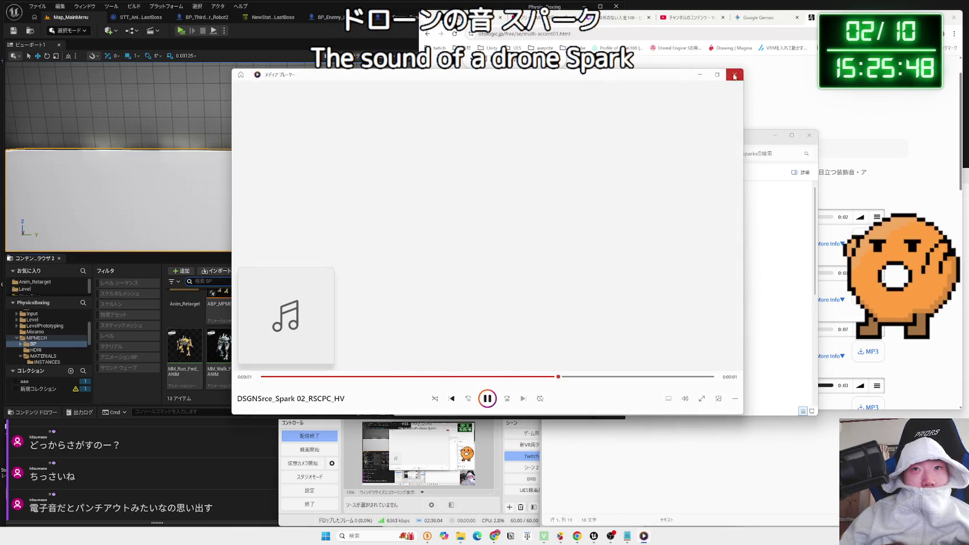
click(734, 76)
key(Down)
key(Return)
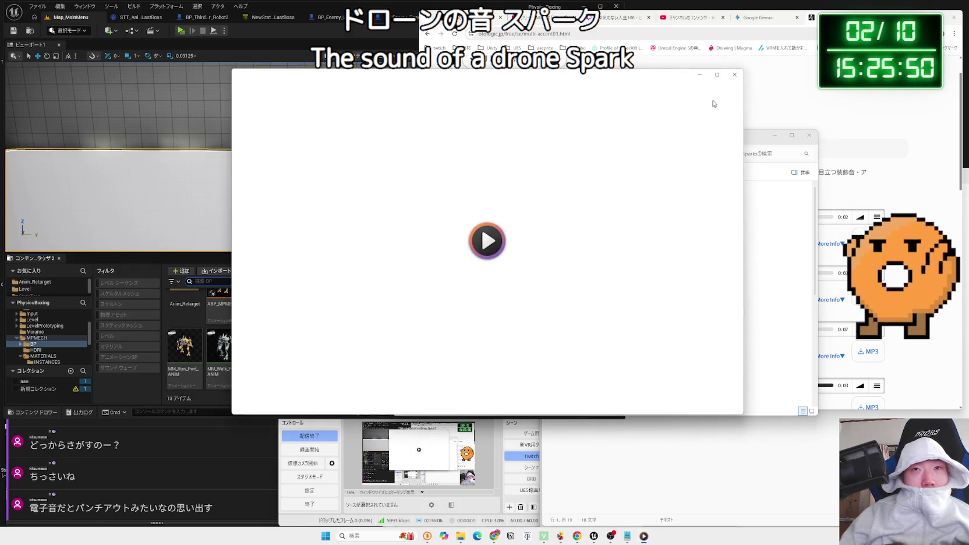
click(735, 73)
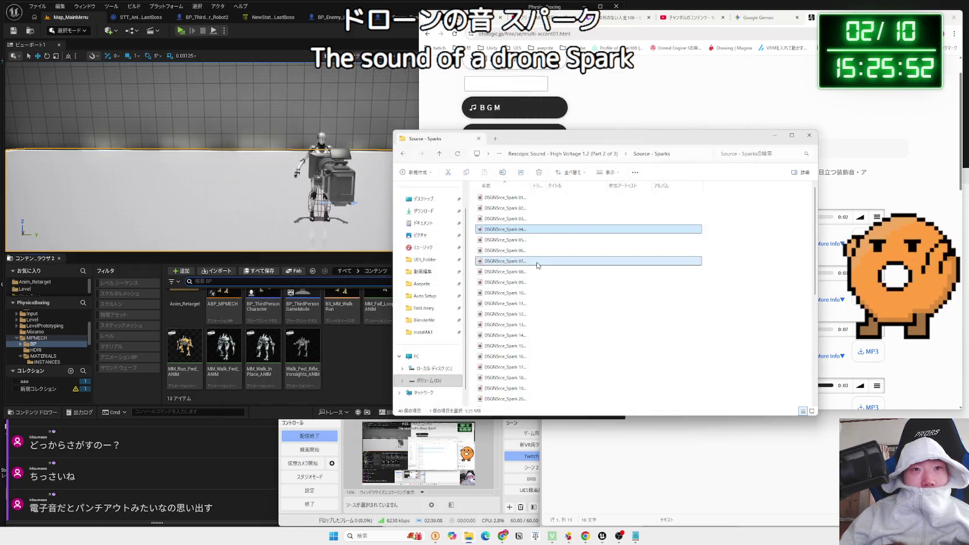
double_click(537, 265)
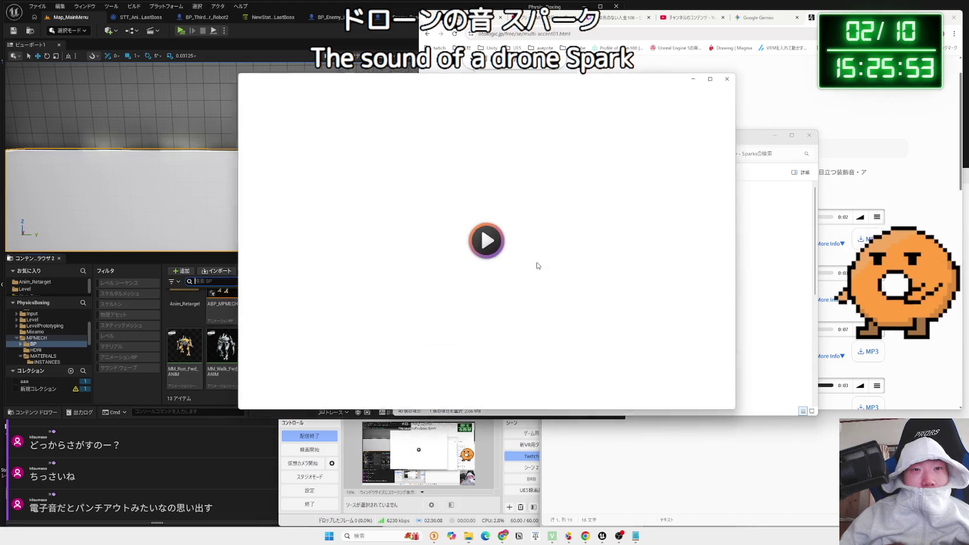
click(734, 74)
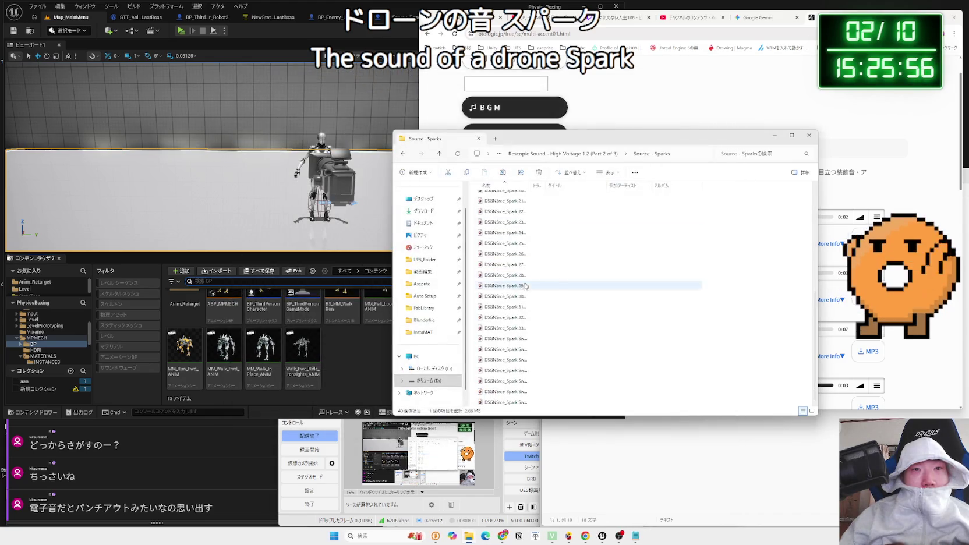
Preview more Sparks including Spark Sweetener 04, then play Synth Source Loop 01 from Source - Synth Loops
double_click(537, 296)
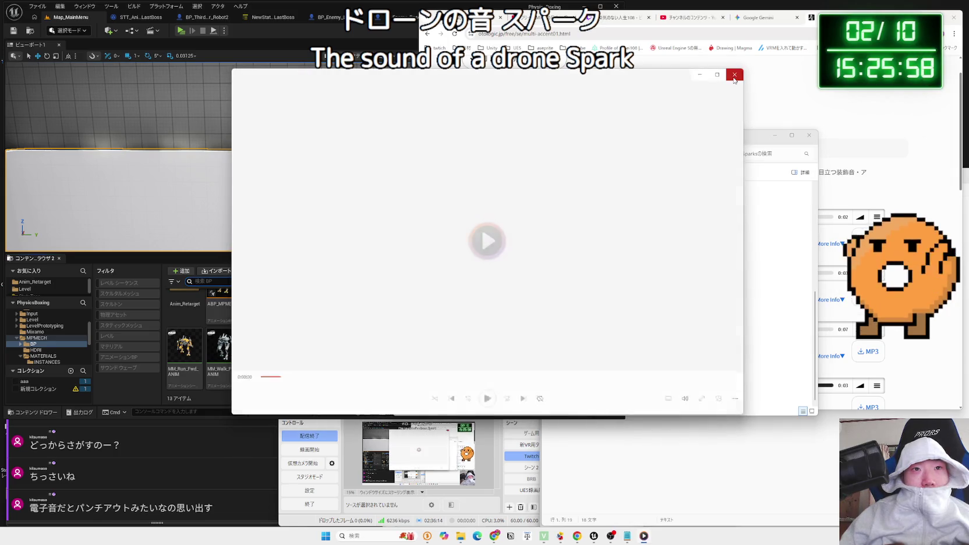
click(733, 80)
double_click(511, 371)
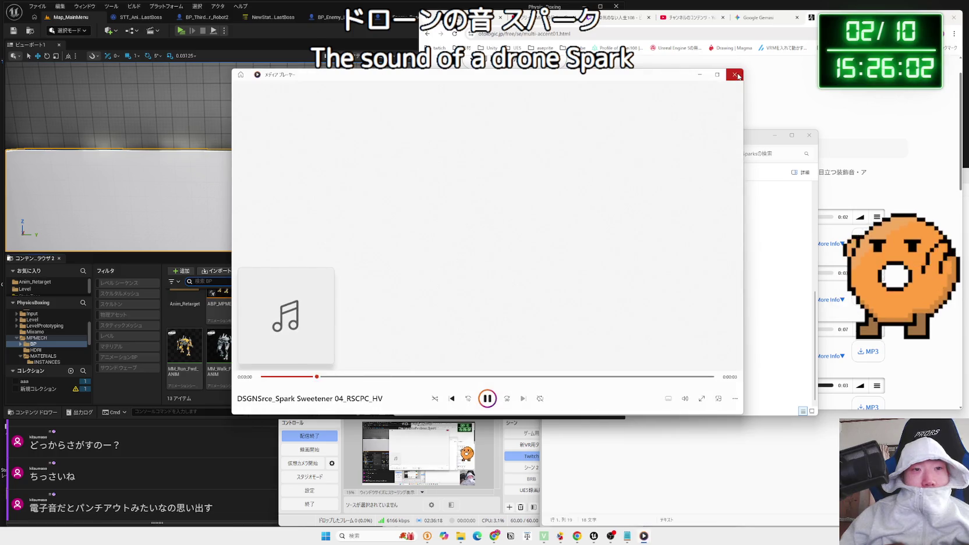
click(735, 75)
key(alt+Up)
double_click(520, 220)
double_click(505, 198)
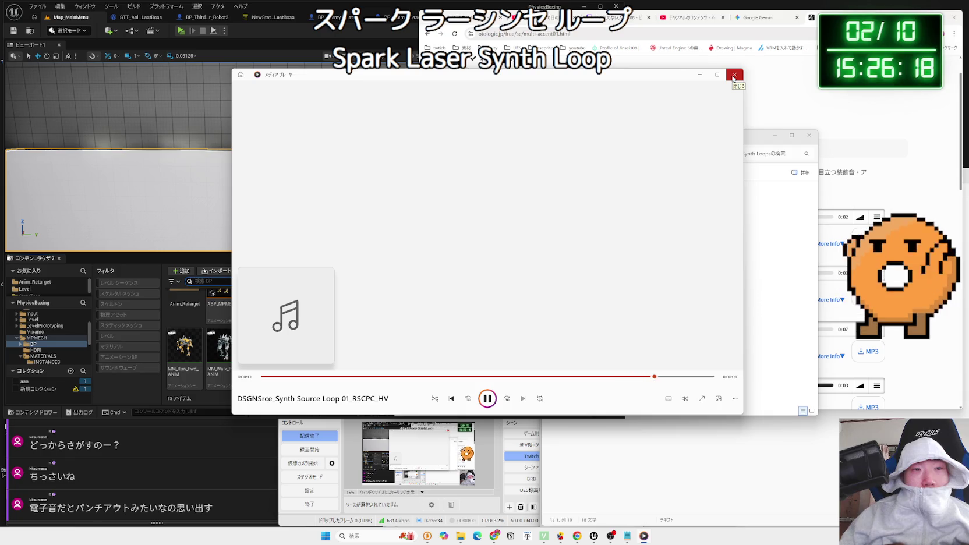
Audition Synth Source Loops 02, 03 and 11 in Media Player
click(734, 77)
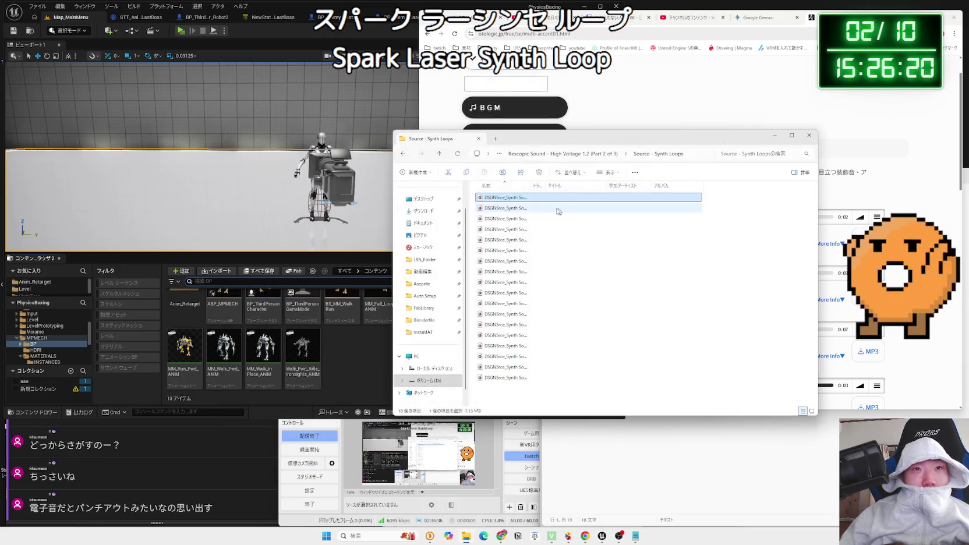
double_click(539, 205)
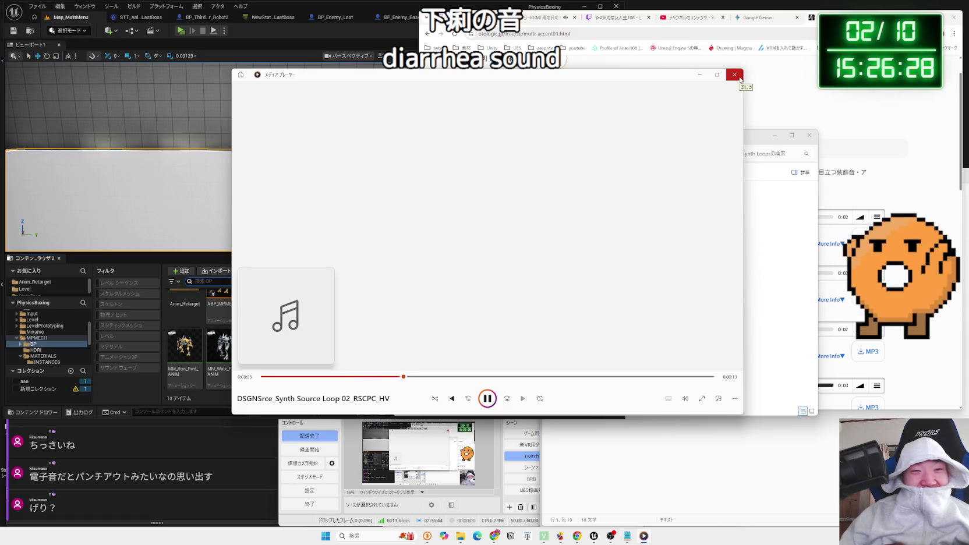
click(735, 74)
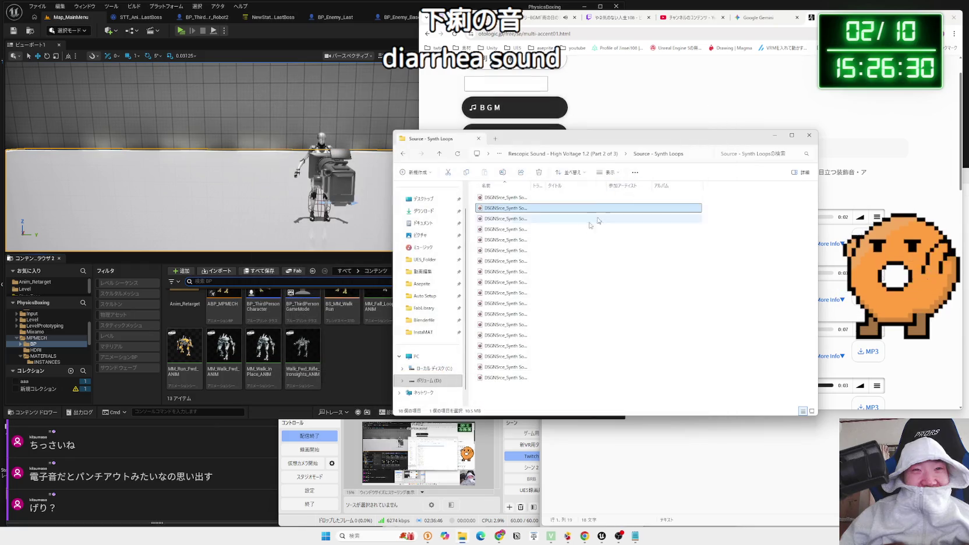
double_click(522, 220)
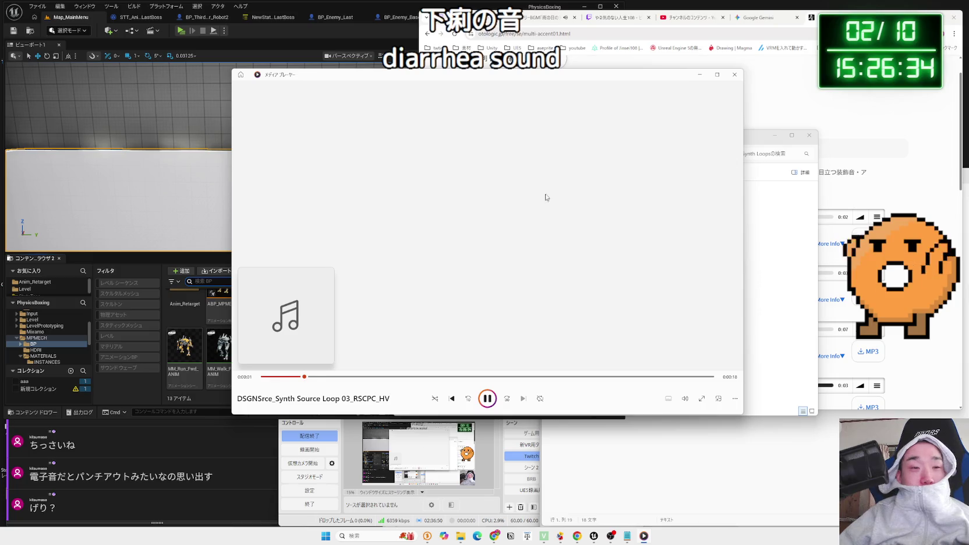
click(734, 79)
double_click(583, 303)
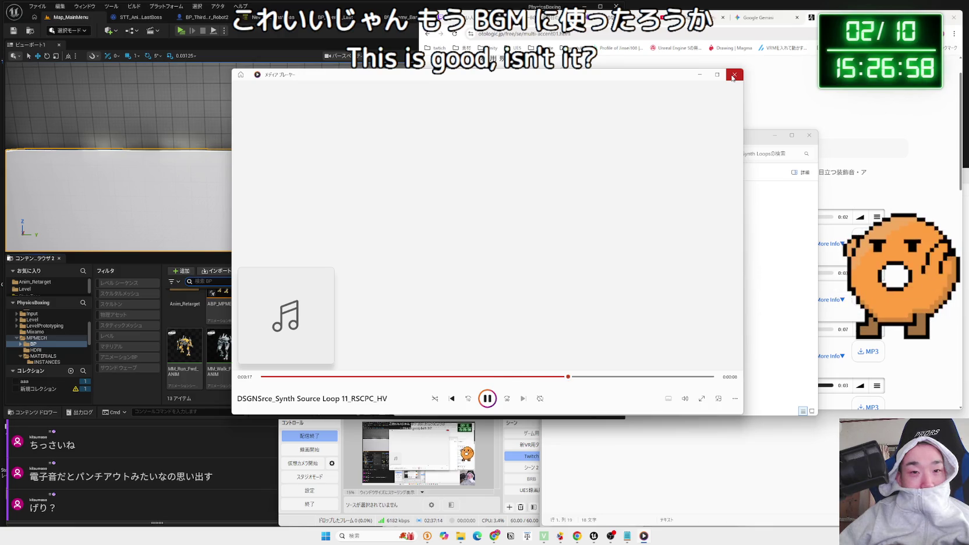
Audition Synth Source Loops 13, 17 and 18 in Media Player
click(733, 75)
double_click(515, 328)
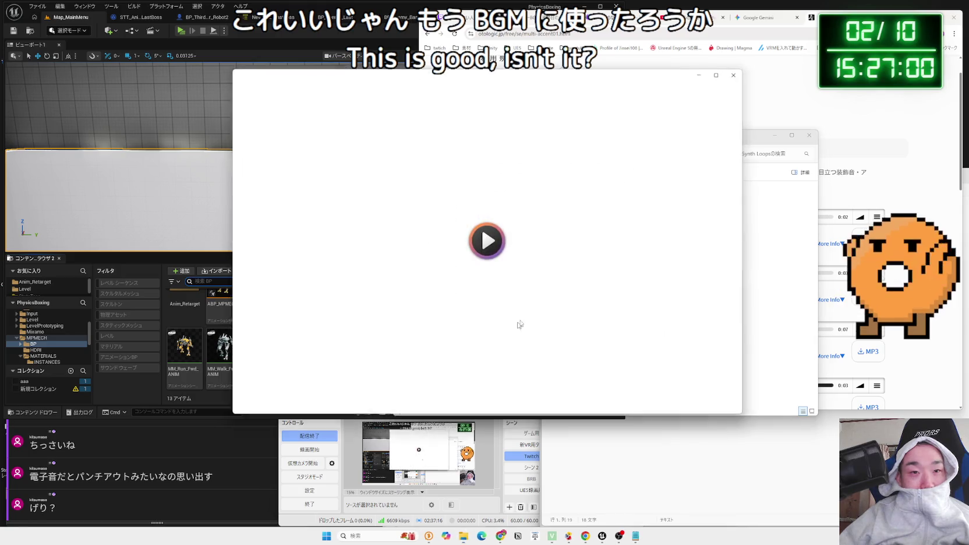
click(733, 76)
click(514, 367)
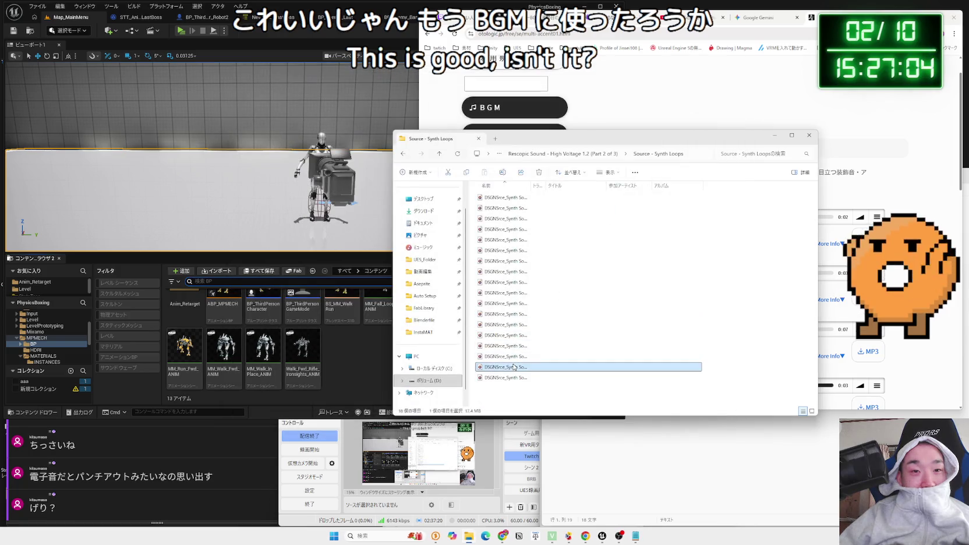
double_click(515, 367)
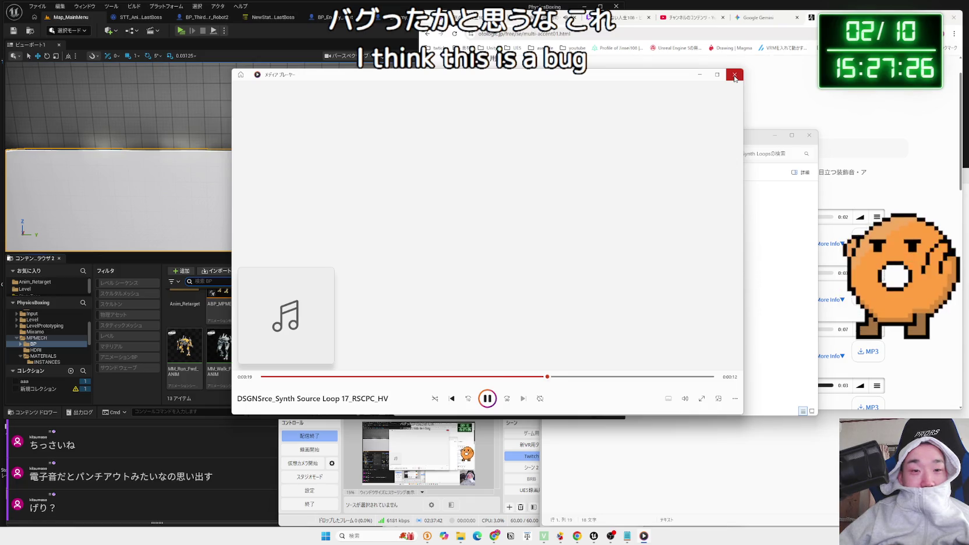
click(735, 78)
double_click(521, 372)
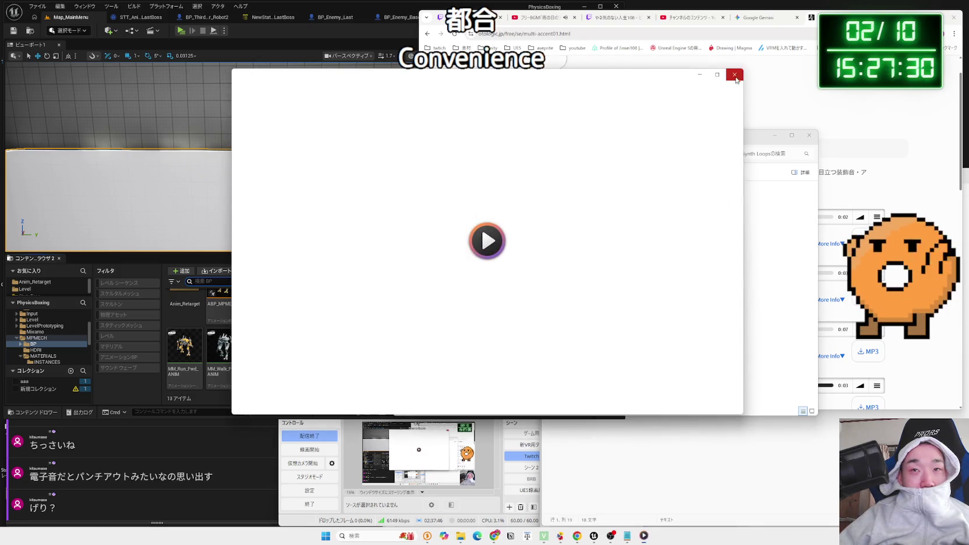
click(738, 77)
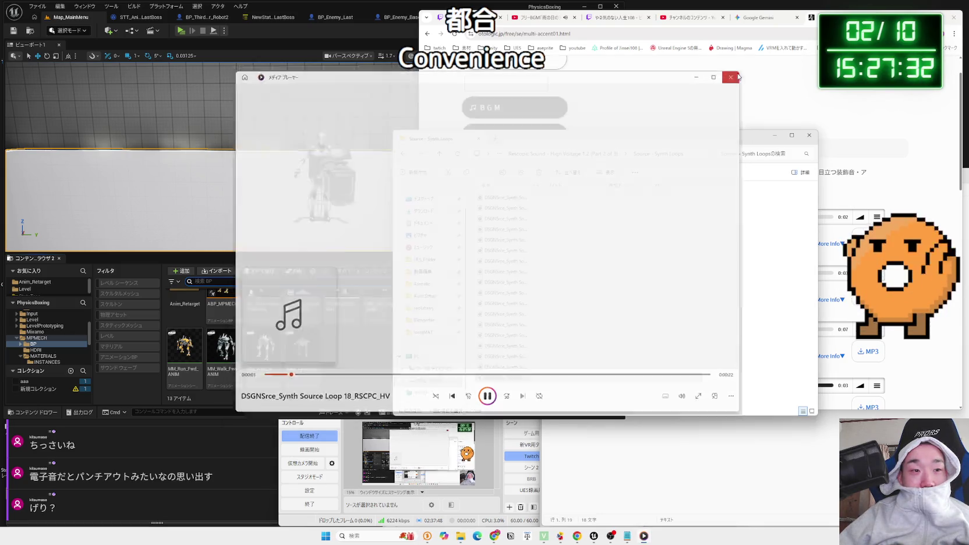
In Source - Whooshes, audition Whoosh Contorted 01 and 05, Modulator 11 and Morph 03
key(alt+Left)
double_click(507, 229)
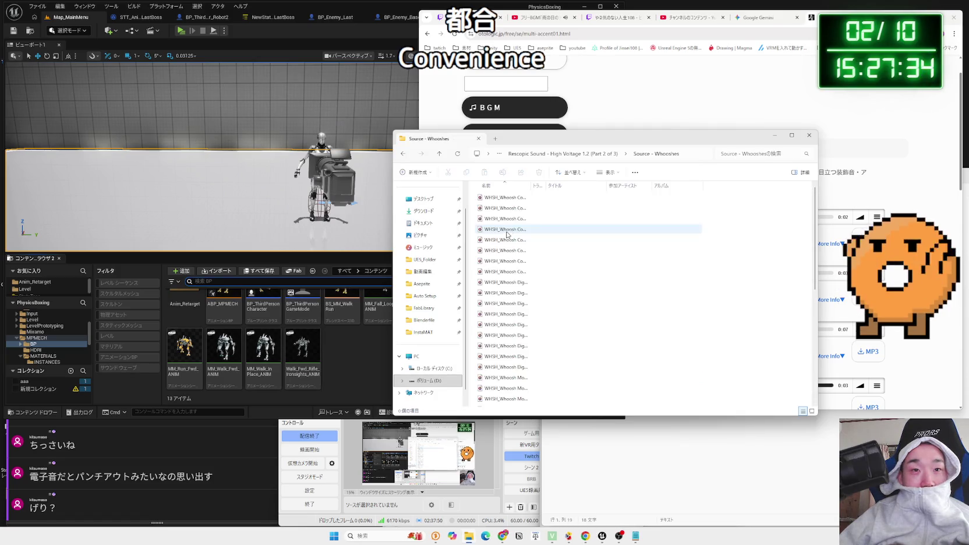
double_click(507, 197)
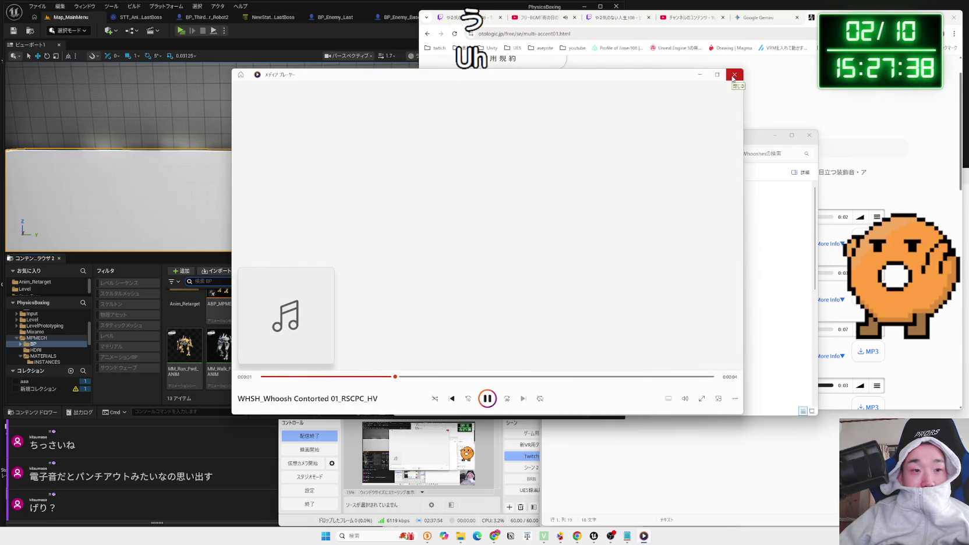
click(734, 76)
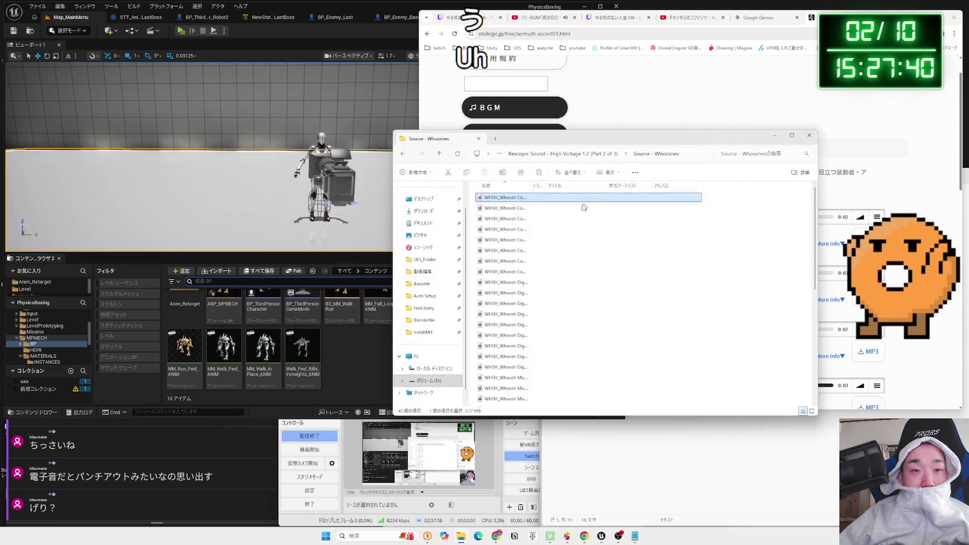
double_click(533, 242)
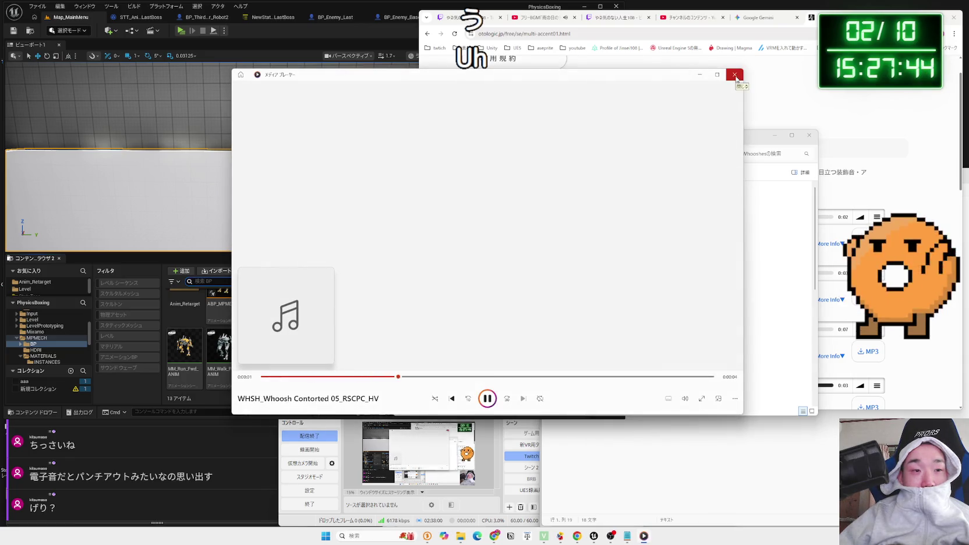
click(736, 76)
double_click(515, 292)
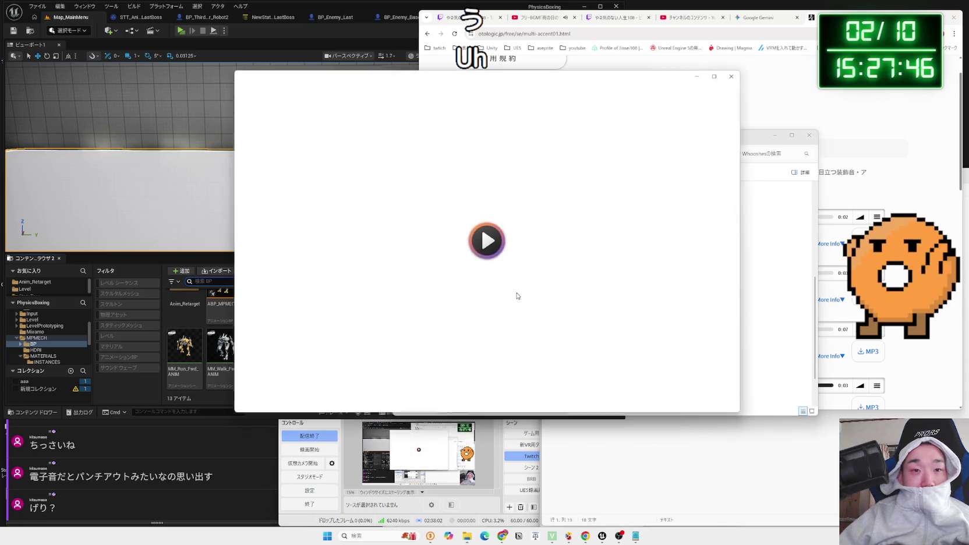
click(734, 76)
click(507, 319)
double_click(507, 320)
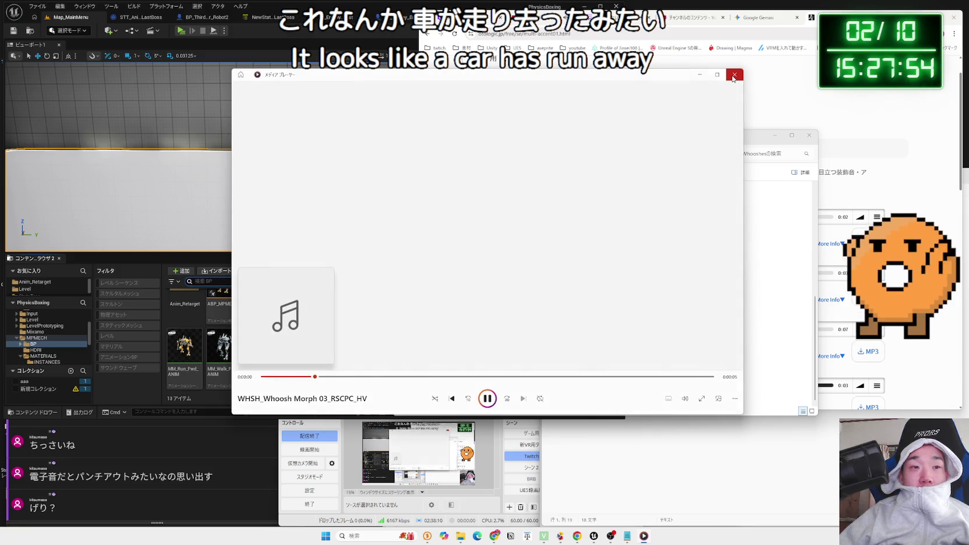
click(734, 76)
Audition Whooshes Short clips Contorted Short 05 and 12 and Modulator Short 02, then go up
scroll(559, 233, up, 5)
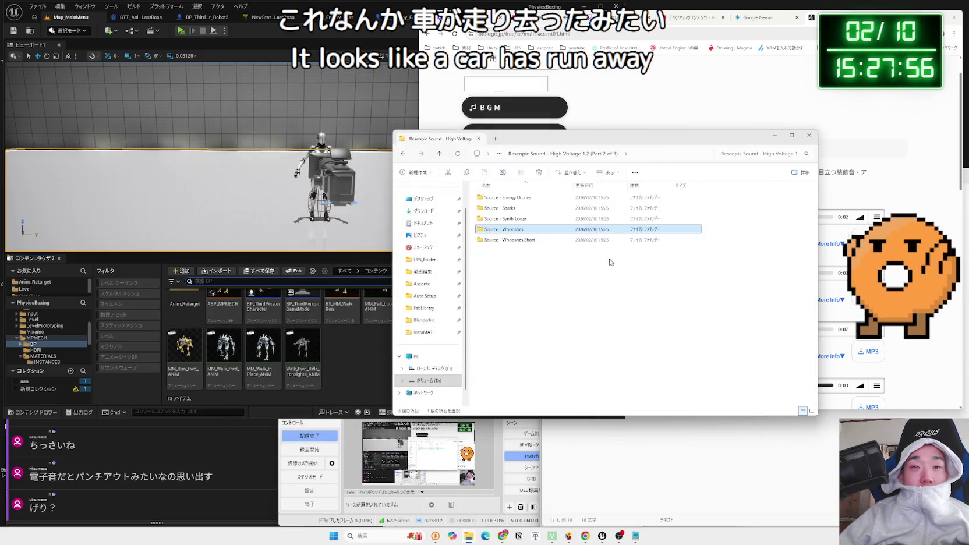
double_click(563, 241)
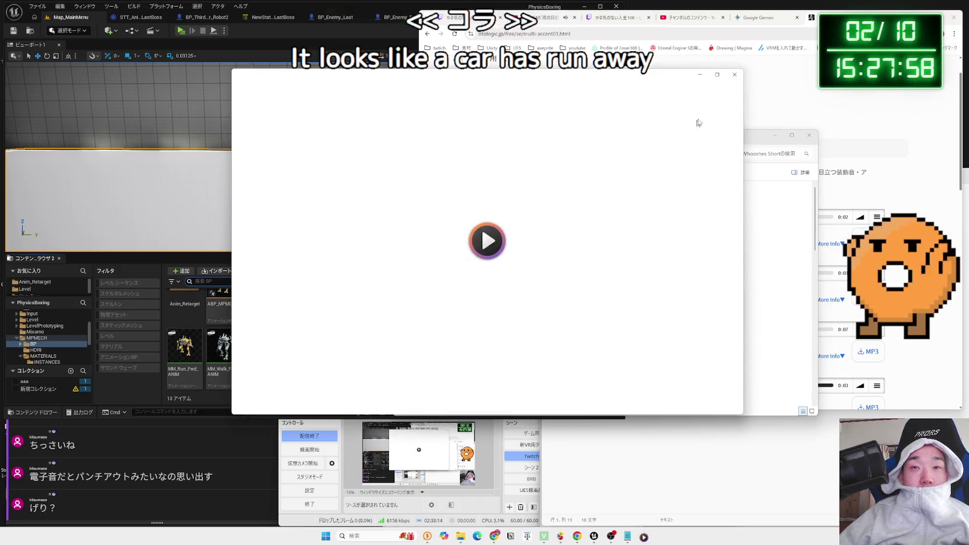
click(736, 79)
double_click(542, 314)
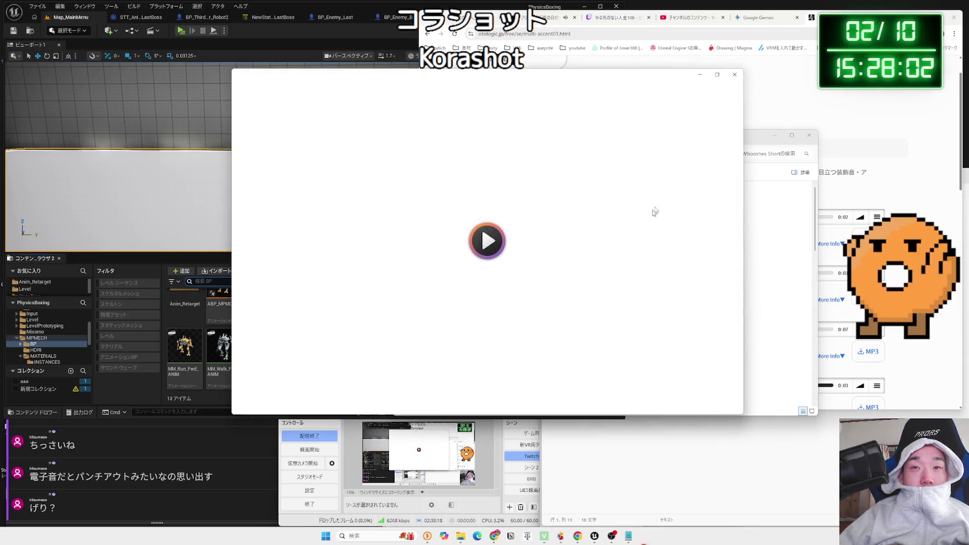
click(734, 76)
double_click(541, 333)
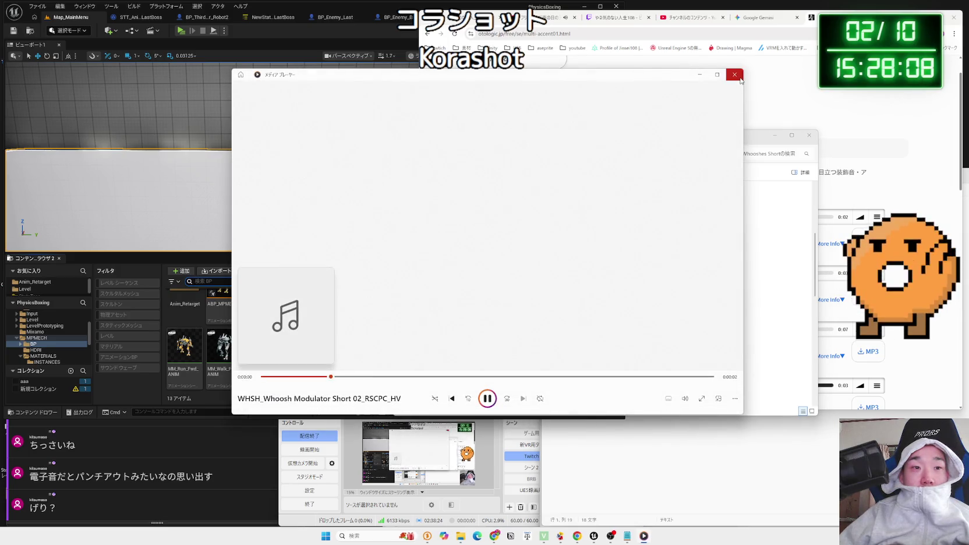
click(740, 79)
key(alt+Up)
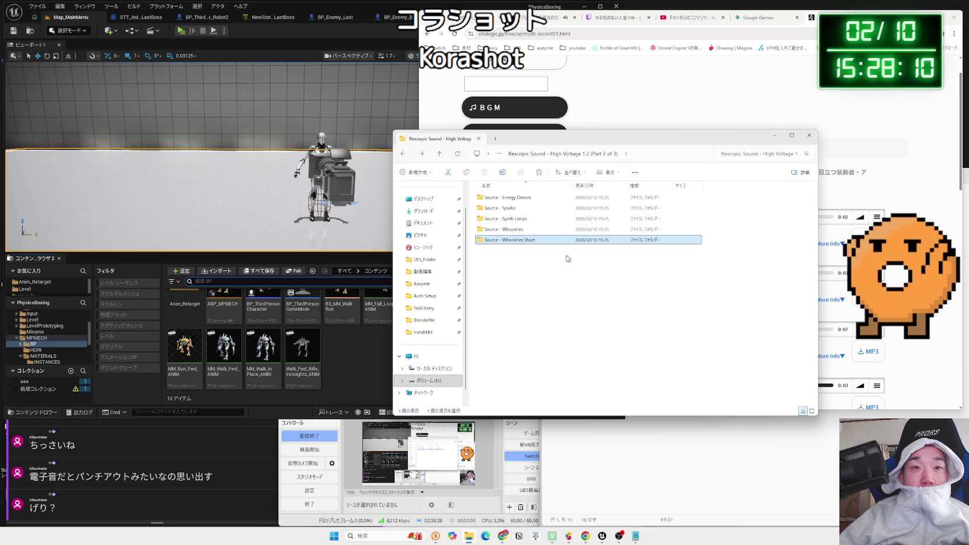
Extract All on the High Voltage Part 3 of 3 zip in VoltageSound
key(alt+Up)
key(alt+Up)
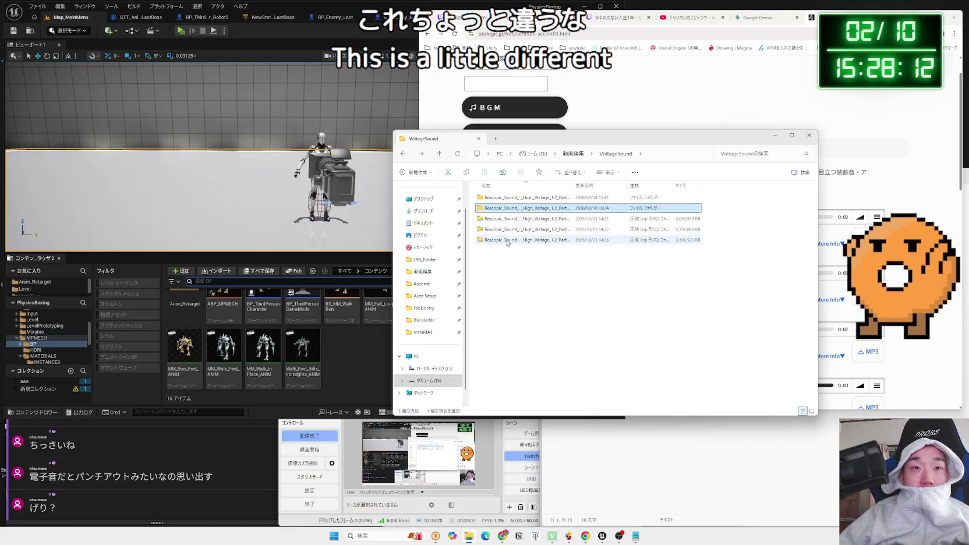
click(507, 241)
right_click(507, 243)
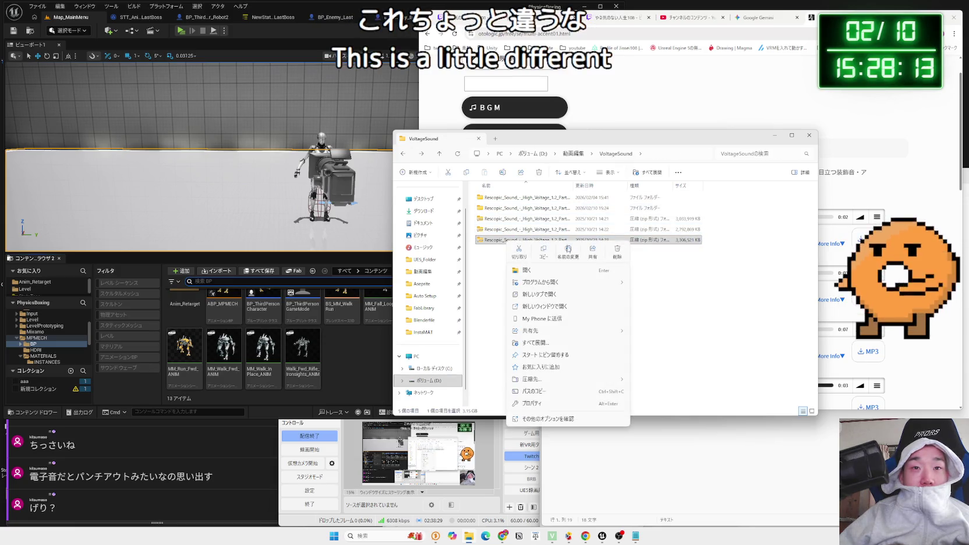
click(553, 348)
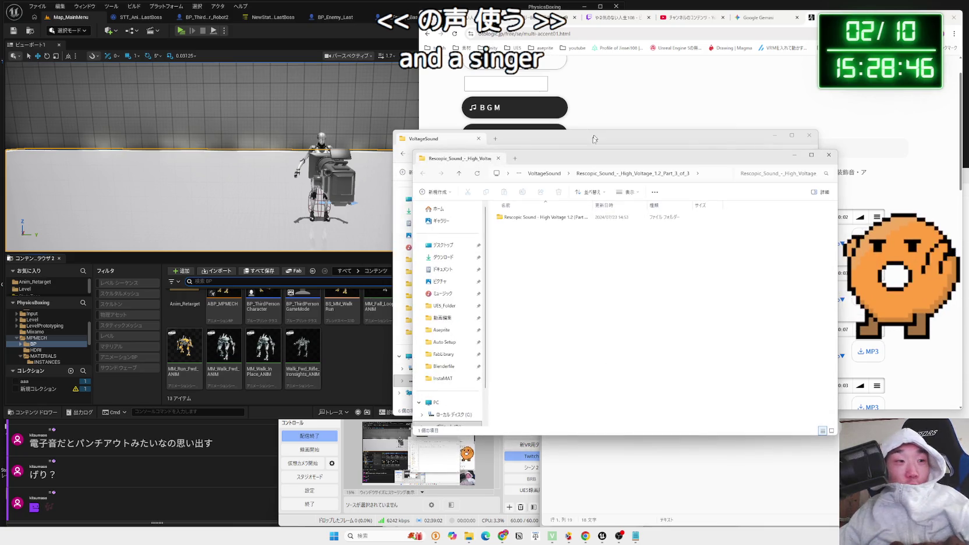
Open Part 3 of 3's Source - Recordings folder and play an ELECEmf Coffee recording
click(823, 159)
double_click(499, 227)
double_click(505, 201)
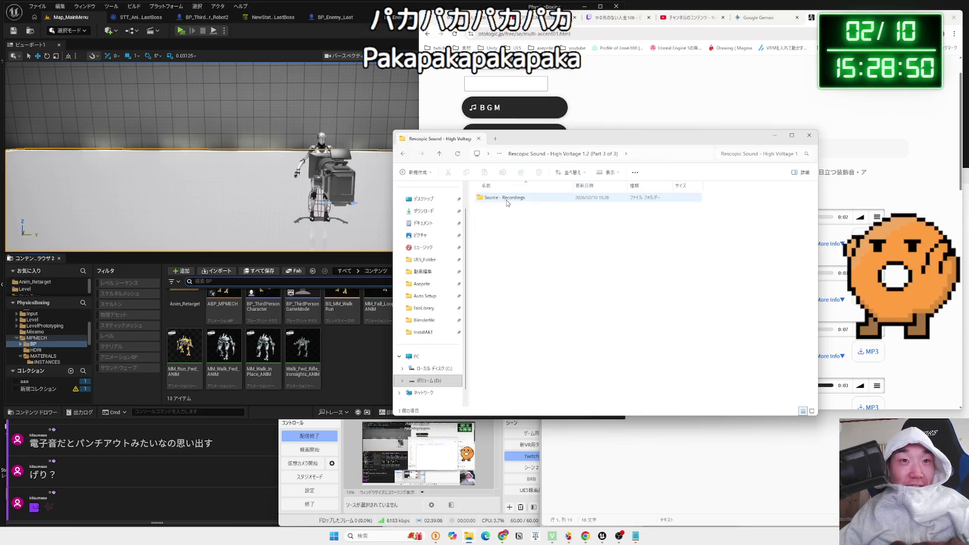
double_click(507, 200)
scroll(510, 285, down, 8)
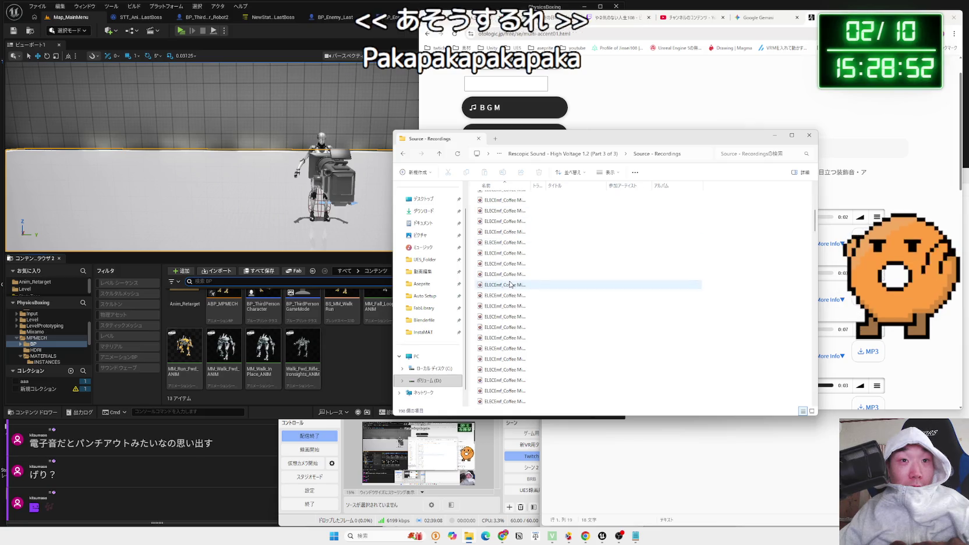
double_click(510, 285)
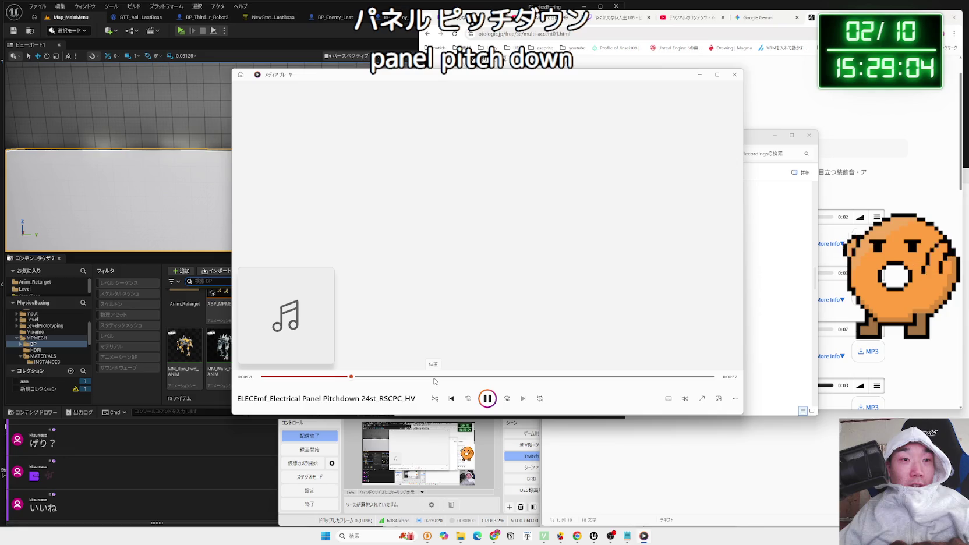
Audition the Entryphone Pitchdown 36st, Hair Dryer and Hair Dryer Pitchdown 24st 07 clips
click(736, 75)
double_click(506, 316)
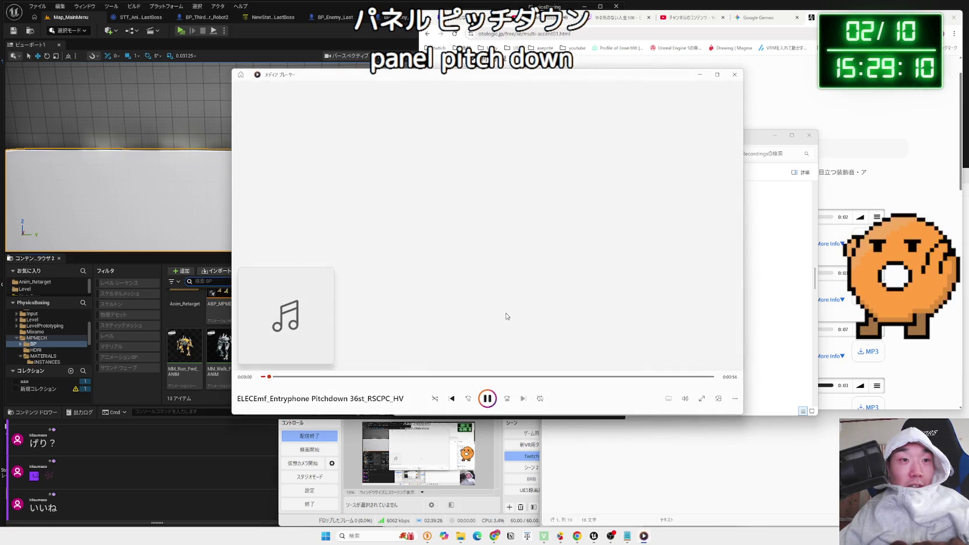
key(alt+Tab)
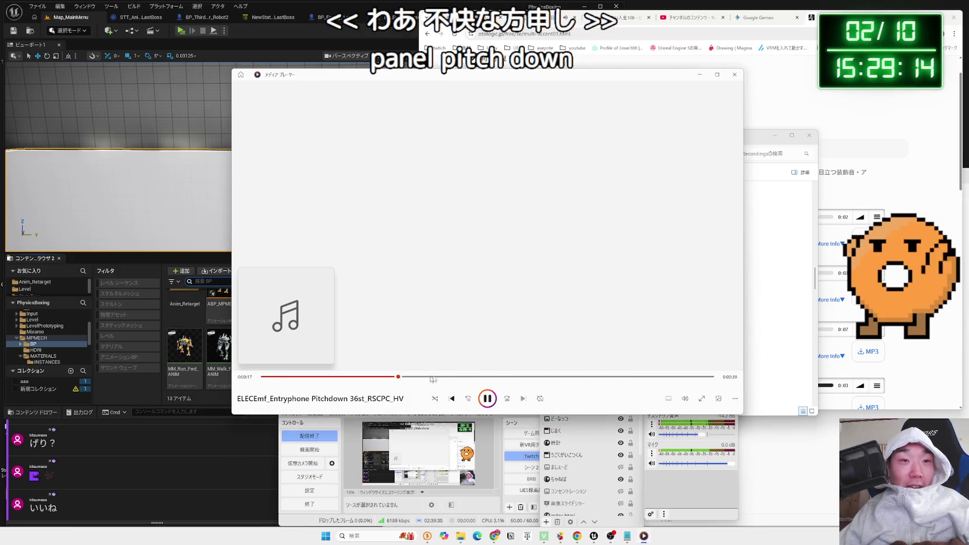
click(735, 74)
double_click(537, 316)
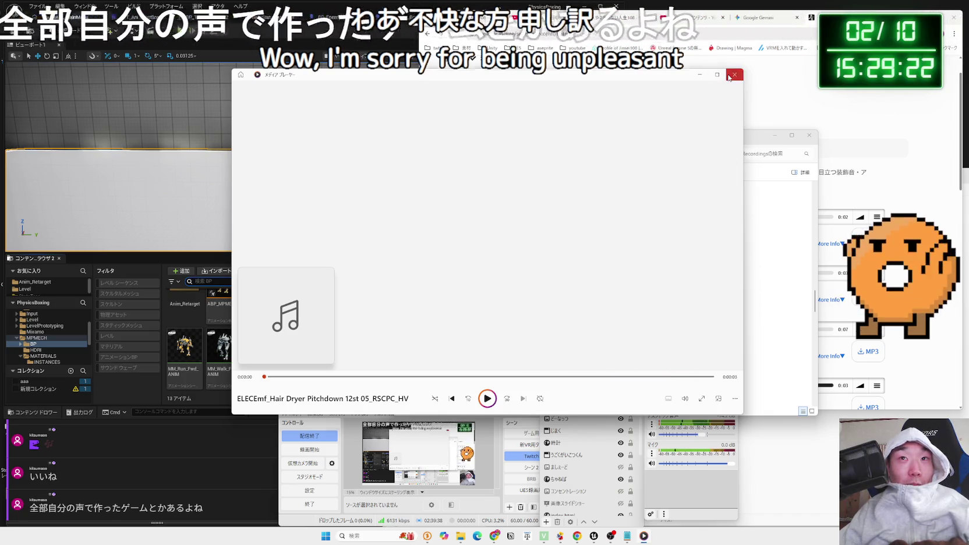
click(734, 75)
double_click(510, 306)
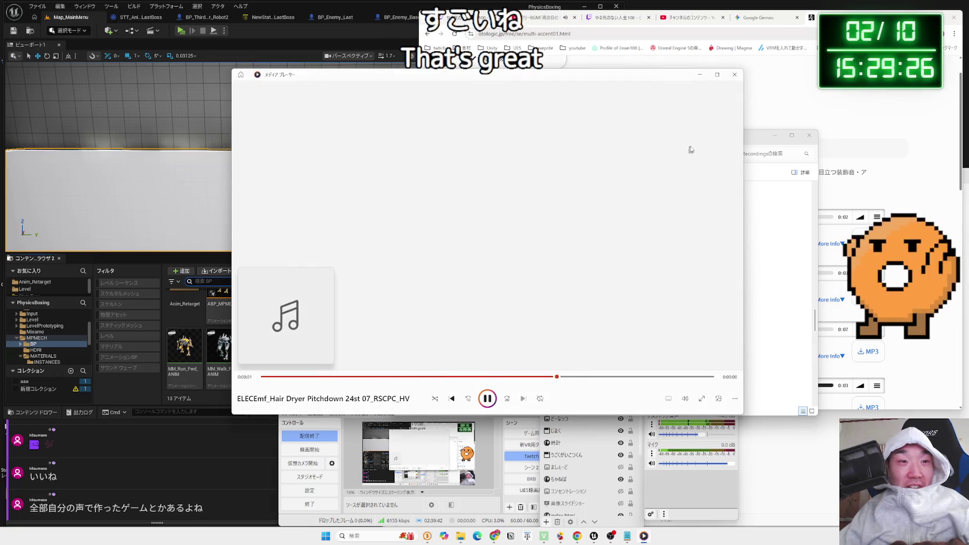
click(735, 74)
Audition Lamp Mechanical Disco Ball, Midi Controller Pitchdown 12st, WiFi Router and Wireless Phone Pitchdown 36st clips
click(518, 327)
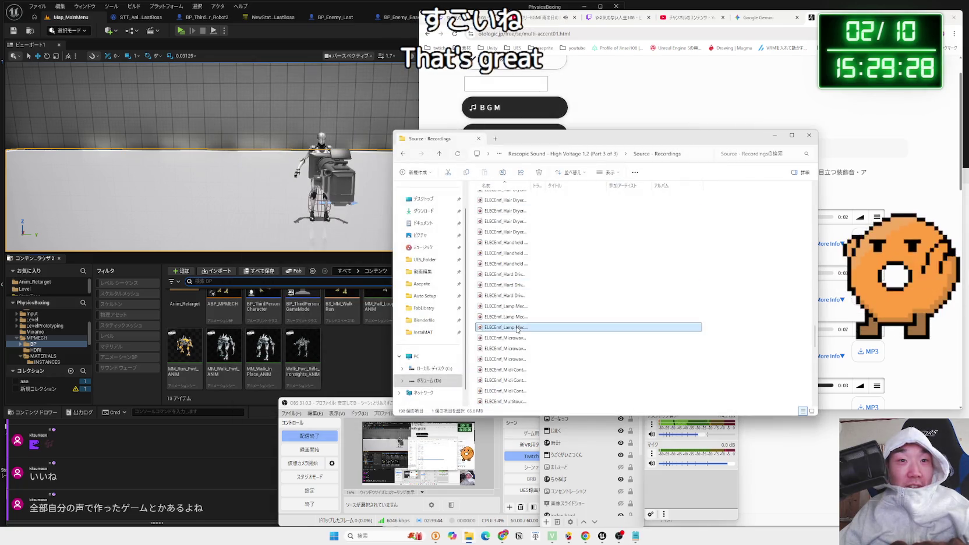
double_click(518, 328)
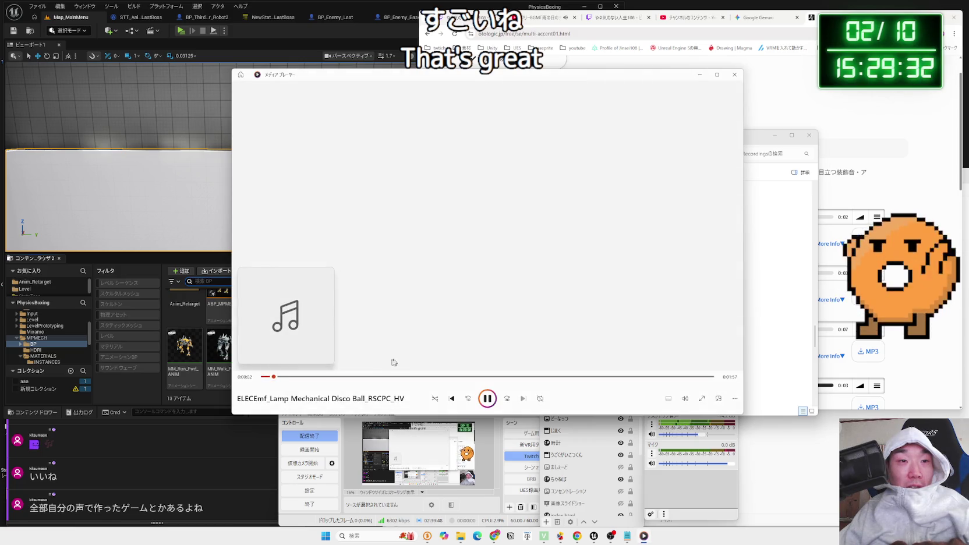
click(734, 75)
double_click(492, 370)
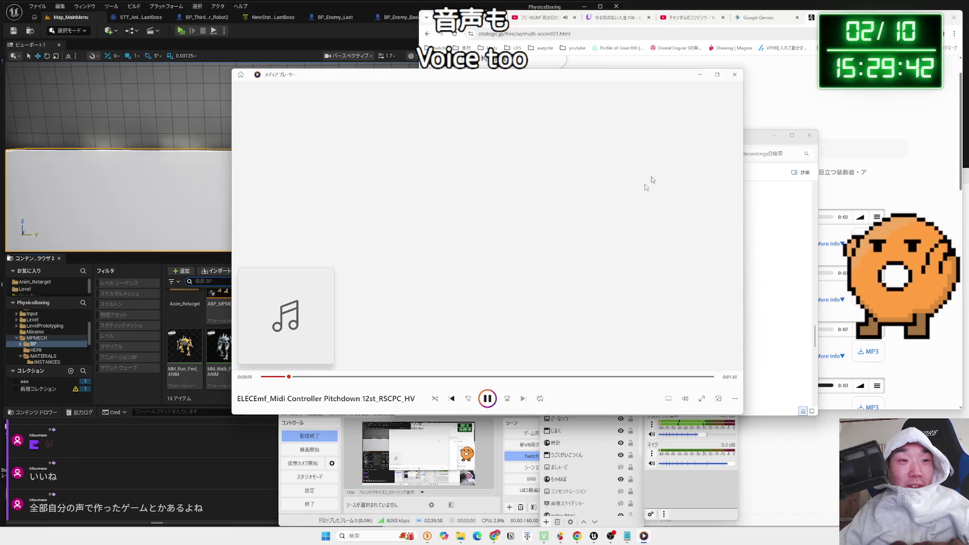
click(732, 78)
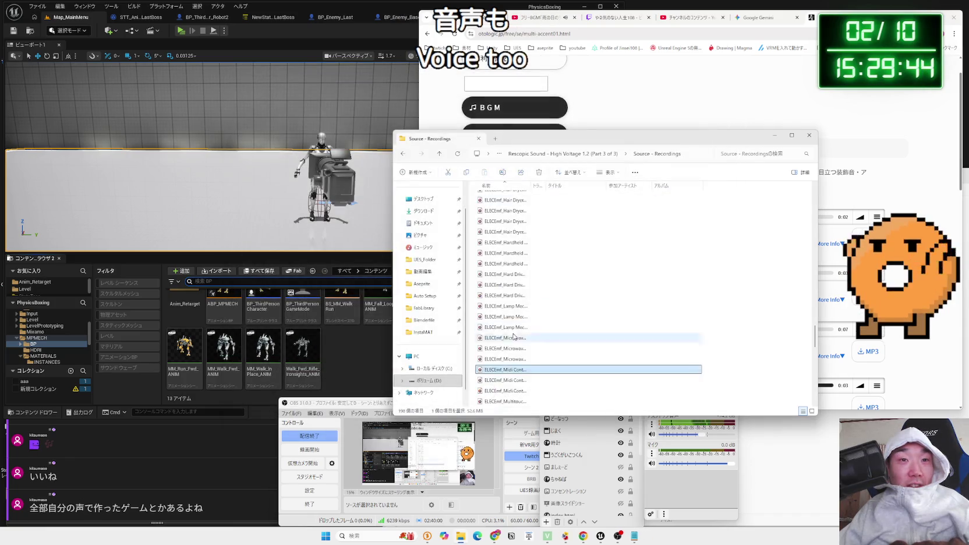
double_click(506, 359)
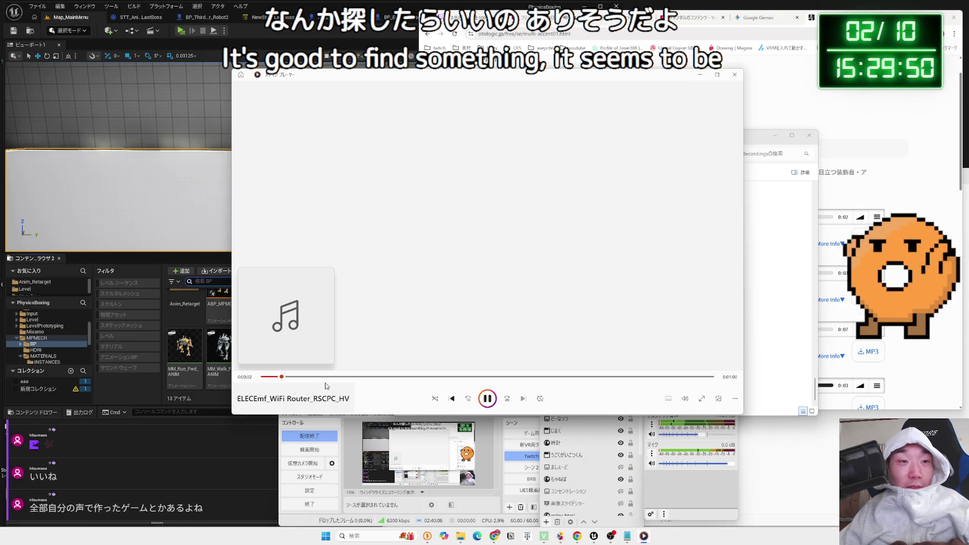
click(453, 377)
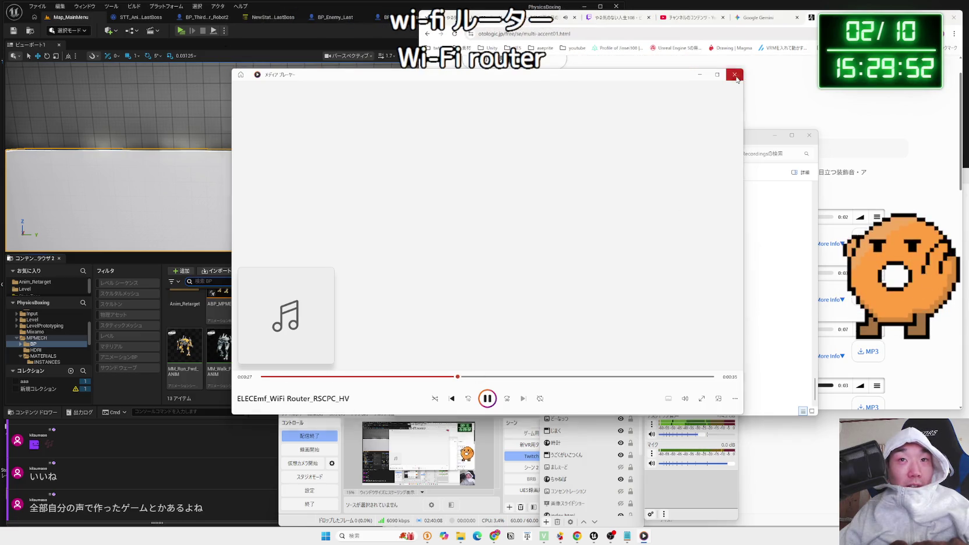
click(736, 79)
double_click(525, 395)
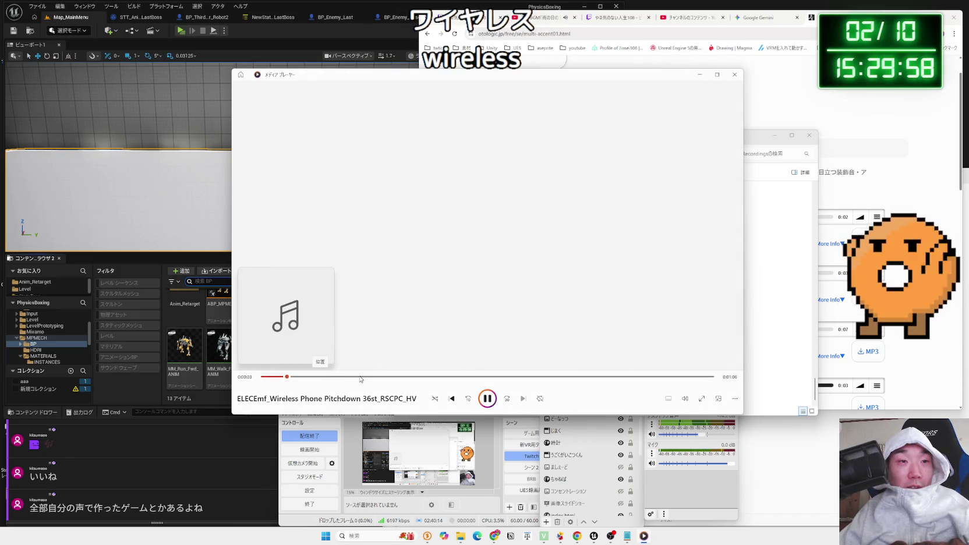
Scroll back to the top of Source - Recordings and audition an Air Conditioner clip
click(733, 76)
scroll(816, 260, up, 5)
scroll(816, 260, up, 10)
click(504, 198)
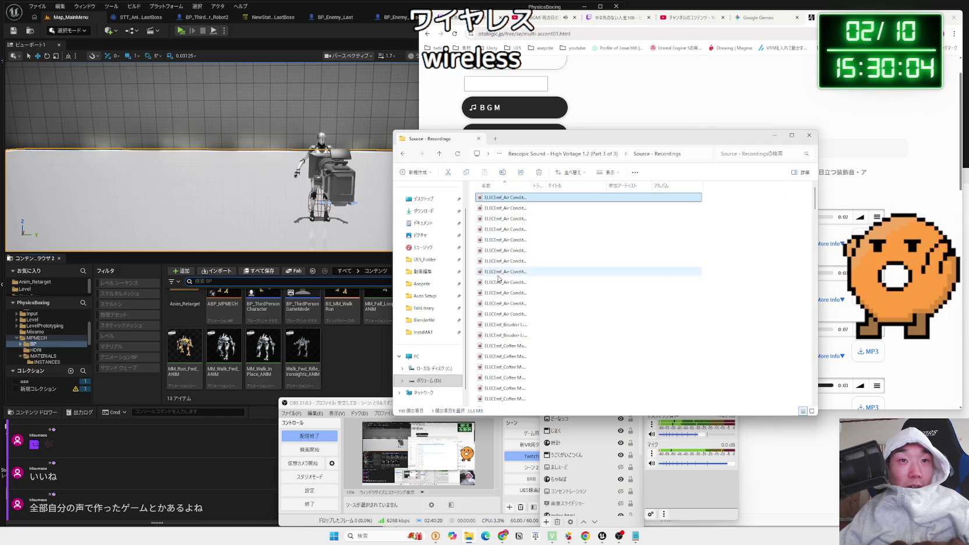
double_click(498, 276)
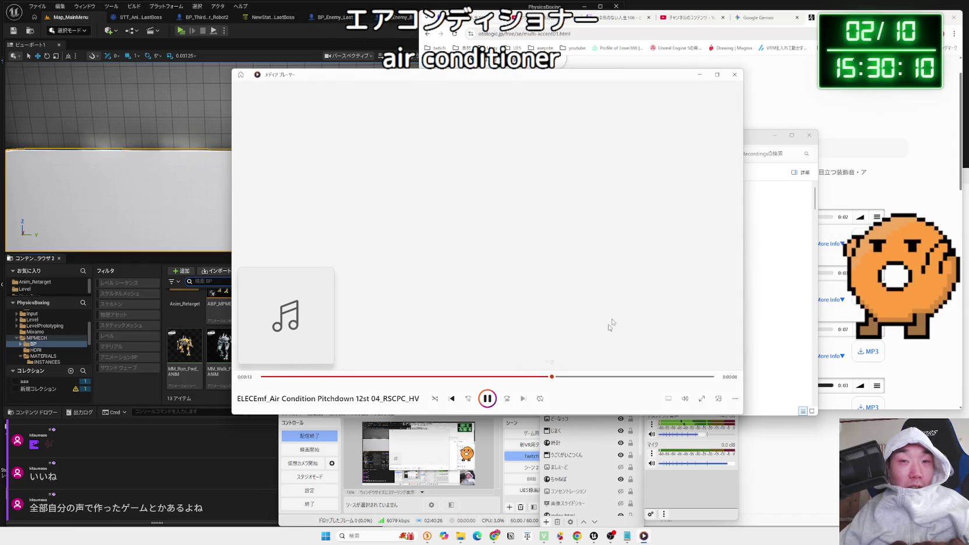
click(734, 74)
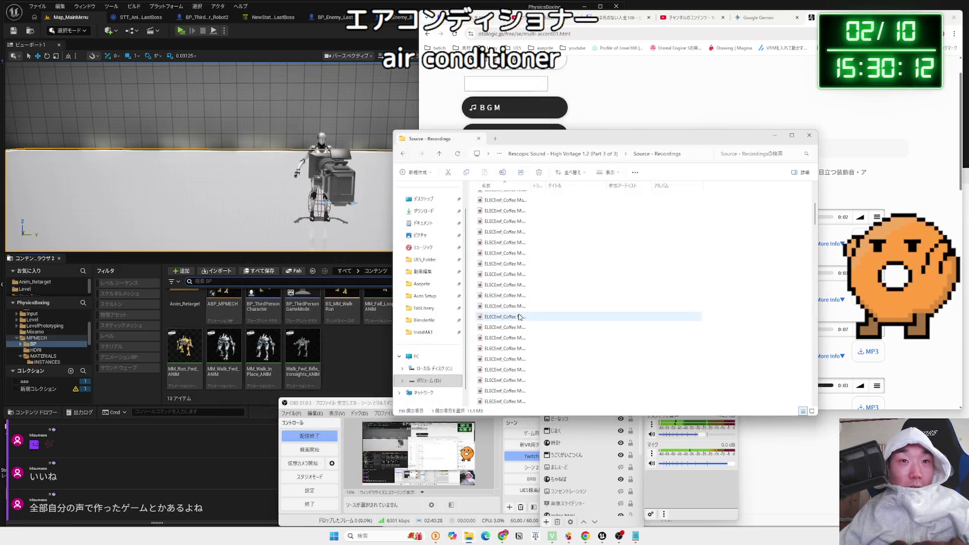
Audition the Coffee Mixer clips, including Coffee Mixer 08 and Pitchdown 12st 09
double_click(519, 316)
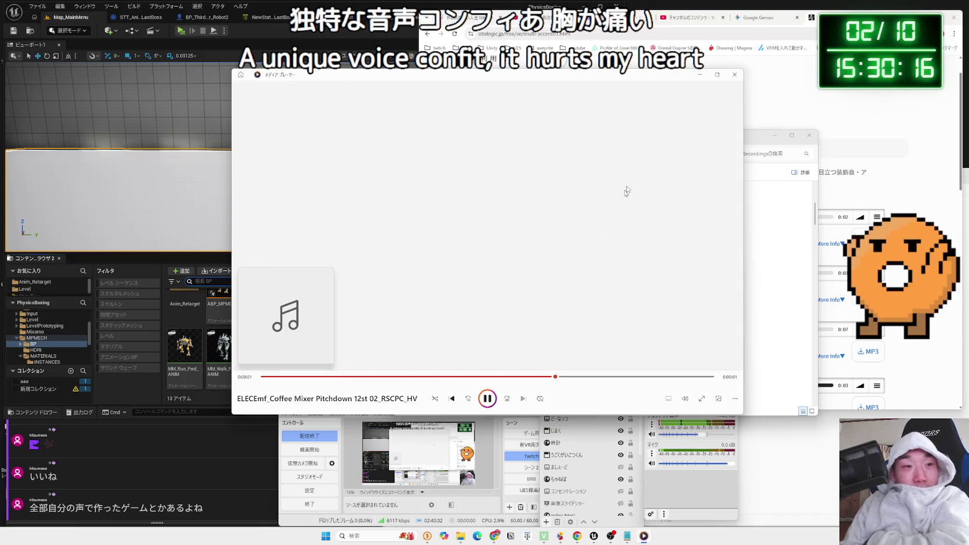
click(734, 74)
click(511, 285)
double_click(511, 286)
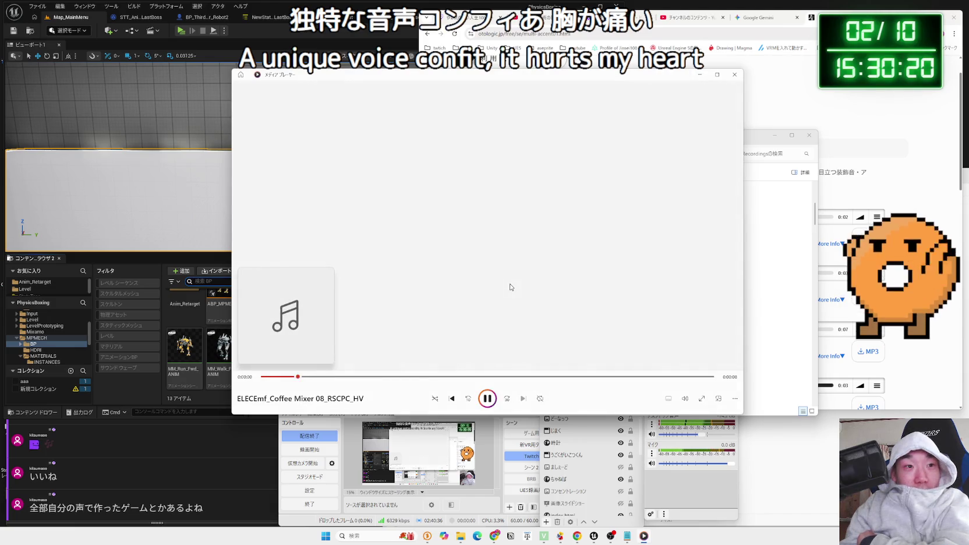
click(733, 81)
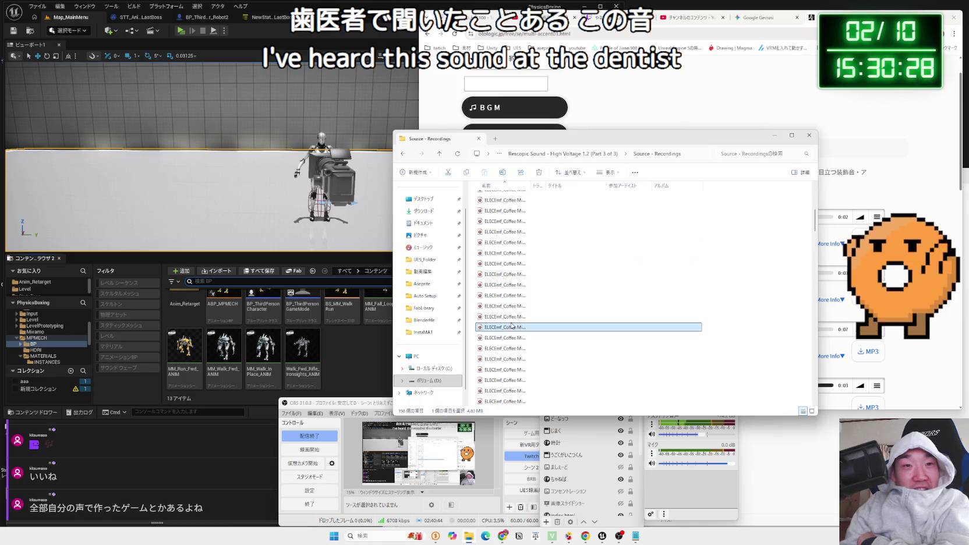
double_click(513, 324)
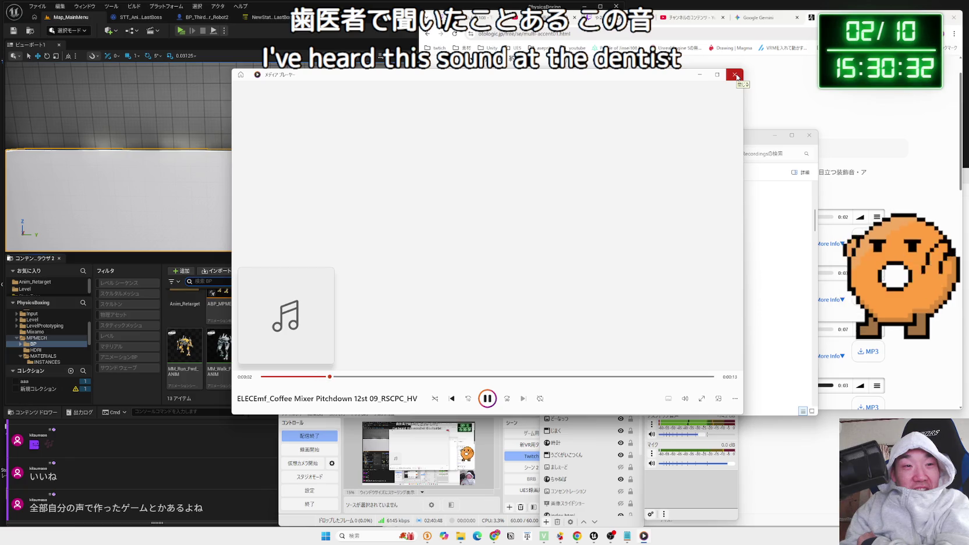
click(736, 78)
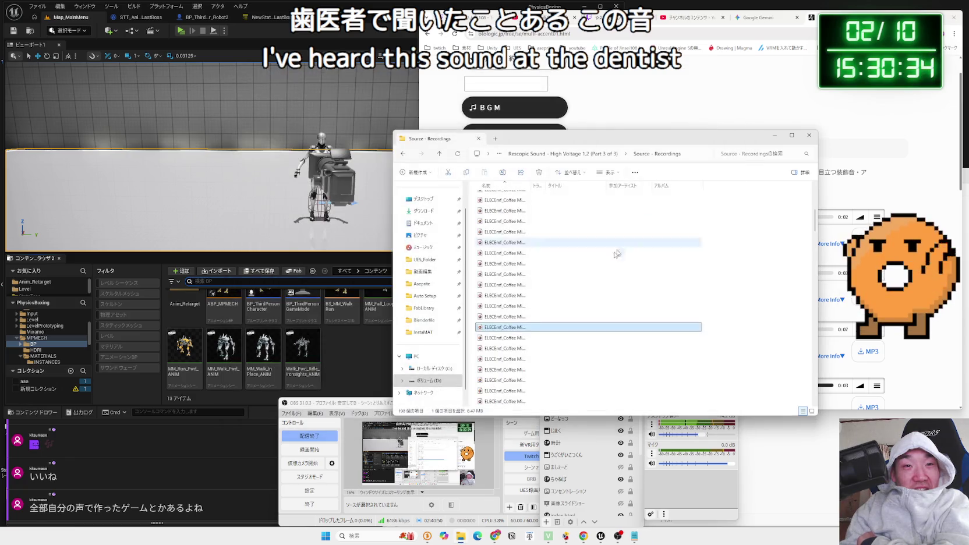
Audition Electric Toothbrush 01 and Electrical Panel clips, then return to the Part 3 of 3 folder
click(513, 232)
double_click(515, 337)
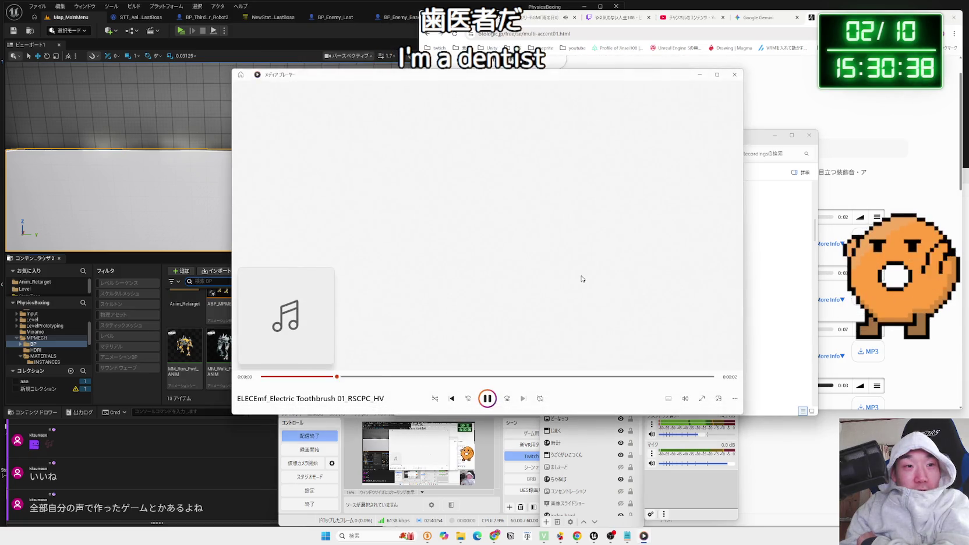
click(734, 75)
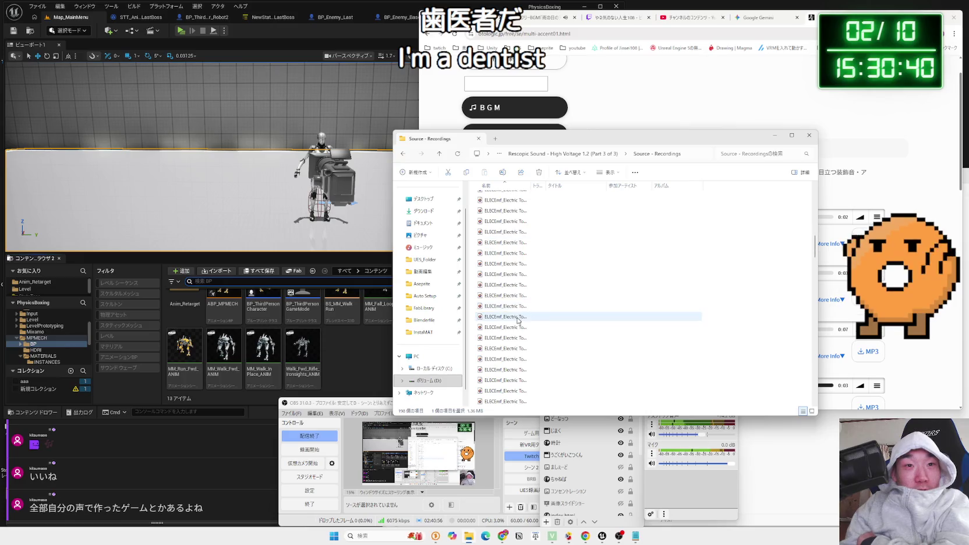
double_click(513, 358)
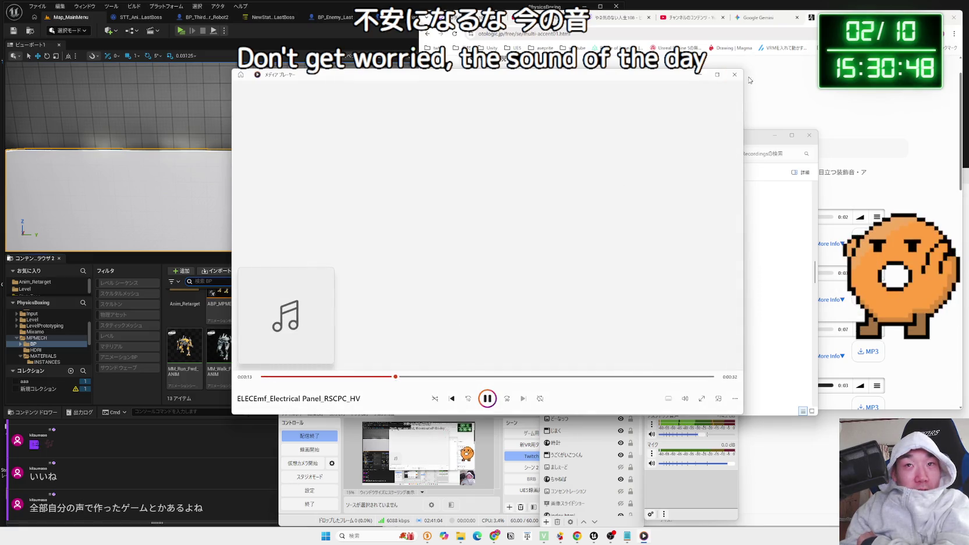
click(734, 74)
double_click(573, 305)
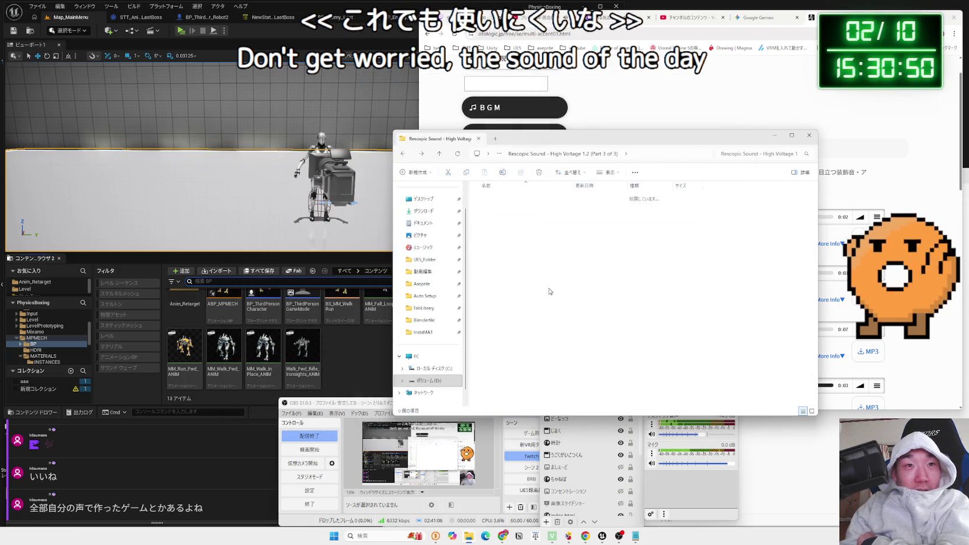
Check the VoltageSound folder's Properties to confirm its 18.1 GB size
key(BackSpace)
key(BackSpace)
right_click(536, 209)
click(567, 322)
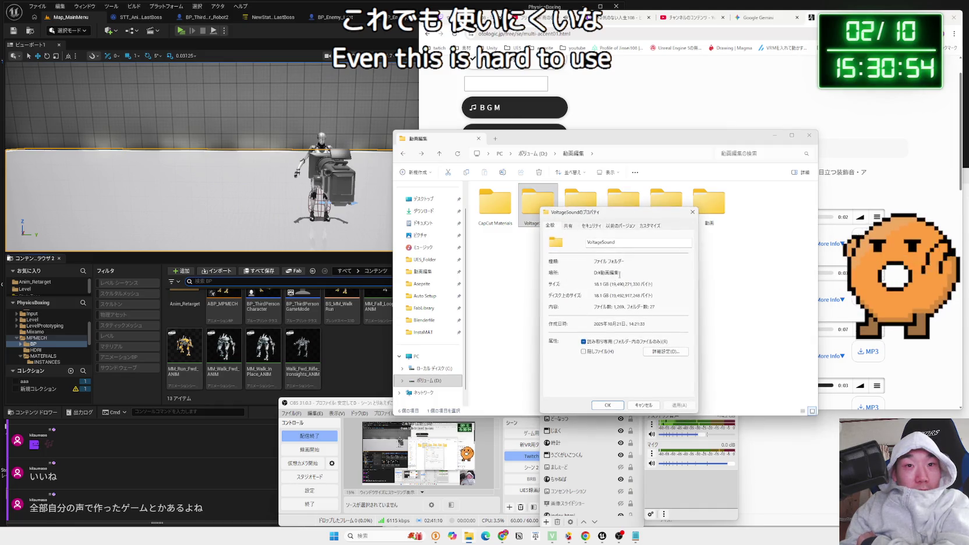
click(692, 213)
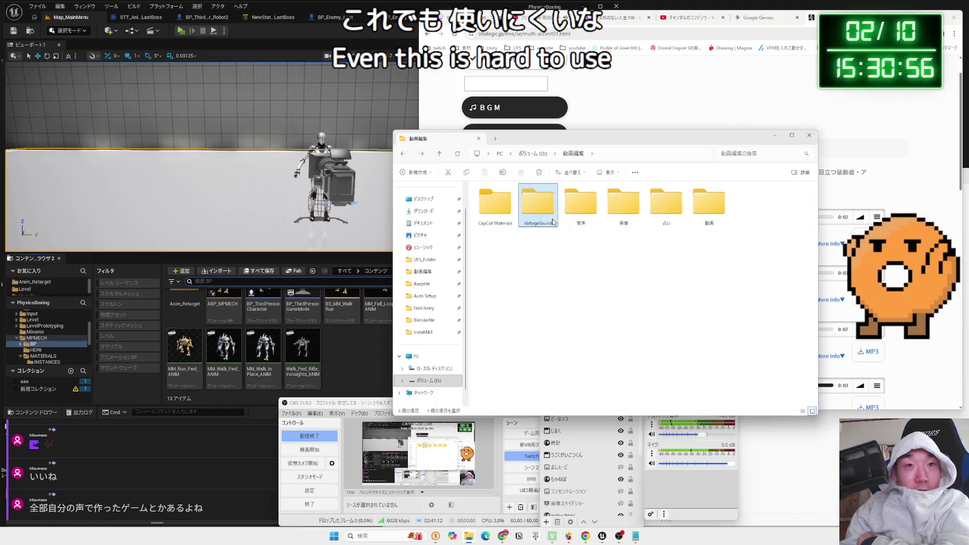
Open VoltageSound and bring up the context menu for the third High Voltage part folder
double_click(537, 201)
click(504, 251)
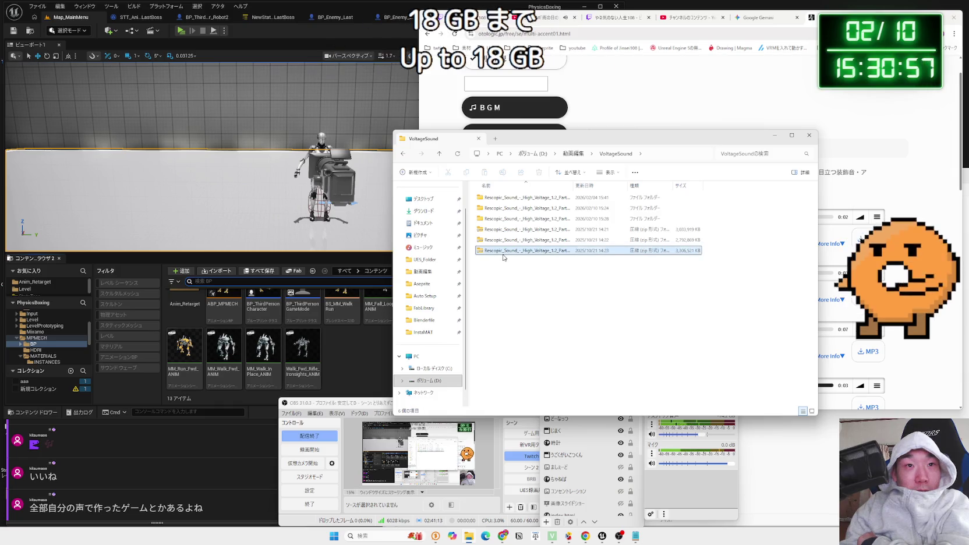
click(505, 221)
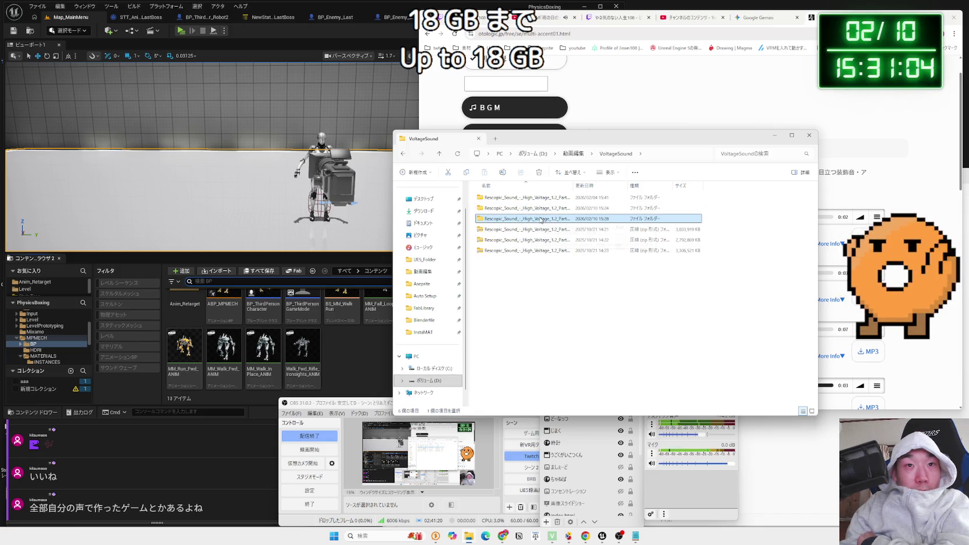
right_click(541, 220)
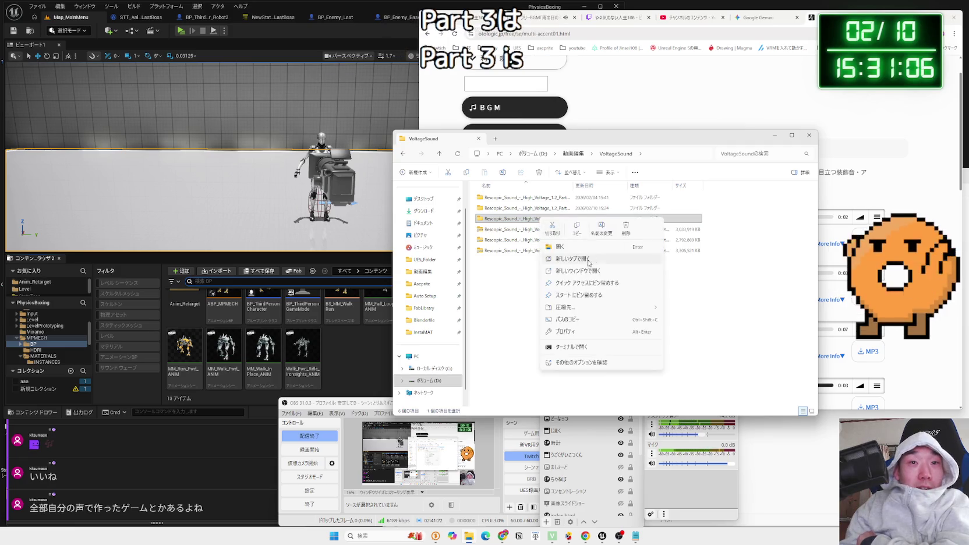
Open Part 2 of 3's Source - Synth Loops folder and play Synth Source Loop 04
key(Escape)
double_click(529, 208)
double_click(513, 198)
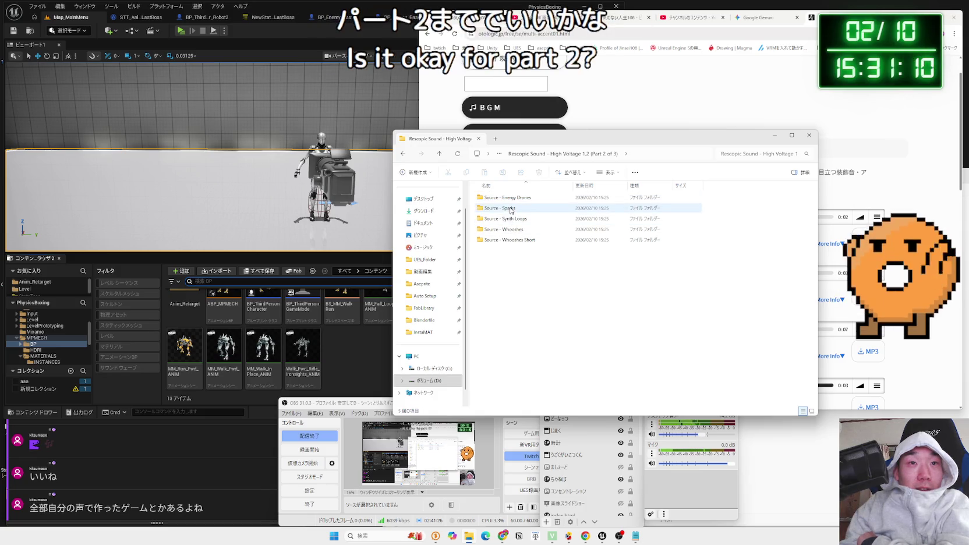
double_click(520, 220)
double_click(524, 220)
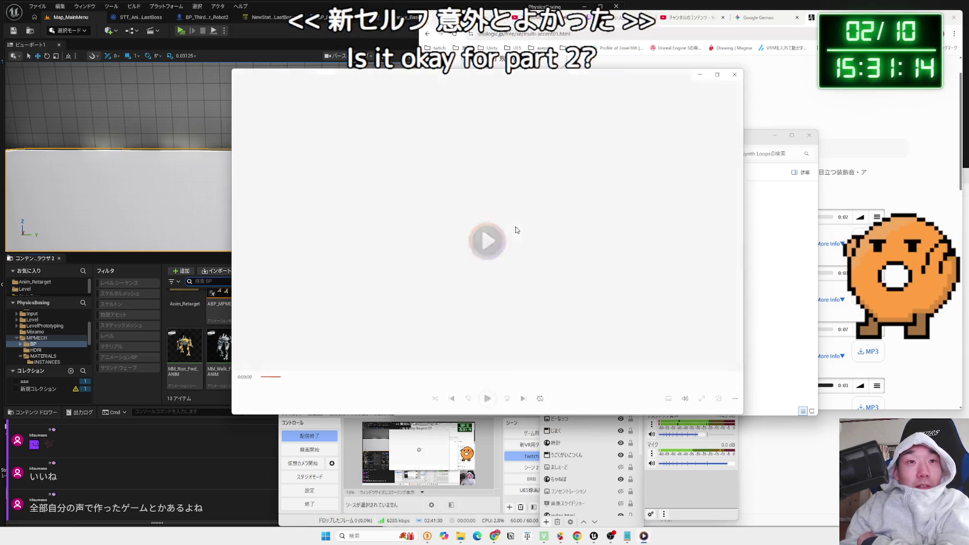
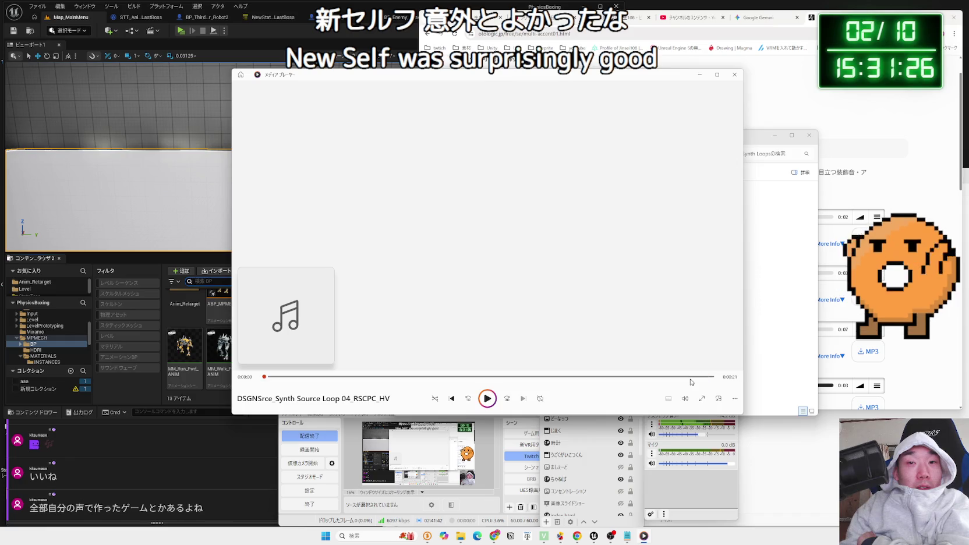
Close the synth loop preview and play a sound from the Source - Whooshes Short folder
click(735, 74)
key(alt+Up)
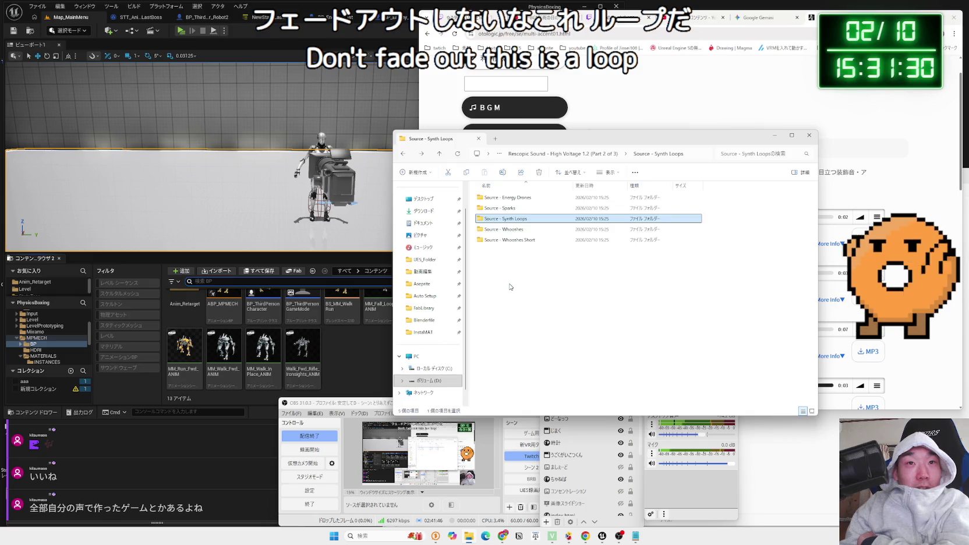
double_click(513, 240)
double_click(513, 243)
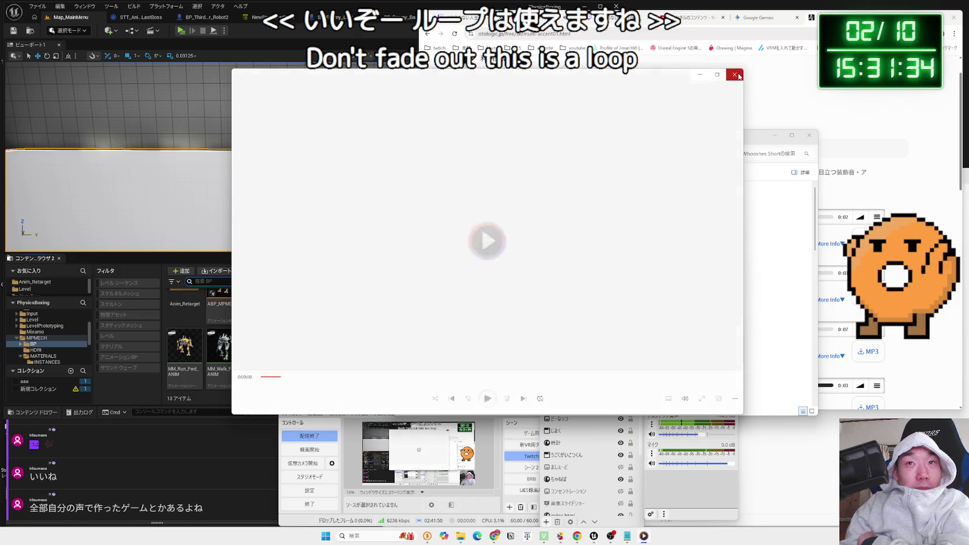
click(739, 76)
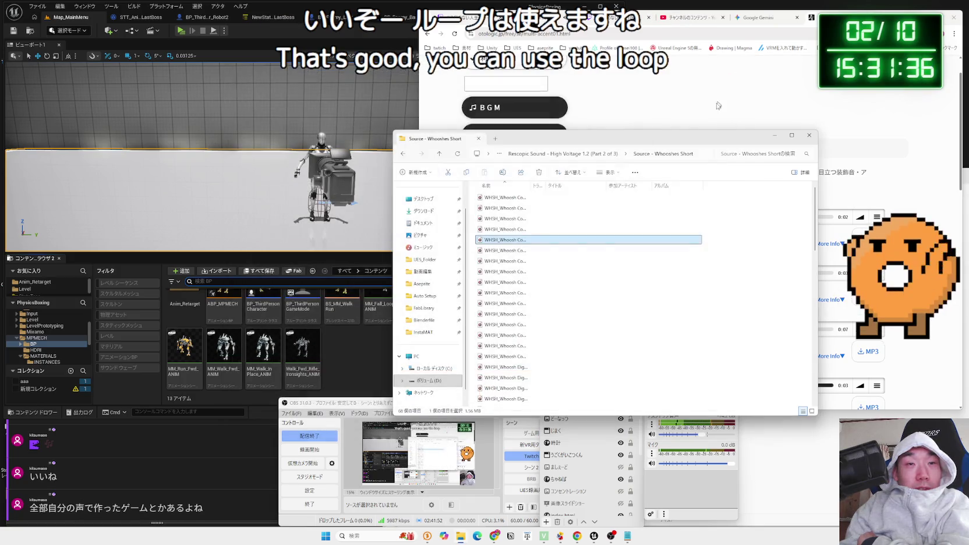
Audition a whoosh sound from the Source - Whooshes folder
key(alt+Left)
click(511, 230)
double_click(511, 232)
double_click(511, 232)
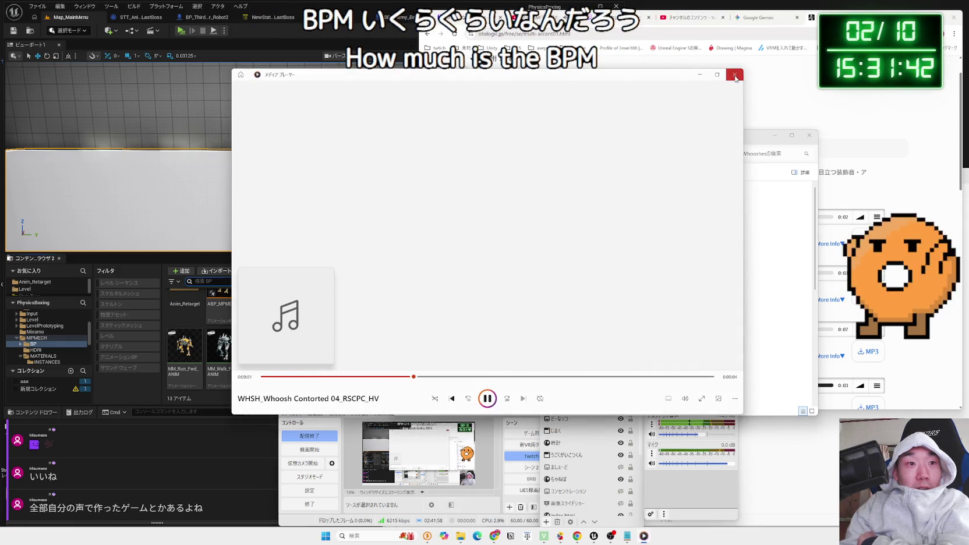
click(735, 76)
Open the Source - Synth Loops folder and bring up a loop file's context menu
key(alt+Left)
click(522, 219)
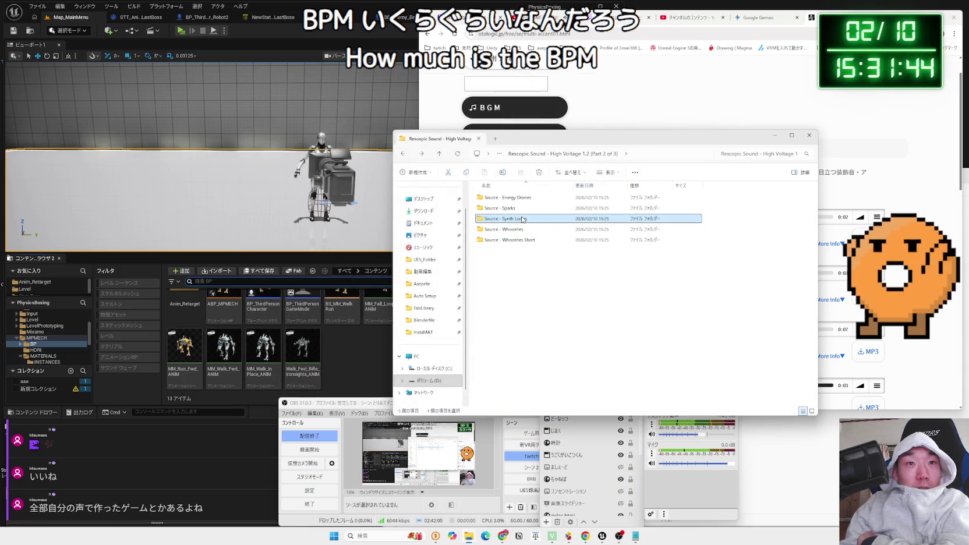
double_click(538, 221)
right_click(518, 272)
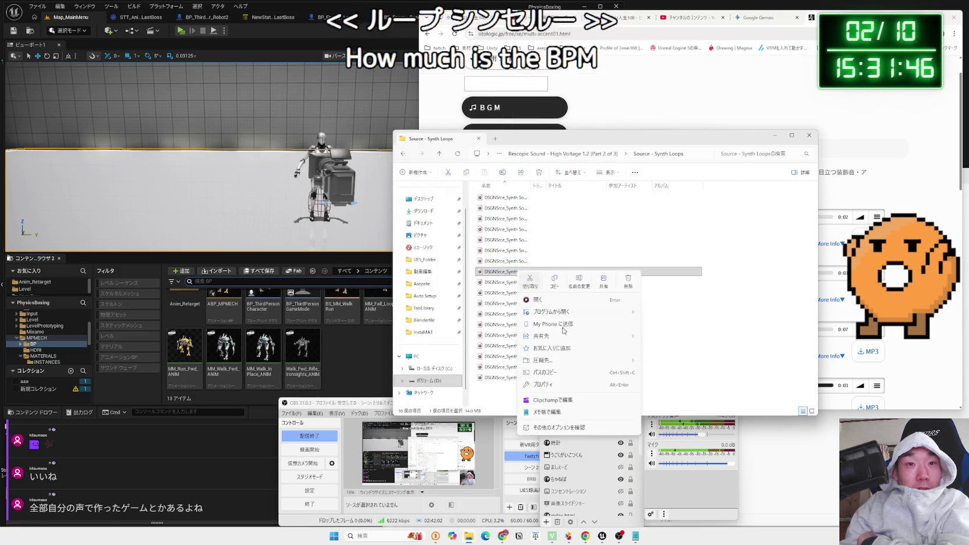
click(560, 385)
drag(582, 275, 495, 209)
click(495, 223)
click(523, 223)
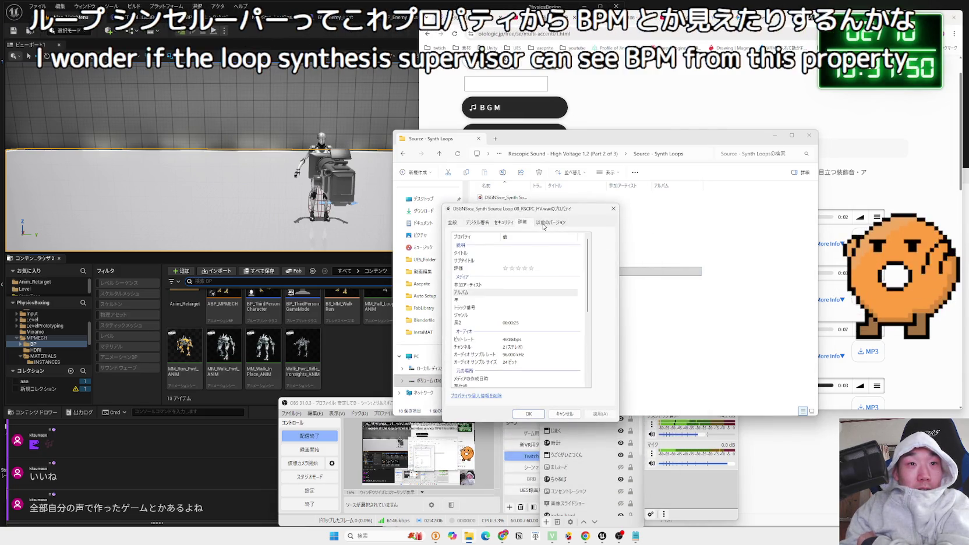
scroll(518, 346, down, 2)
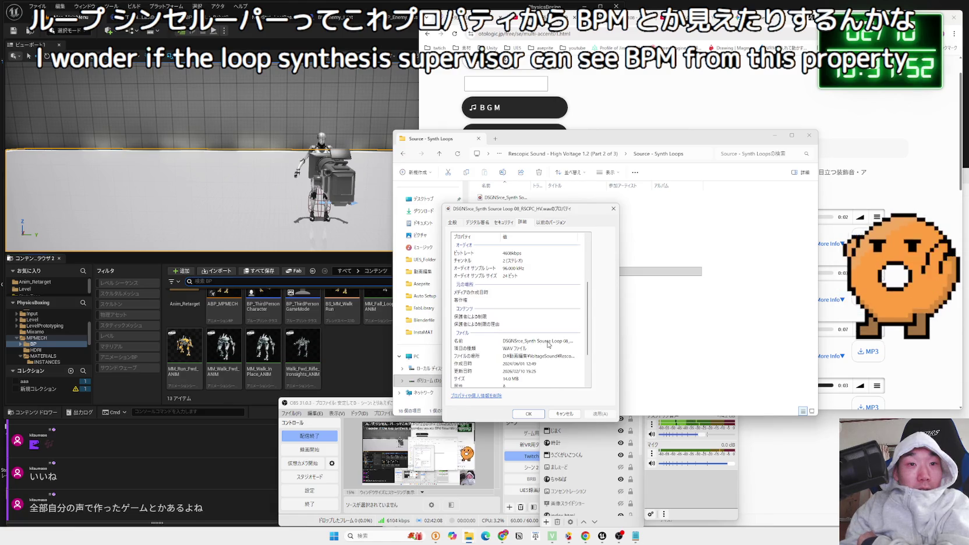
scroll(547, 345, down, 1)
scroll(548, 345, up, 5)
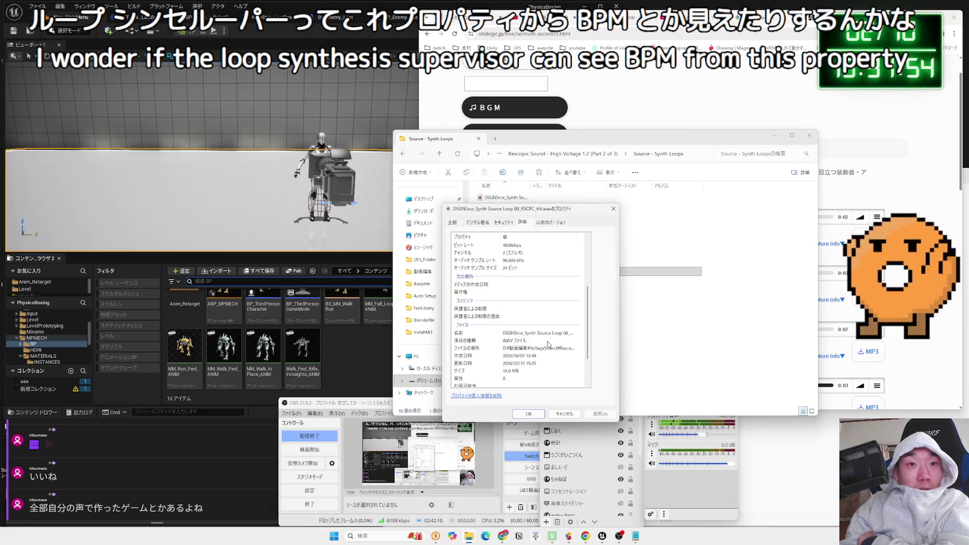
click(547, 222)
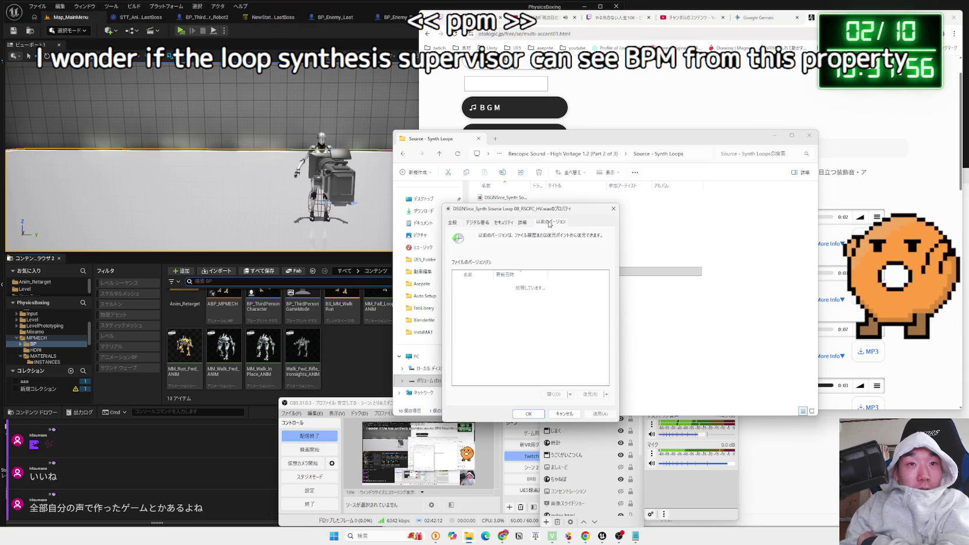
click(613, 208)
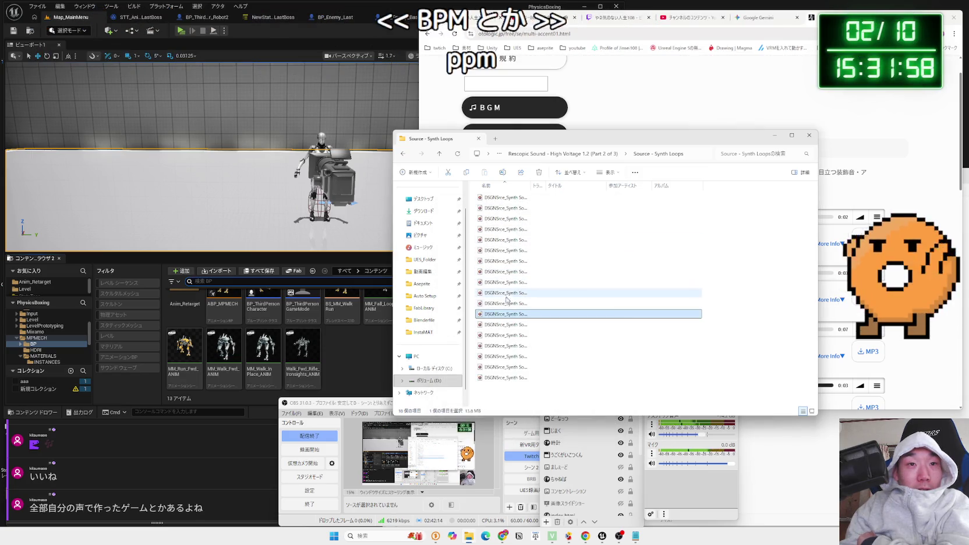
double_click(506, 316)
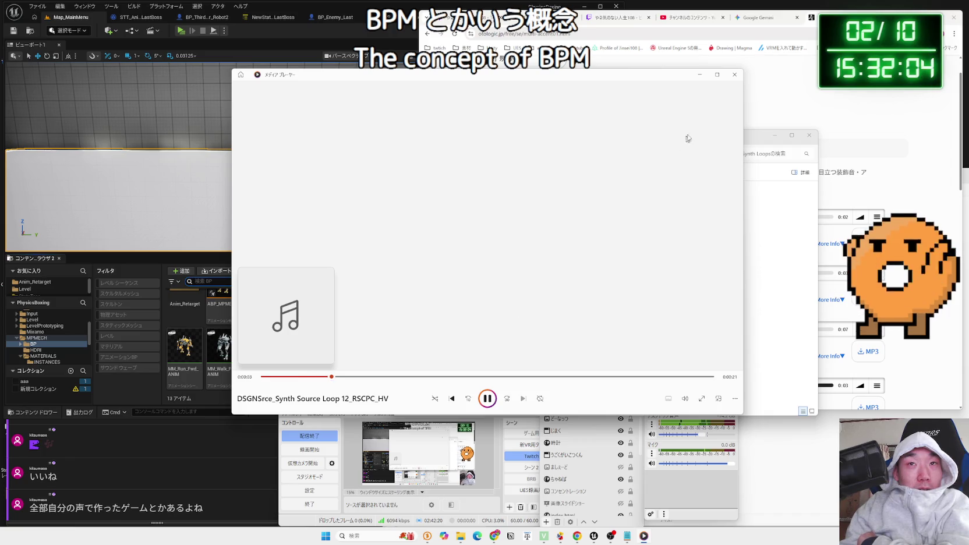
Audition Glitch Contorted 05 and 01, then return to the Audio Files folder list
click(735, 75)
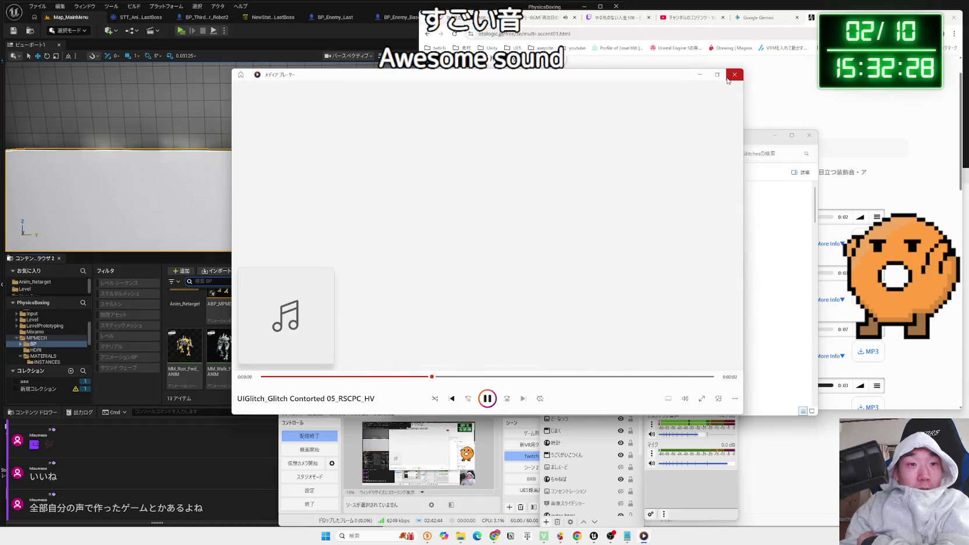
click(734, 75)
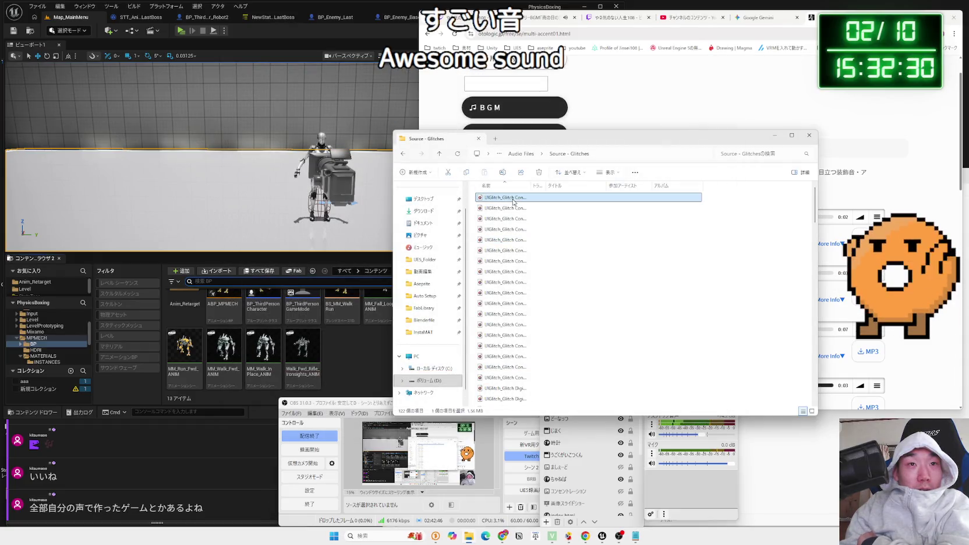
double_click(621, 199)
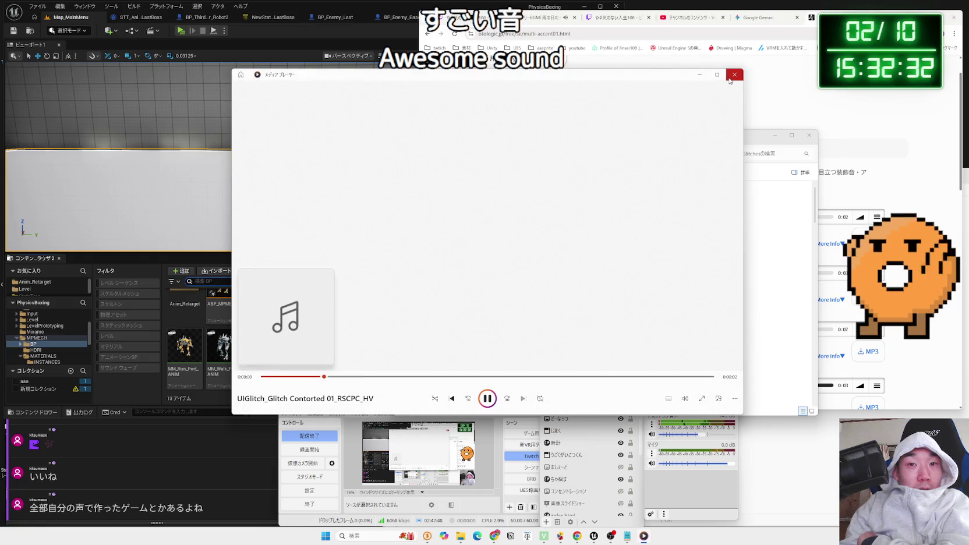
click(730, 81)
key(BackSpace)
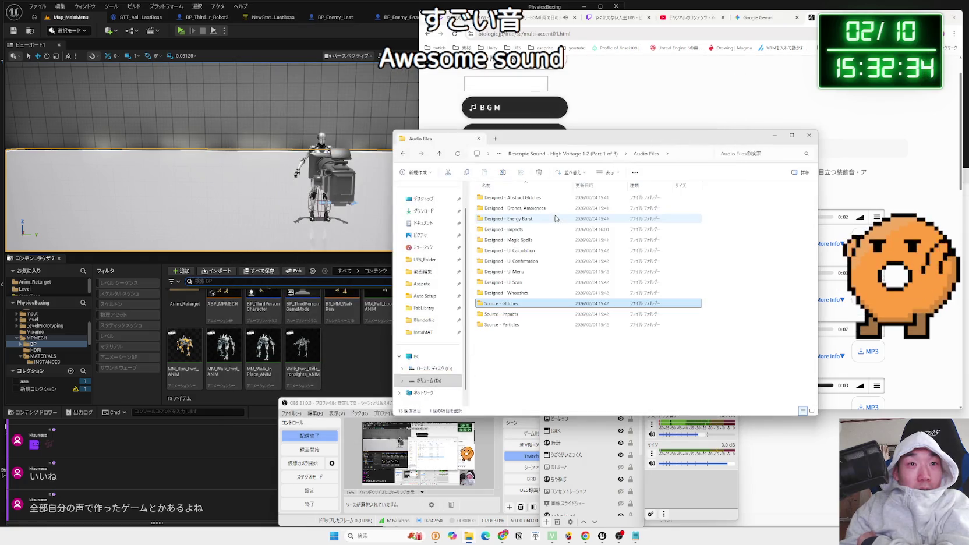
click(527, 220)
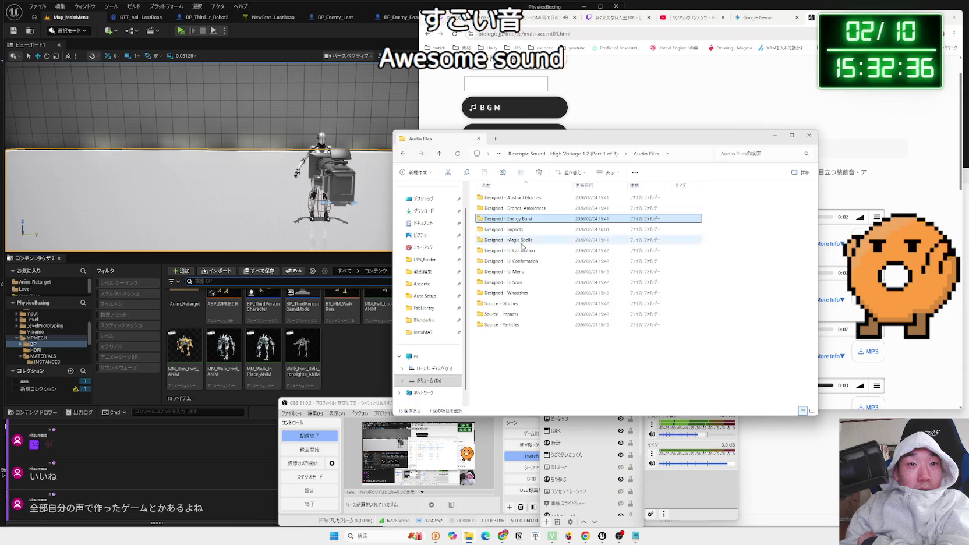
click(534, 325)
click(519, 308)
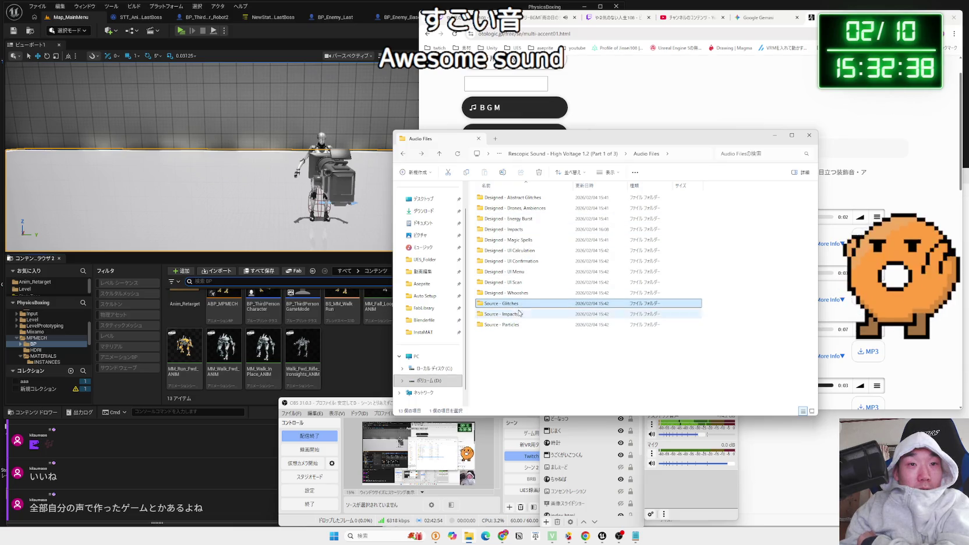
click(522, 296)
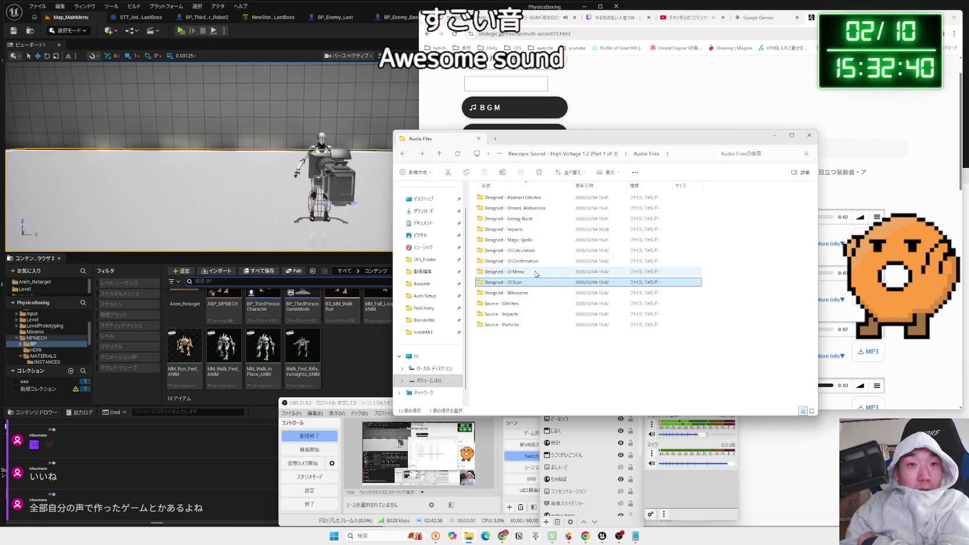
double_click(534, 293)
click(534, 261)
double_click(534, 262)
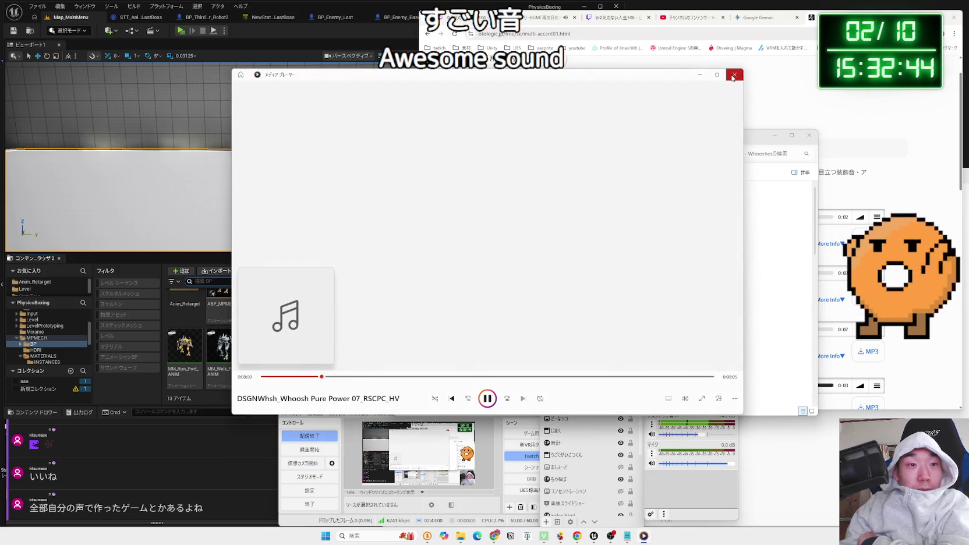
click(733, 76)
key(alt+Left)
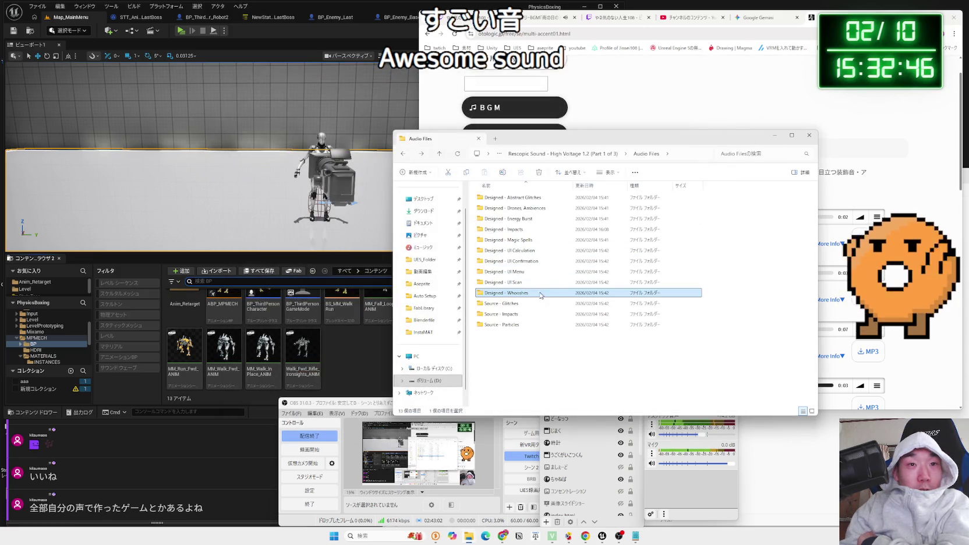
click(524, 285)
click(523, 271)
click(523, 261)
click(522, 252)
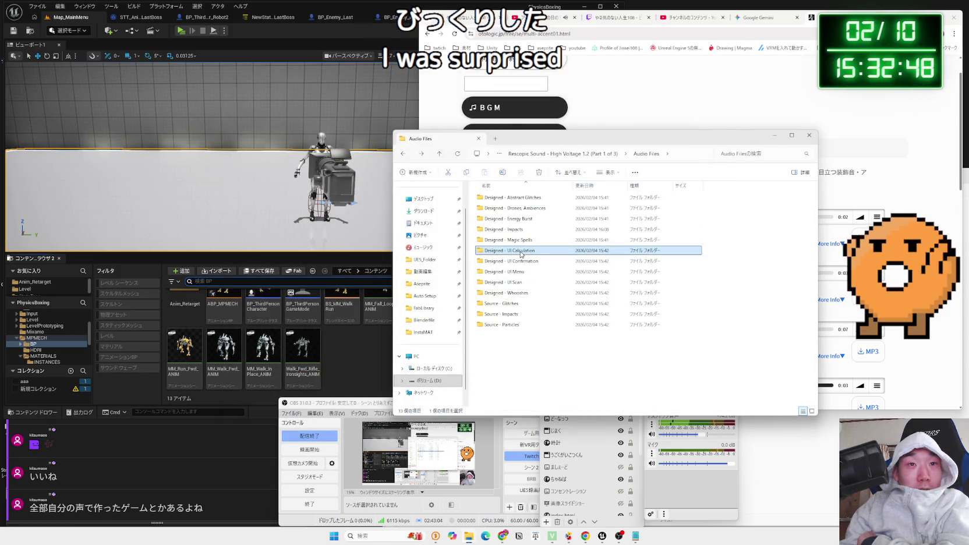
click(520, 240)
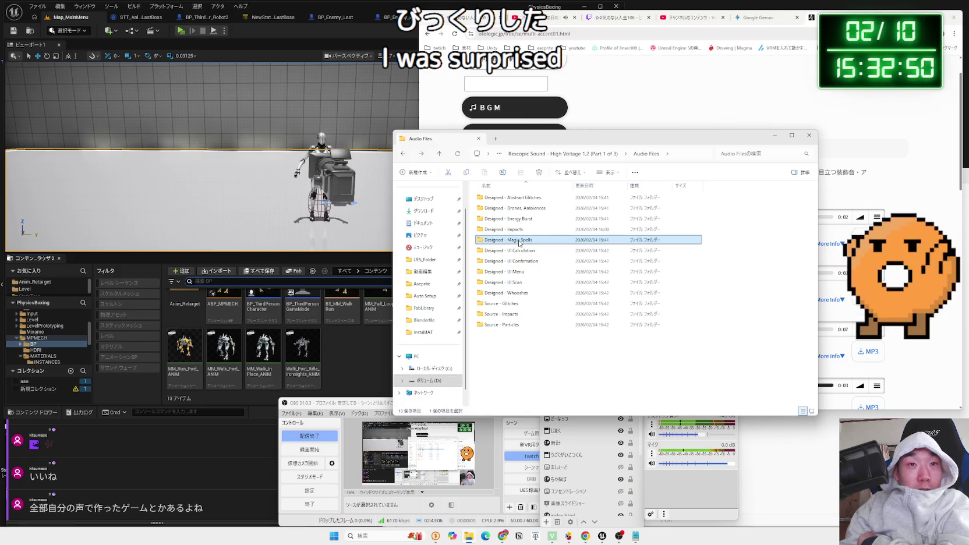
click(520, 220)
click(521, 211)
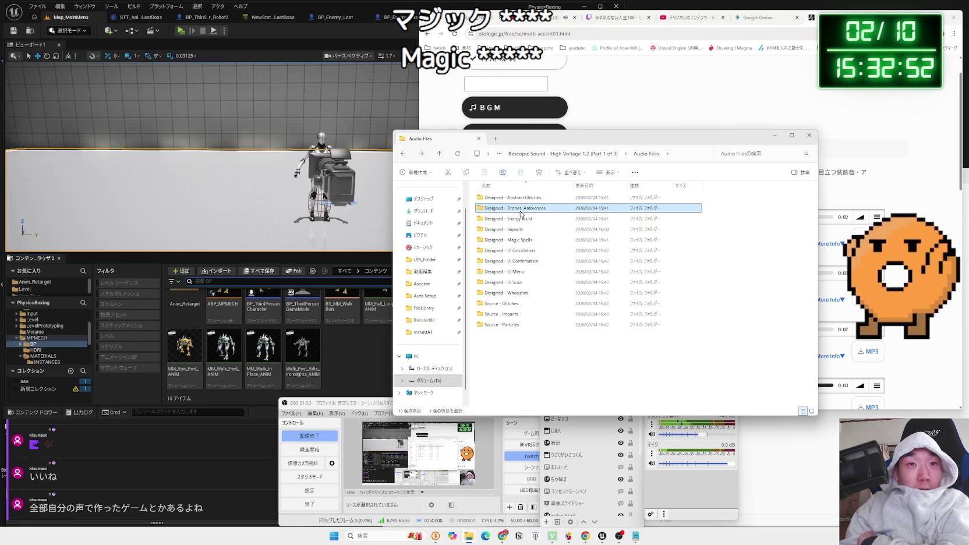
double_click(524, 203)
double_click(524, 219)
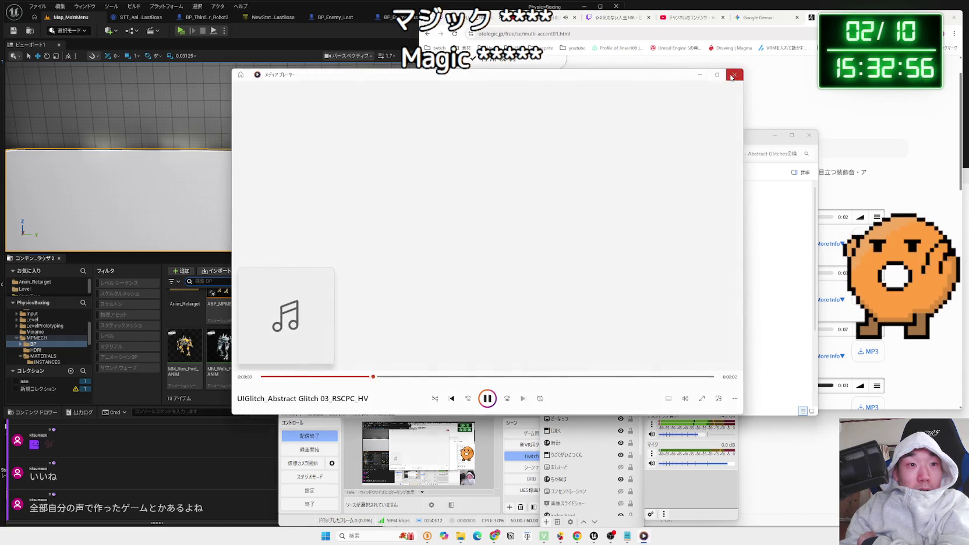
click(733, 75)
double_click(524, 282)
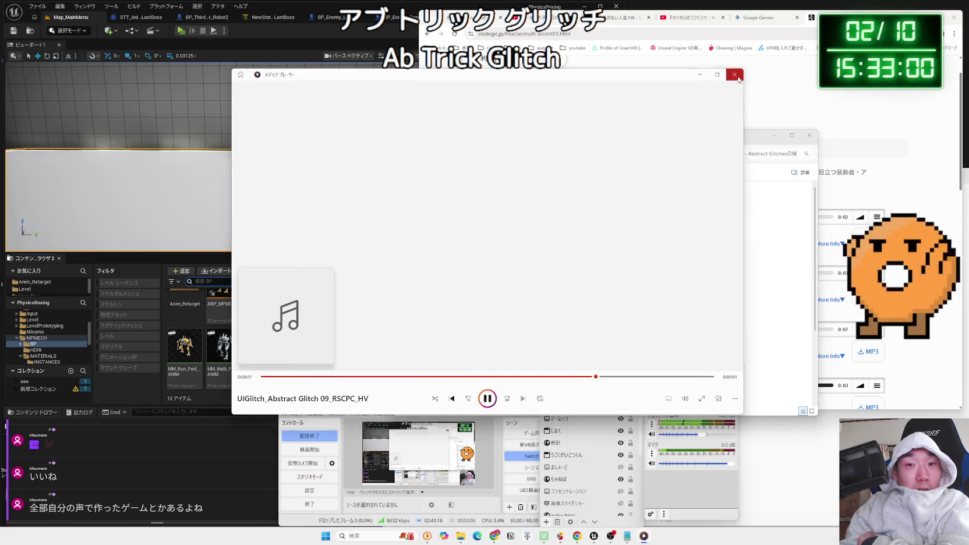
click(735, 75)
double_click(542, 315)
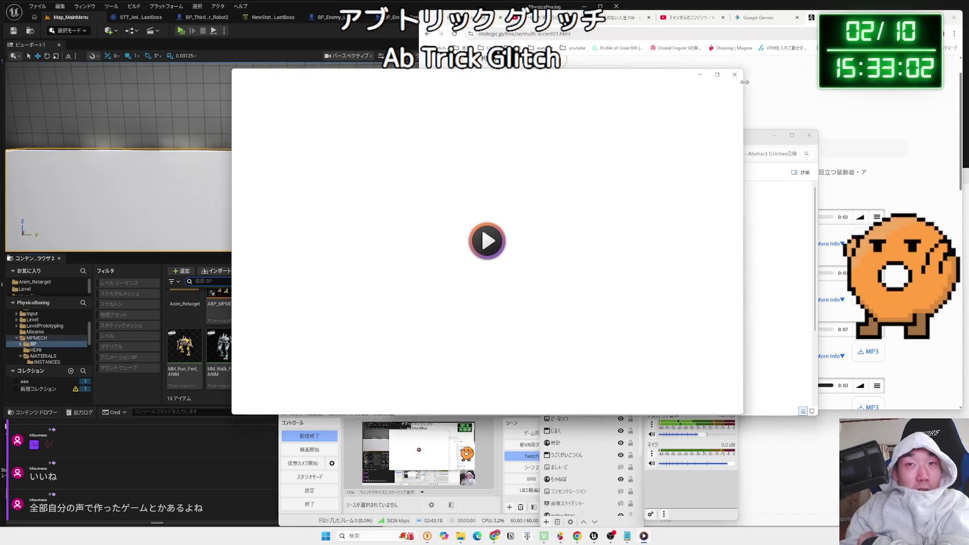
click(734, 74)
key(alt+Left)
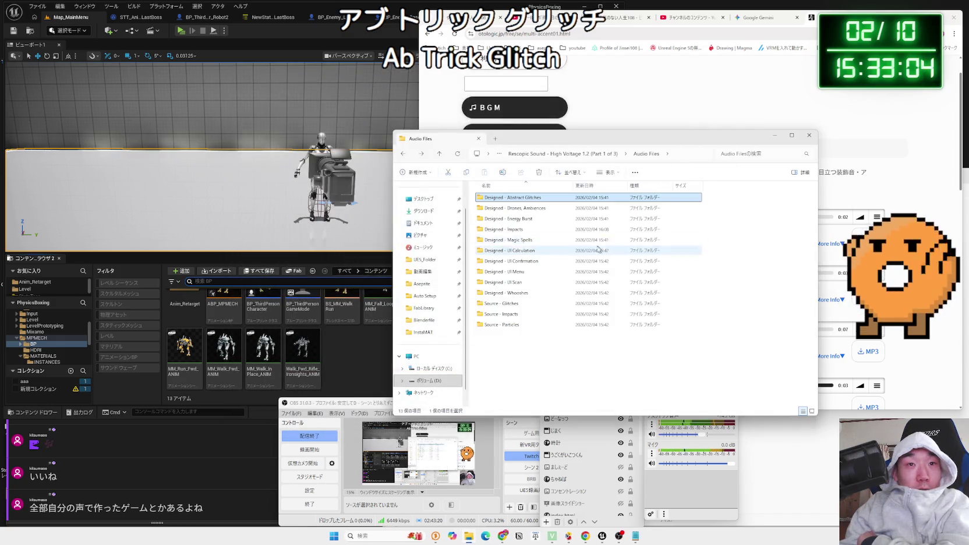
double_click(512, 208)
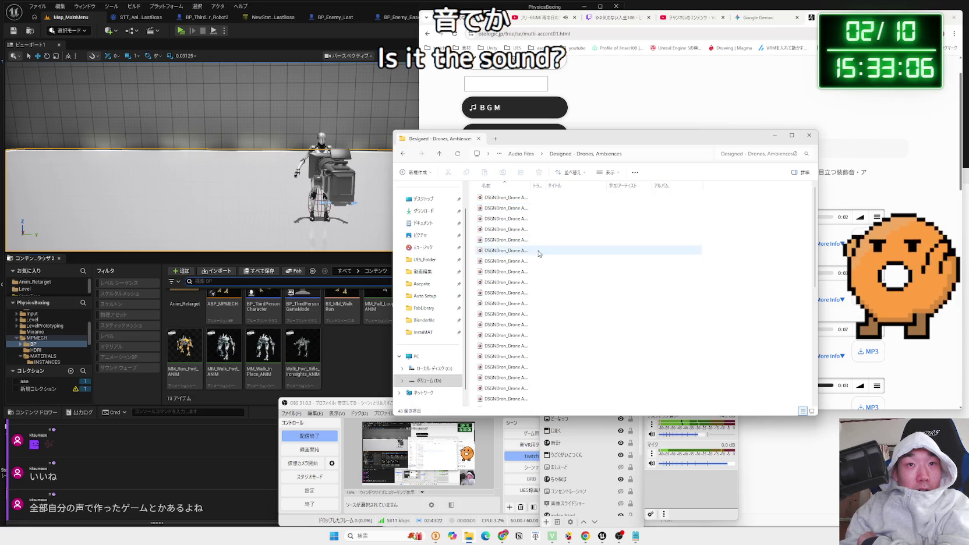
Reopen the Drones, Ambiences folder and audition one drone ambience clip
key(alt+Left)
double_click(513, 208)
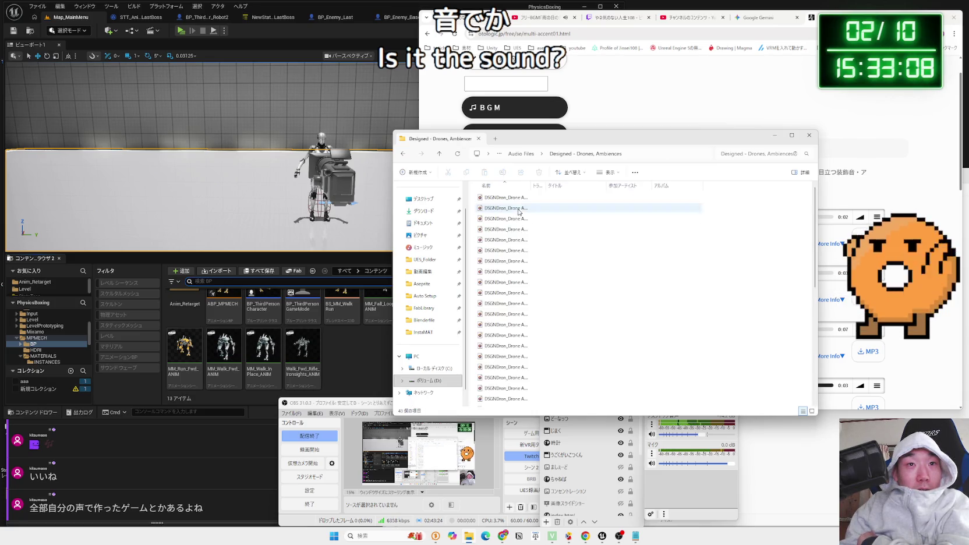
double_click(508, 240)
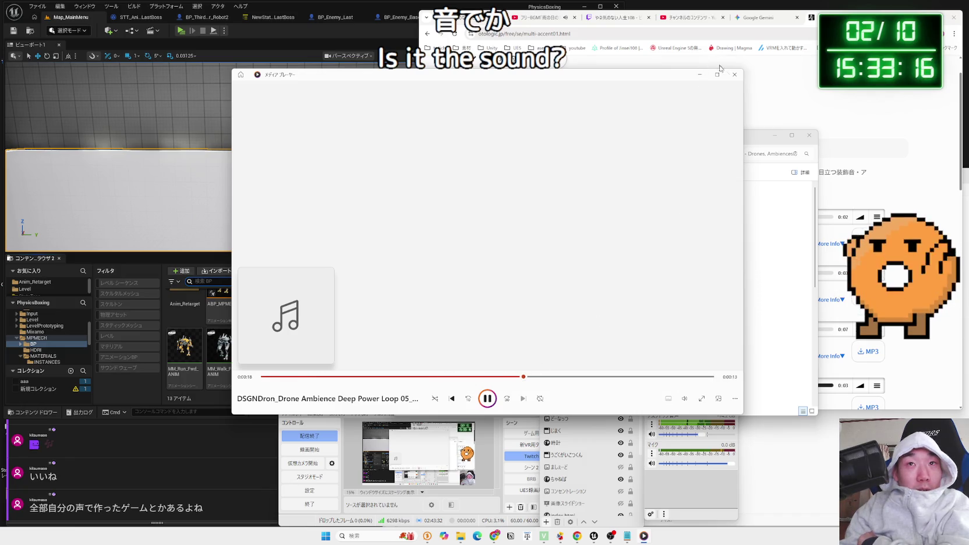
click(734, 74)
Audition another drone clip, then go to the Designed - Energy Burst folder
double_click(517, 305)
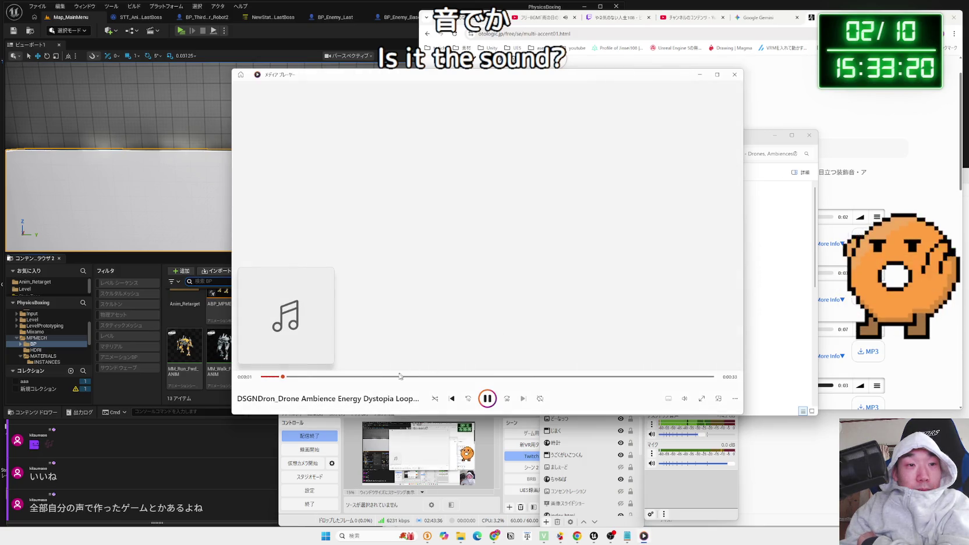
click(734, 75)
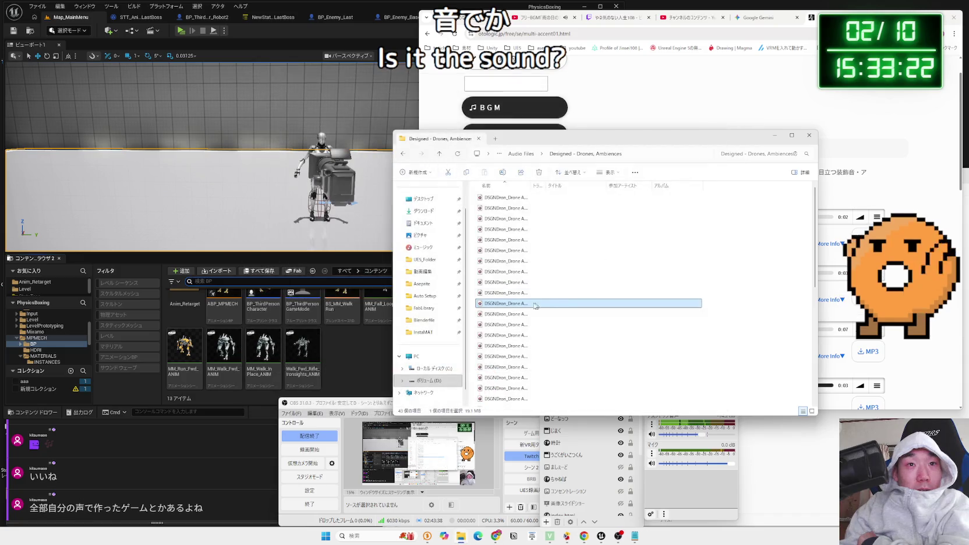
key(alt+Left)
double_click(518, 220)
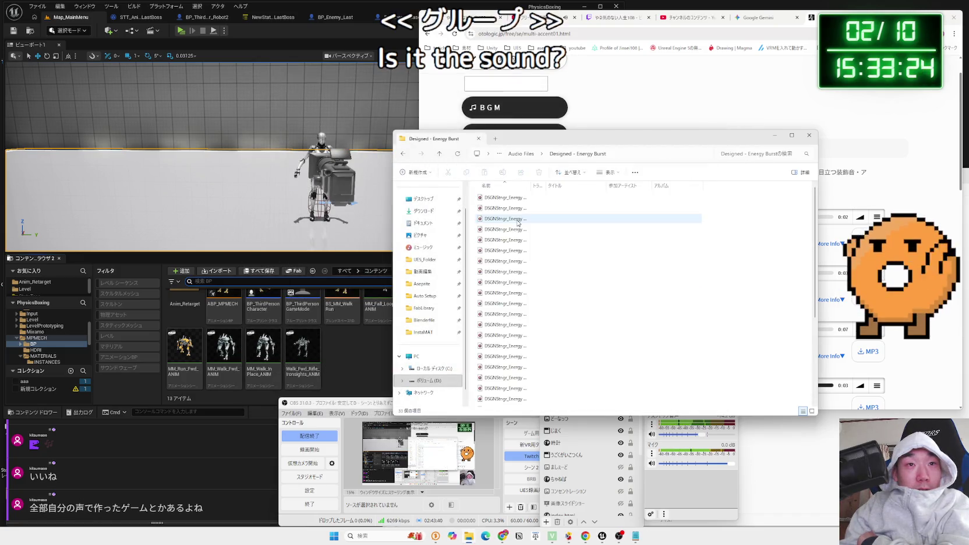
Audition three Energy Burst clips in Media Player
double_click(518, 222)
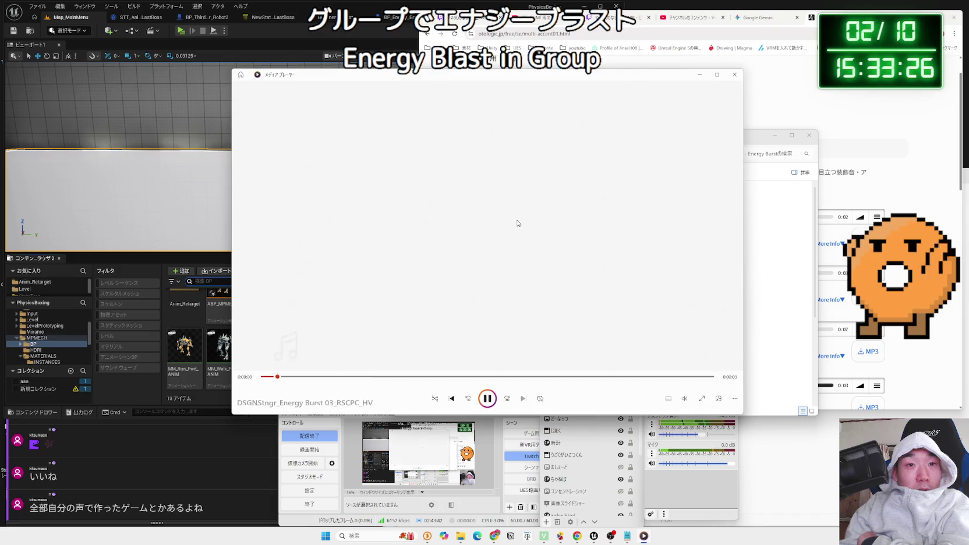
click(735, 75)
double_click(507, 202)
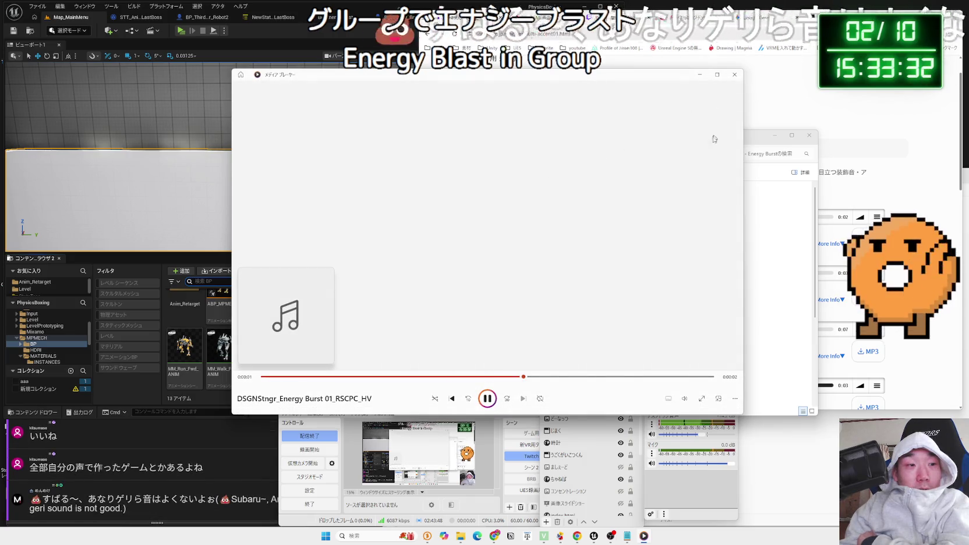
click(735, 75)
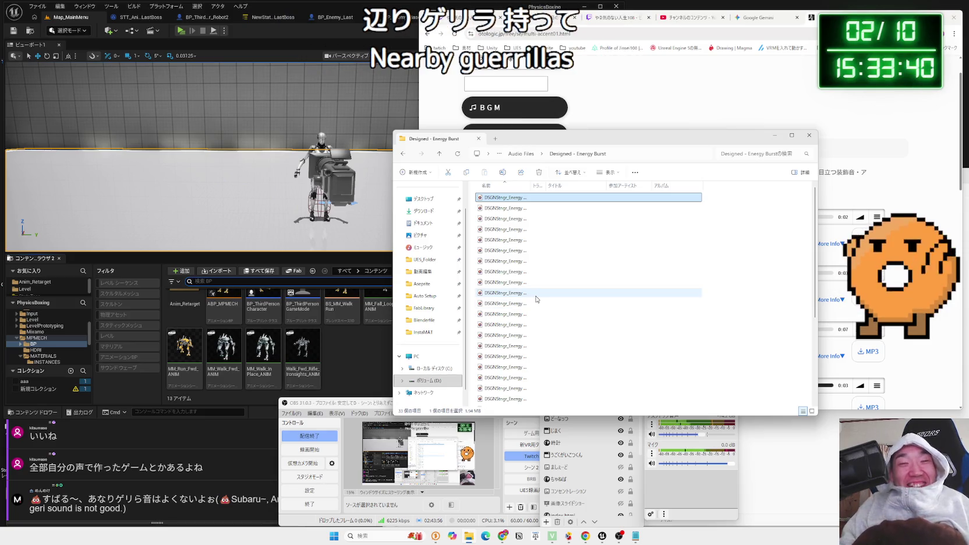
double_click(504, 293)
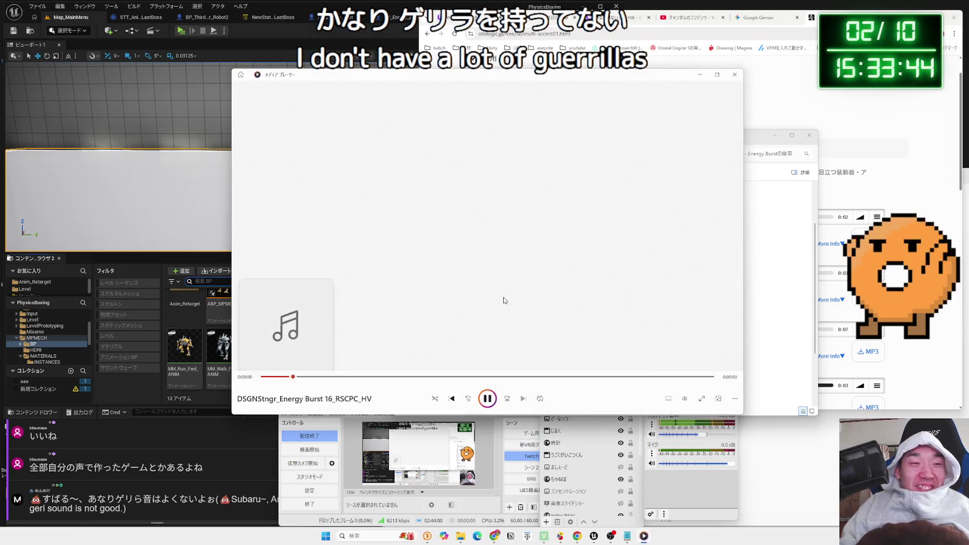
click(735, 72)
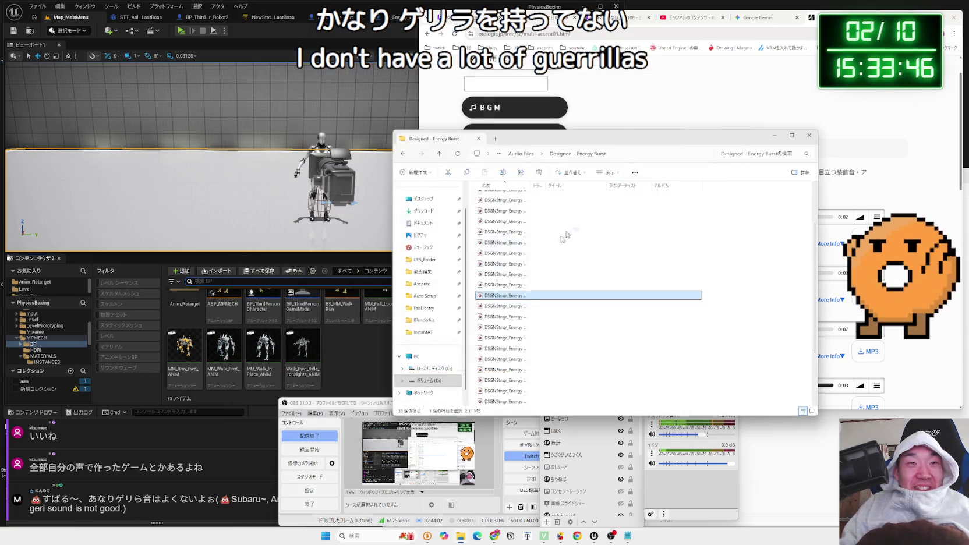
Audition two more Energy Burst clips further down the list
double_click(512, 287)
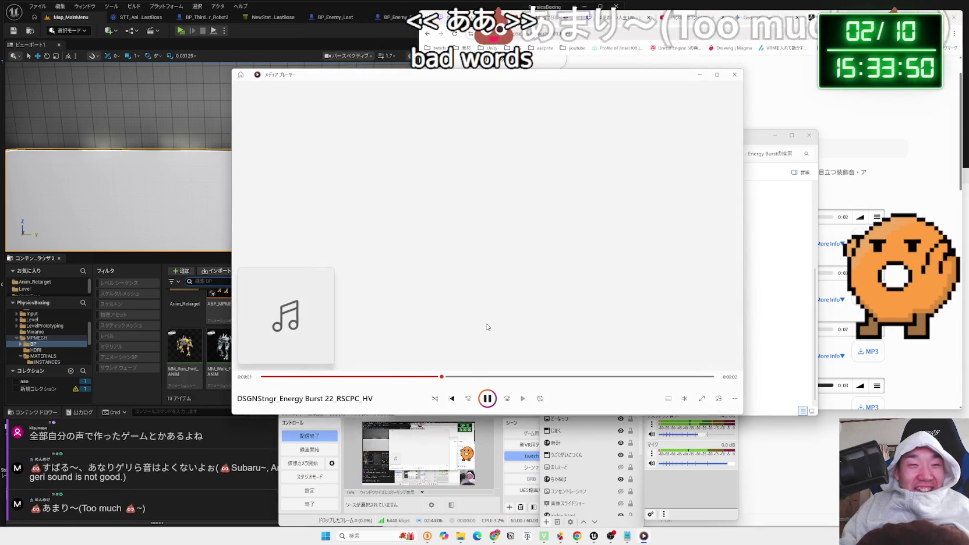
click(735, 74)
click(531, 319)
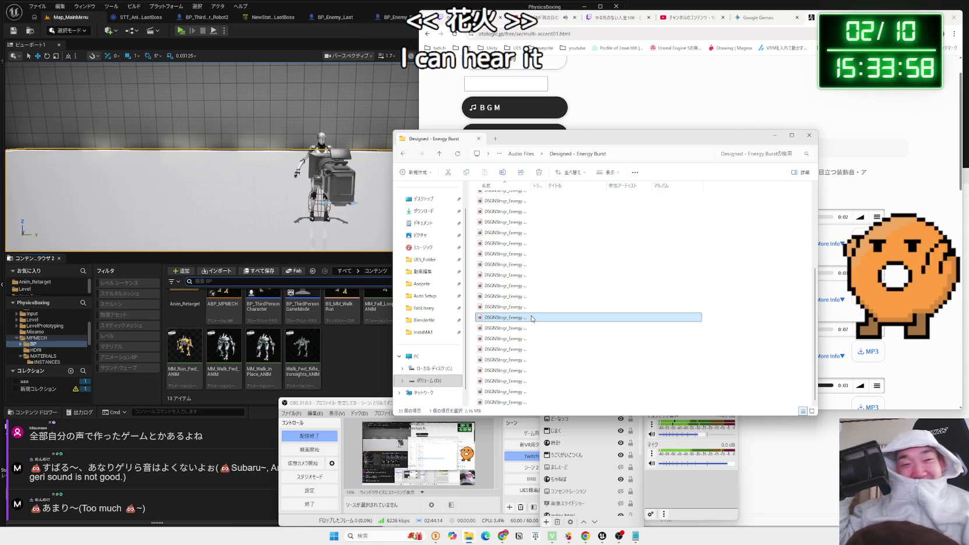
key(Down)
key(Down)
key(Down)
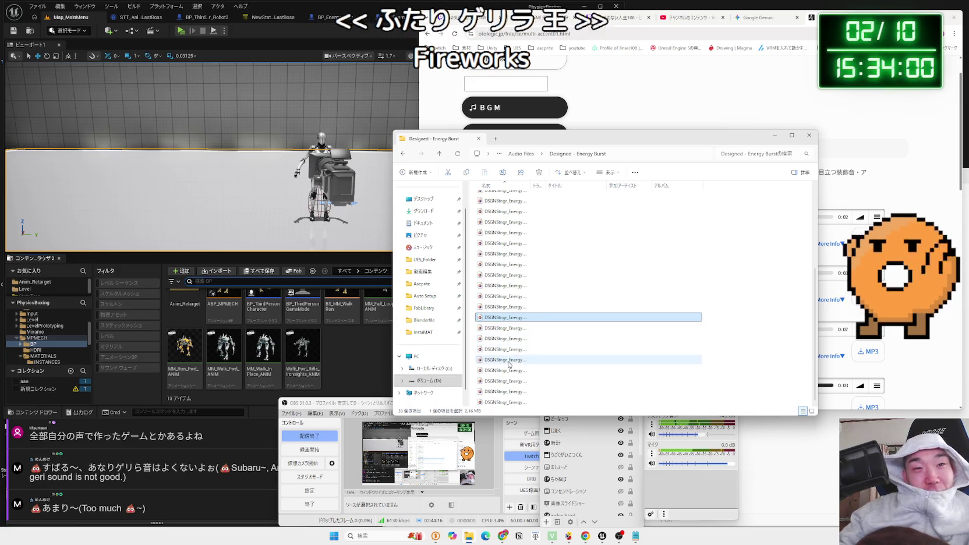
key(Return)
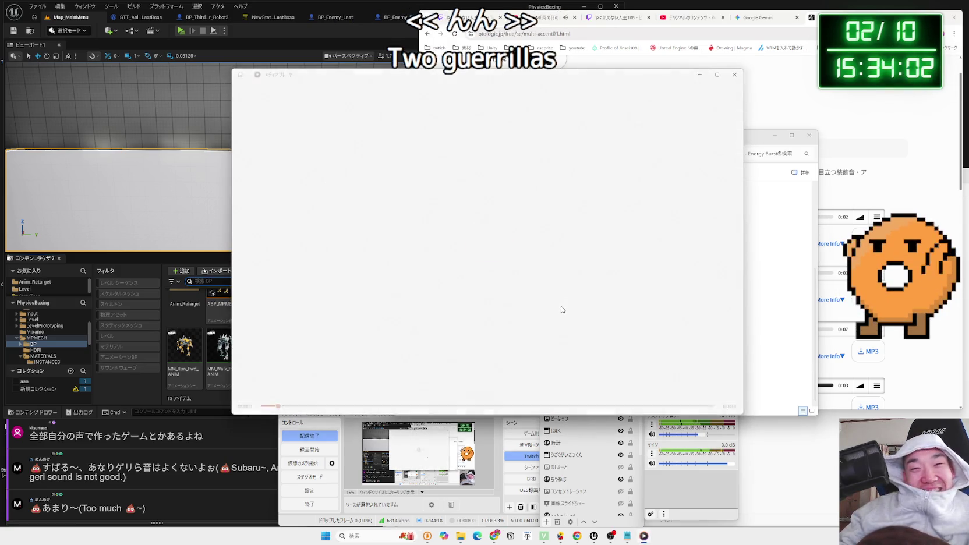
click(734, 75)
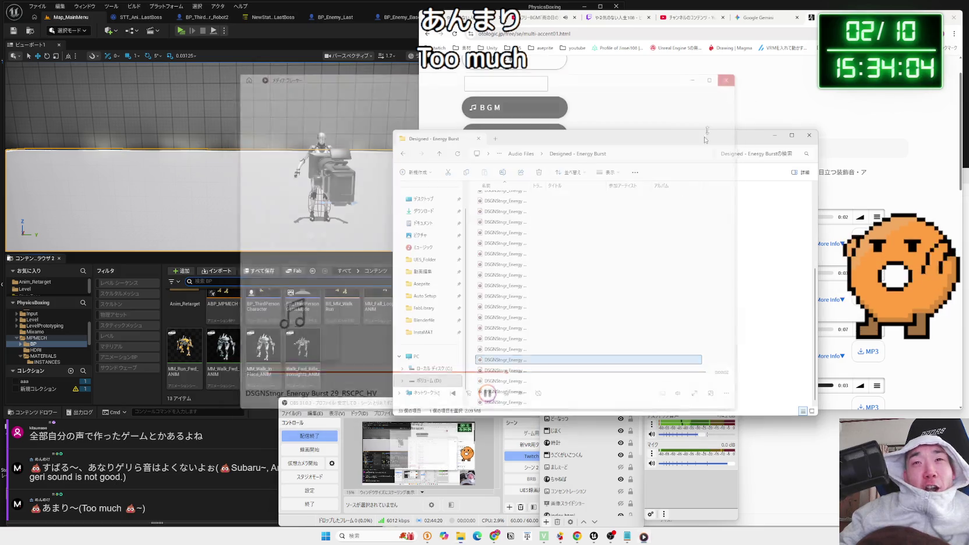
Open the Designed - Impacts folder and play Impact Aggressive Spark 04
key(BackSpace)
double_click(526, 240)
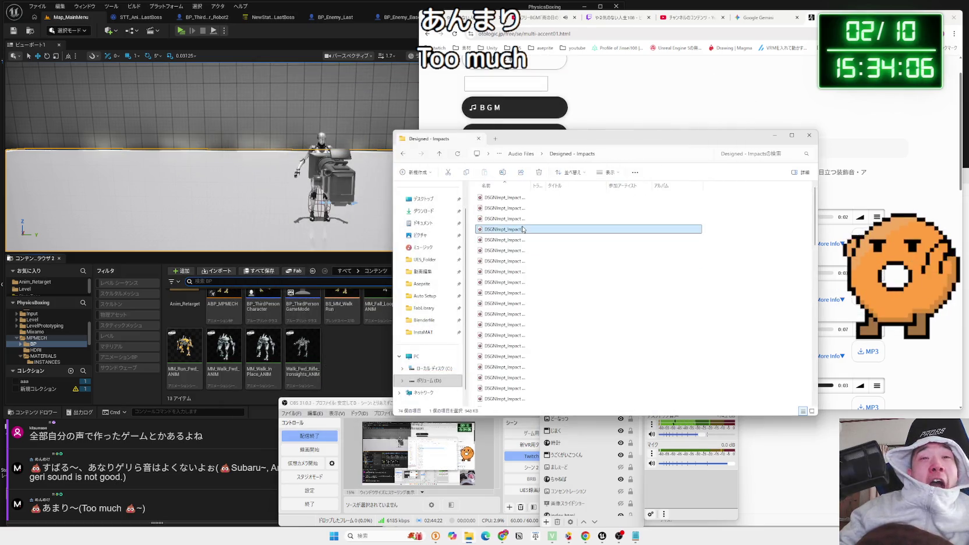
double_click(522, 229)
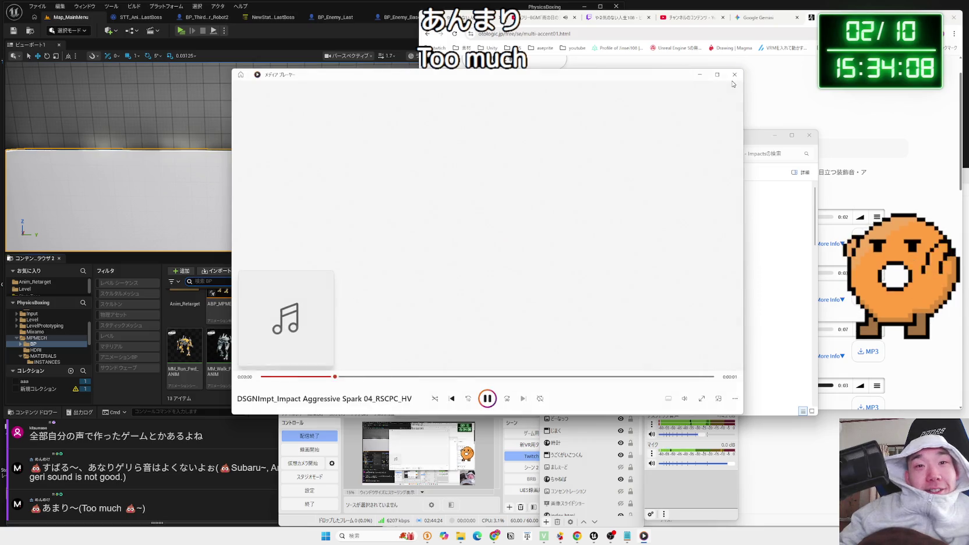
Audition the first several DSGNImpt impact clips in the Designed - Impacts folder
click(734, 75)
click(503, 210)
double_click(502, 211)
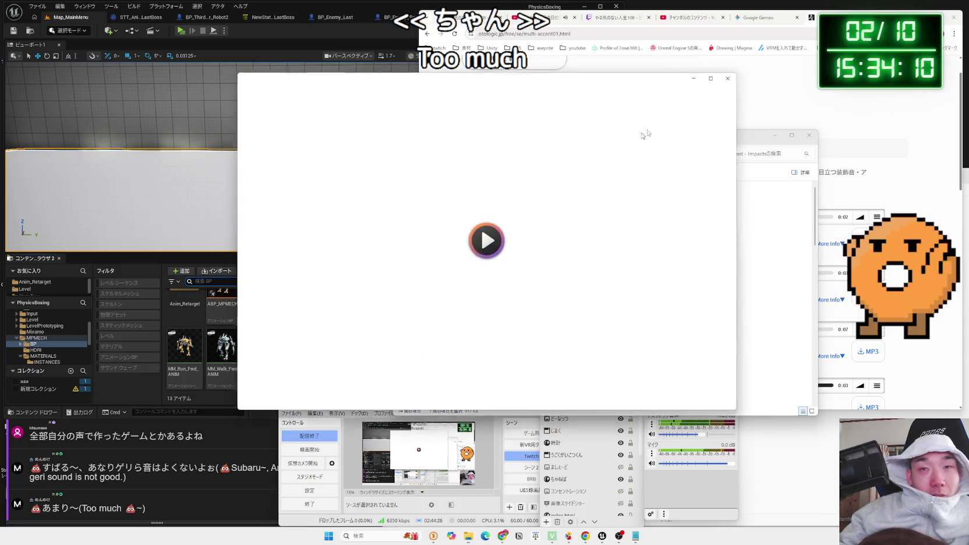
click(735, 75)
click(512, 198)
double_click(512, 201)
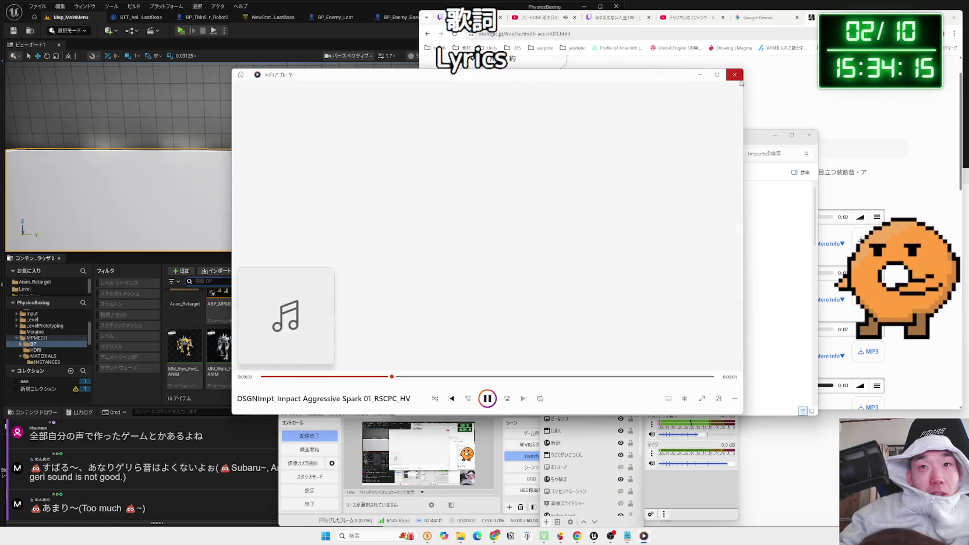
click(734, 74)
double_click(512, 224)
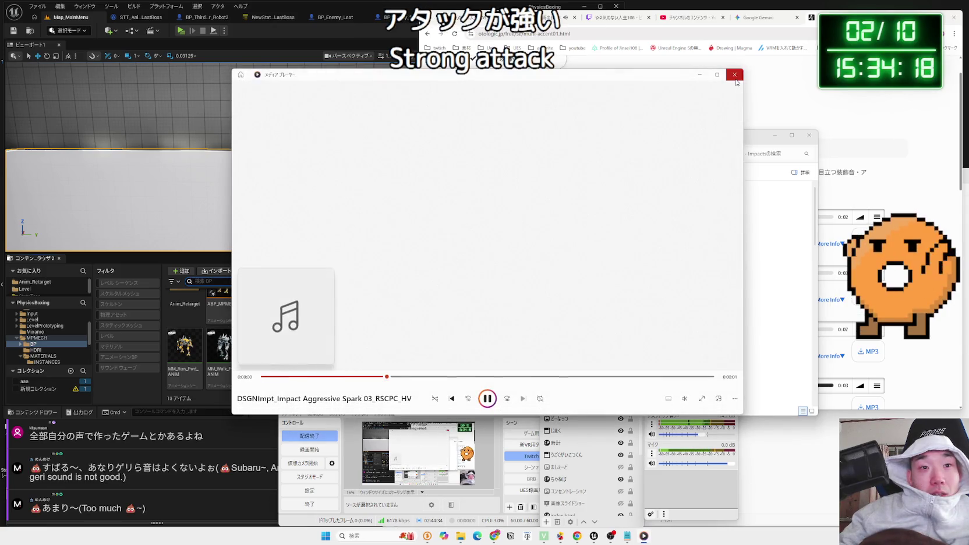
click(734, 75)
Continue down the impact list, auditioning clips through Impact Aggressive Spark 07
double_click(515, 240)
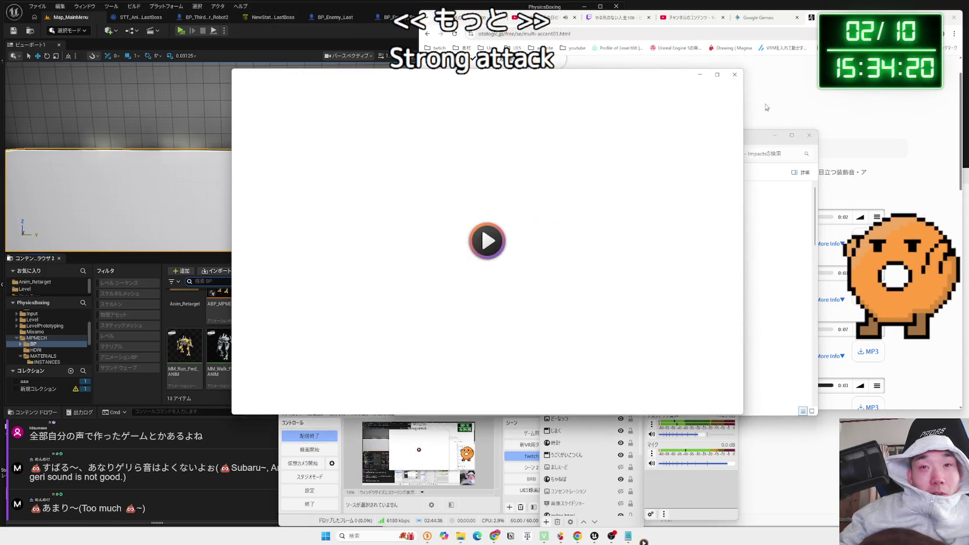
click(735, 75)
double_click(514, 240)
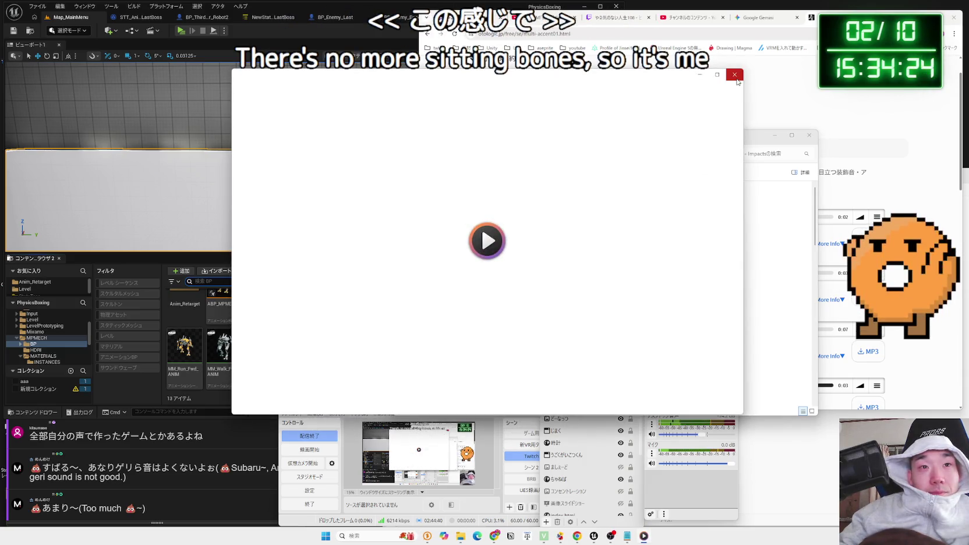
click(735, 74)
double_click(515, 251)
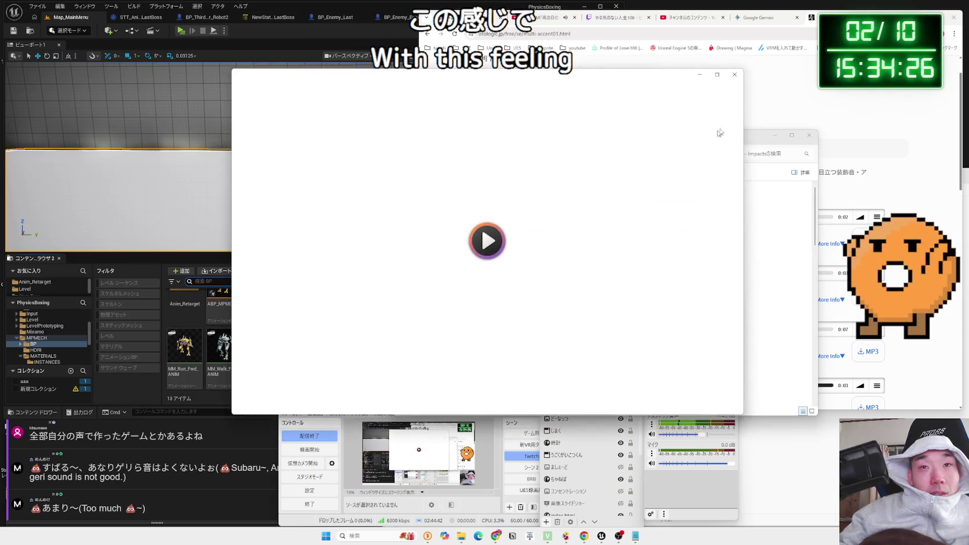
click(736, 76)
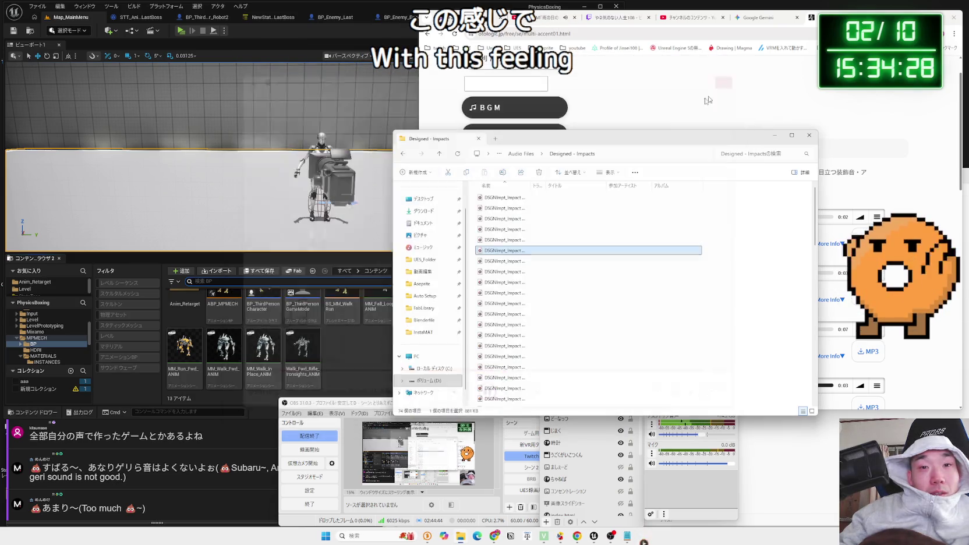
scroll(551, 238, down, 1)
double_click(506, 233)
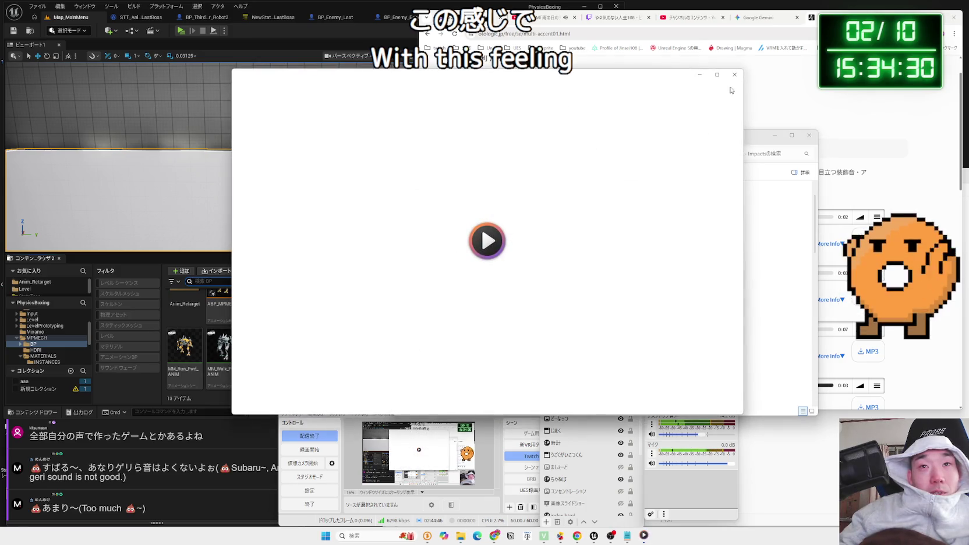
click(735, 75)
Audition Impact Aggressive Spark 09 and nearby clips, ending on Grainy Voltage 01
double_click(534, 241)
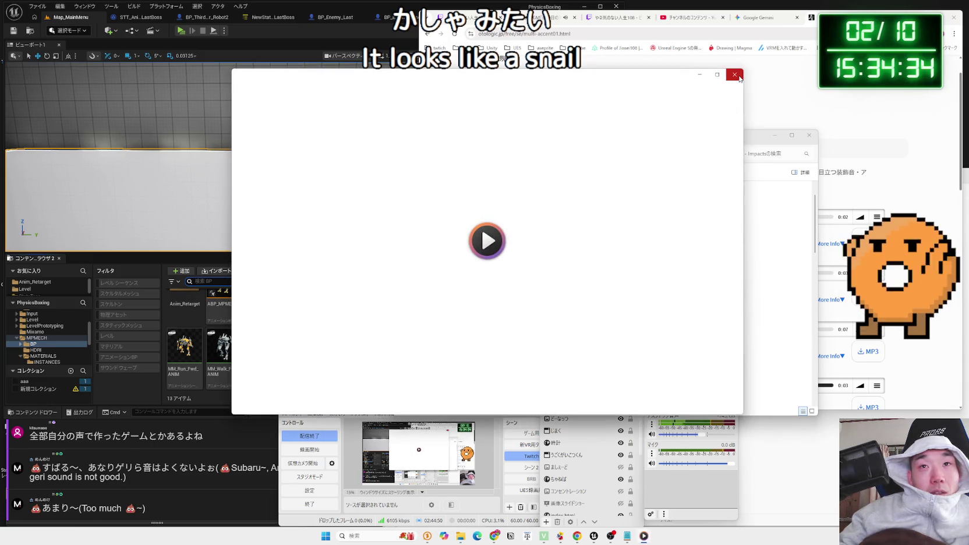
click(735, 74)
double_click(512, 253)
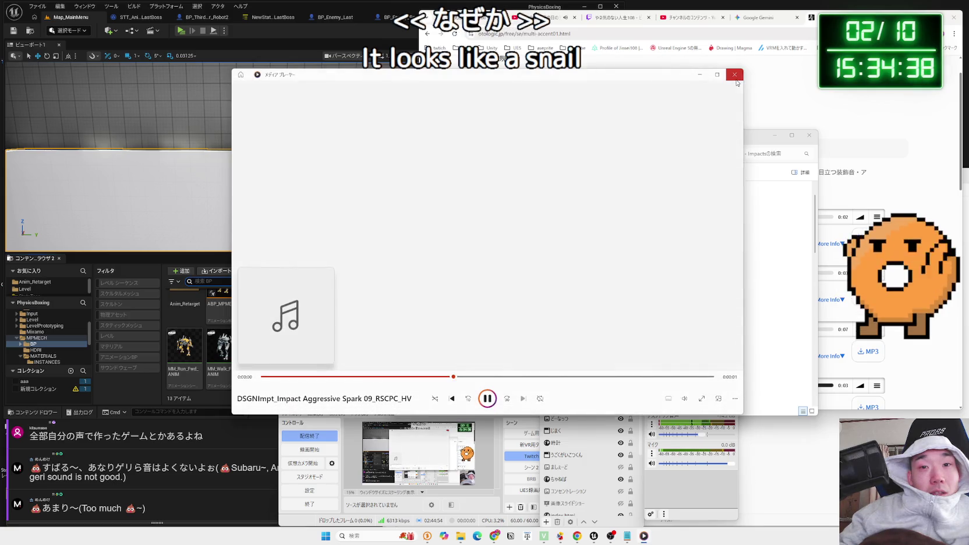
click(735, 74)
click(507, 221)
double_click(511, 204)
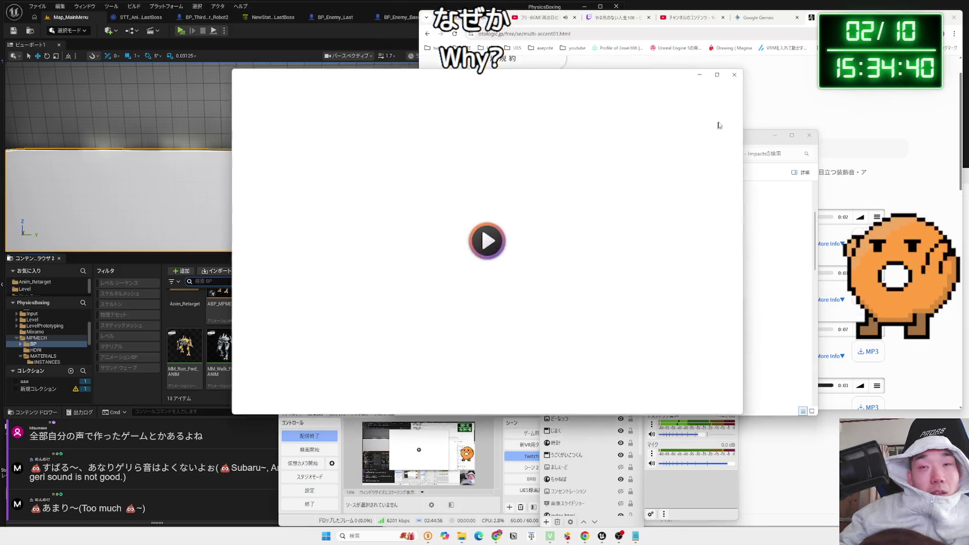
click(736, 80)
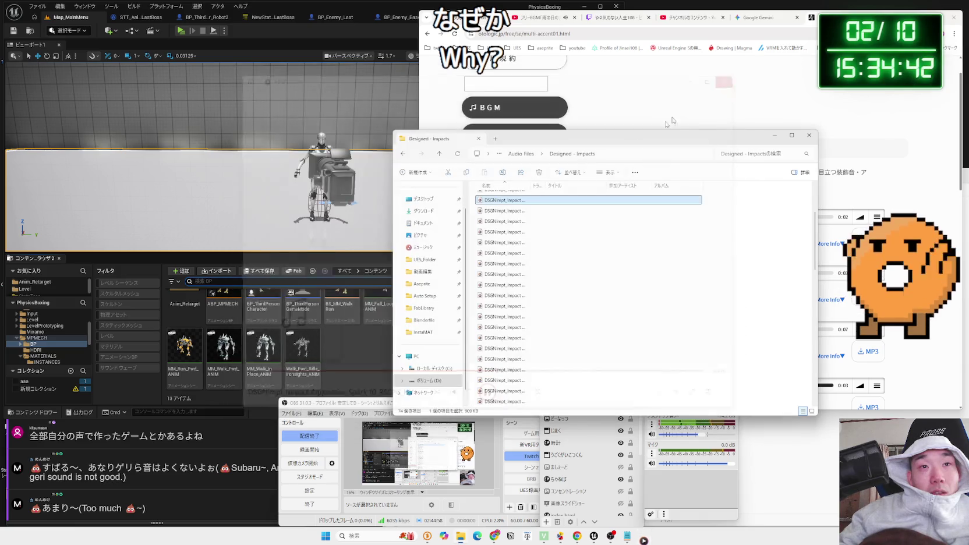
double_click(512, 209)
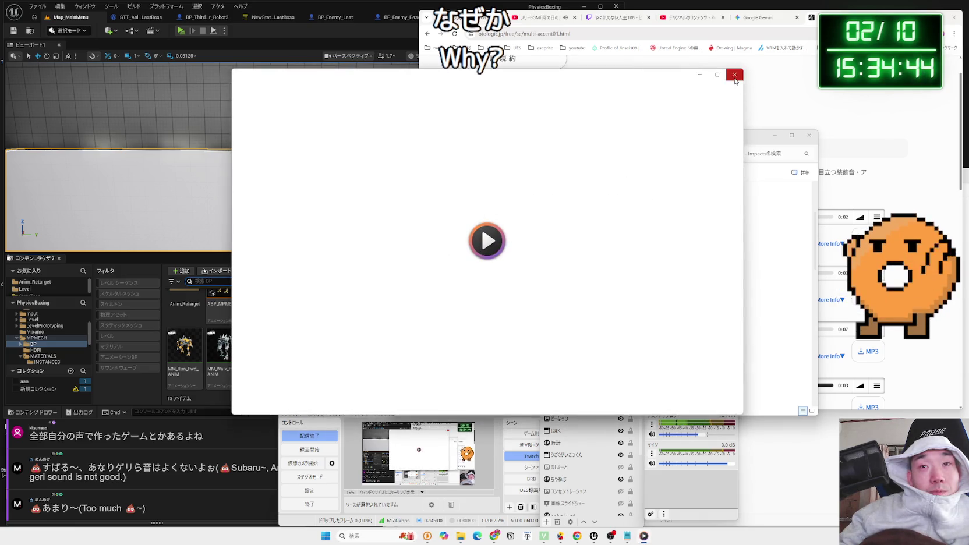
click(735, 80)
double_click(512, 222)
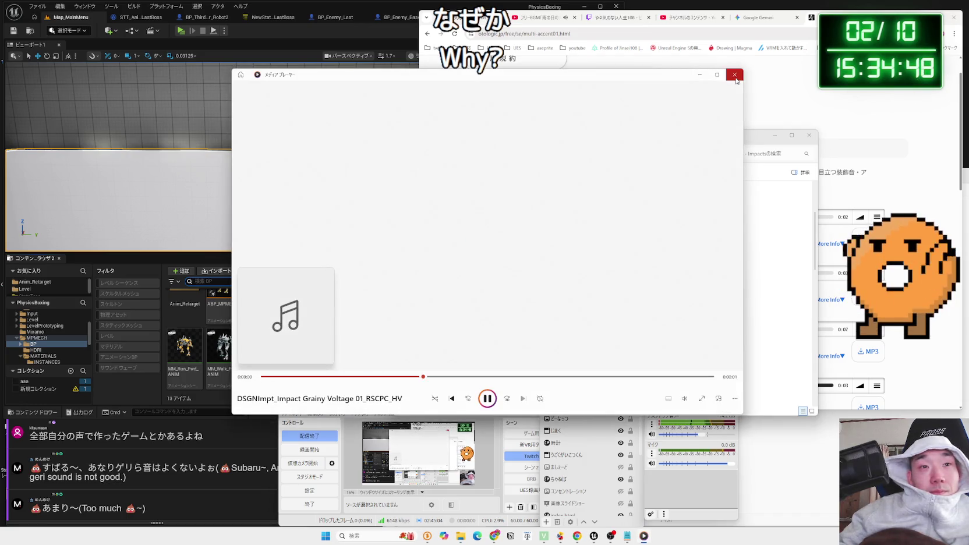
Audition the Grainy Voltage impact sounds up to Grainy Voltage 03
click(735, 80)
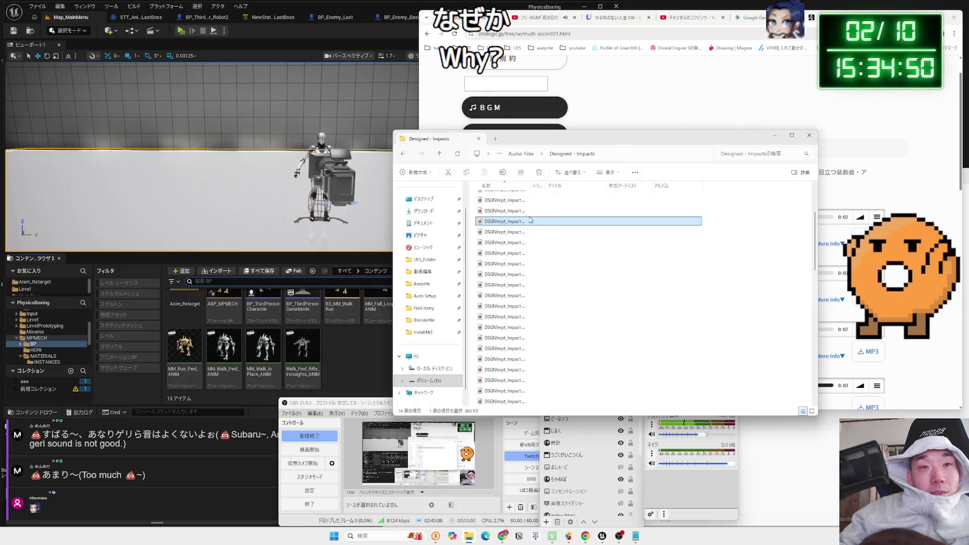
double_click(512, 227)
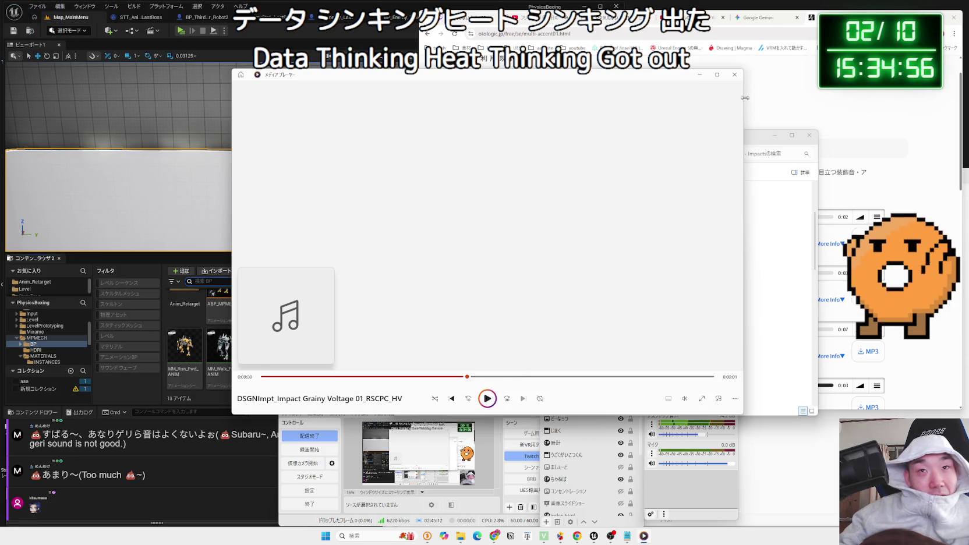
click(734, 75)
double_click(513, 232)
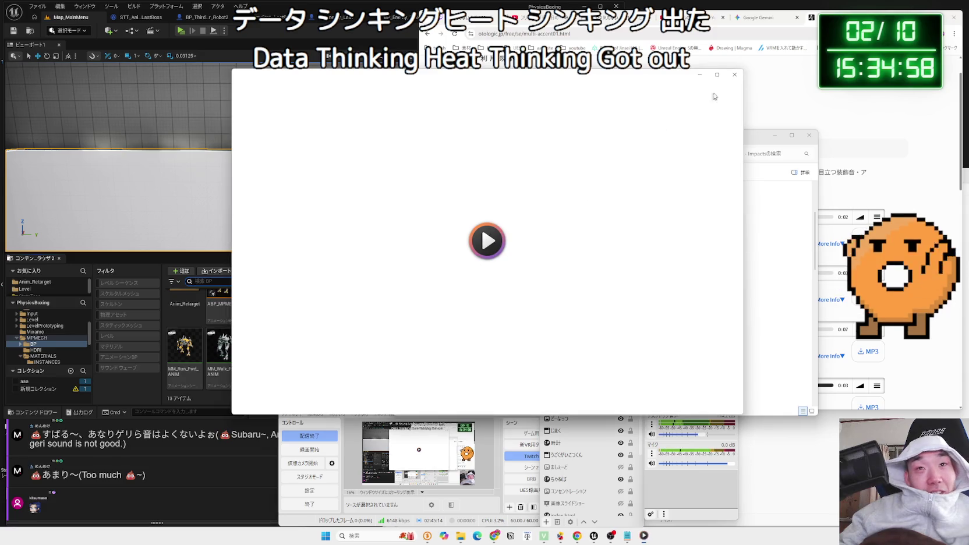
click(735, 75)
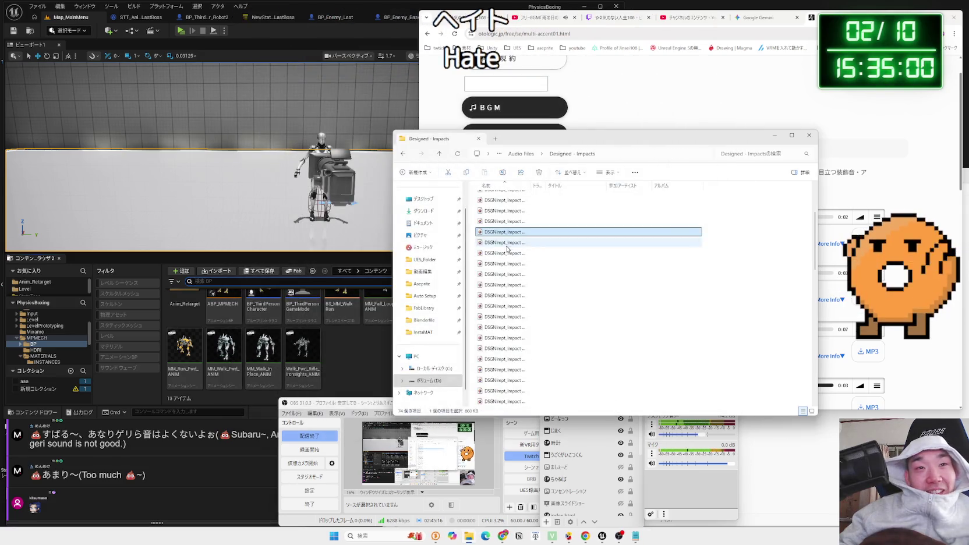
double_click(507, 247)
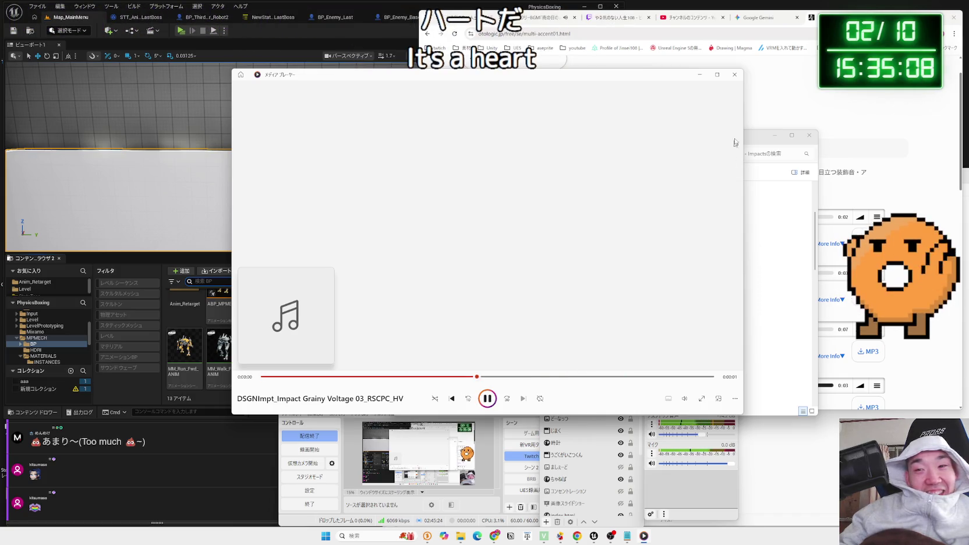
Audition the High Spark impact sounds, ending with Impact Smear 01
click(774, 263)
double_click(510, 297)
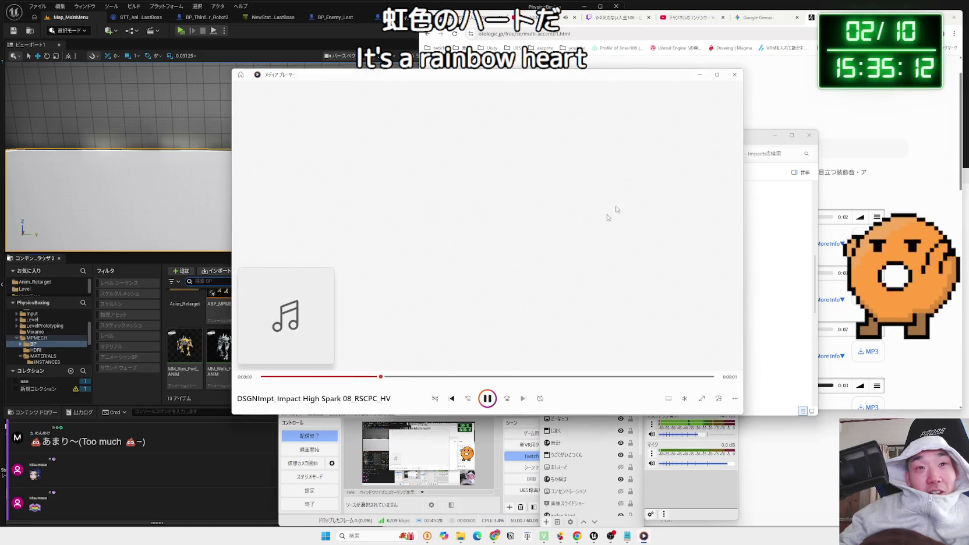
click(742, 77)
double_click(510, 330)
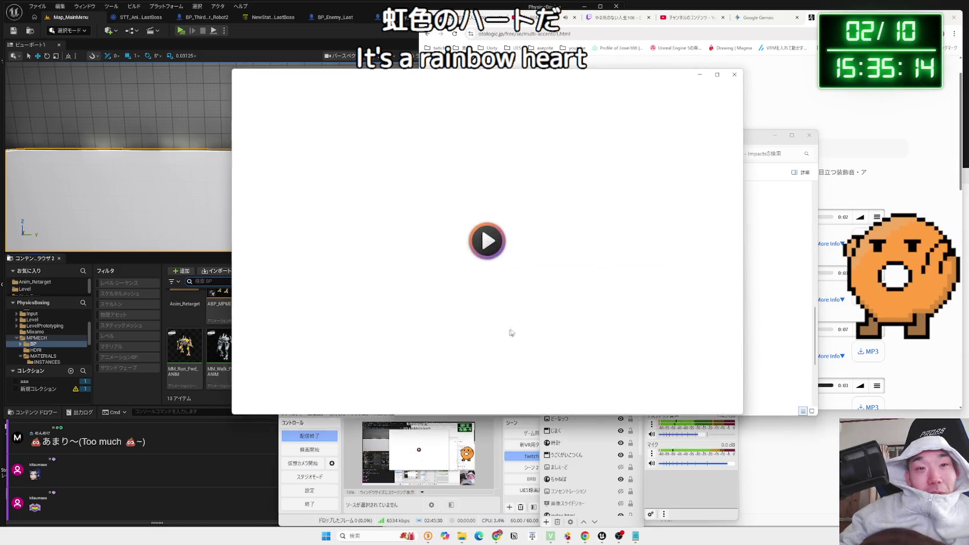
click(735, 76)
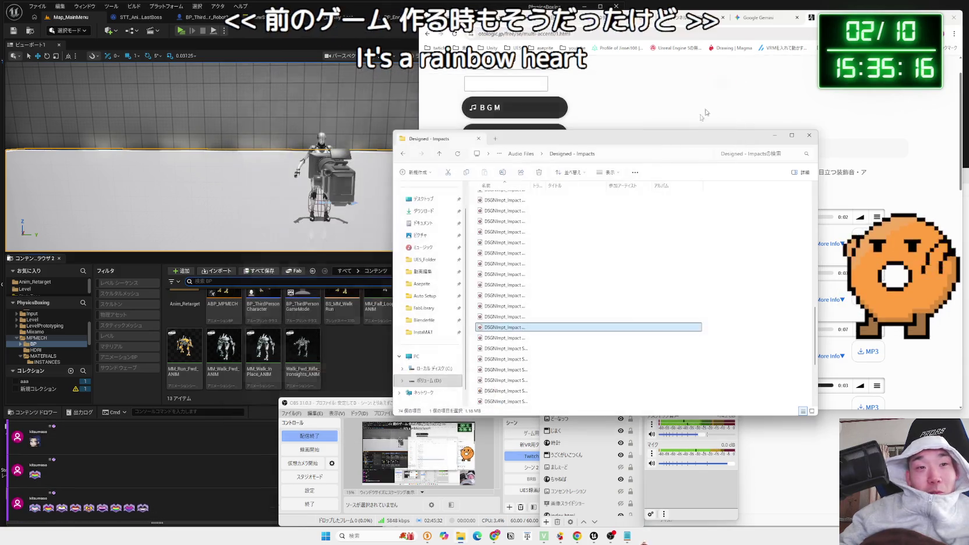
double_click(511, 327)
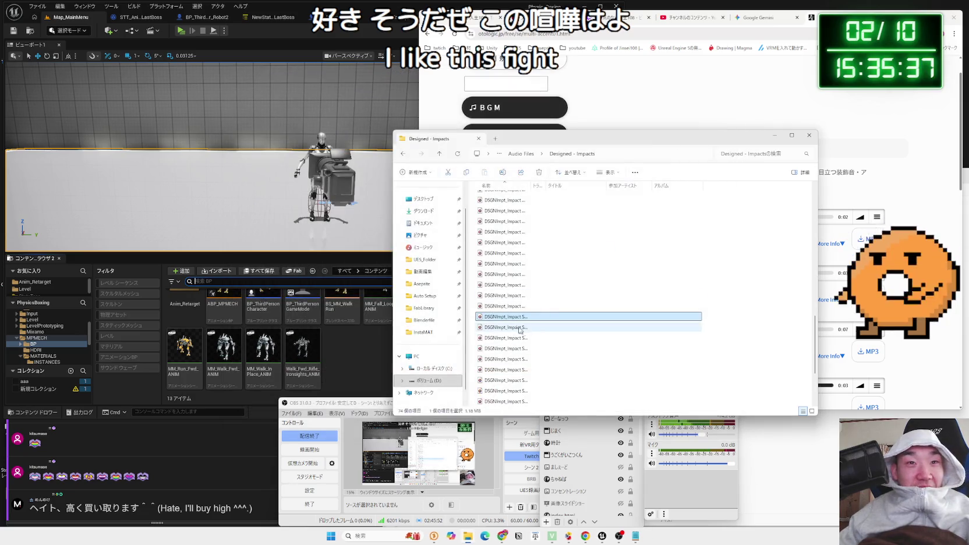
Audition the first few Impact Smear sounds in Media Player
double_click(502, 330)
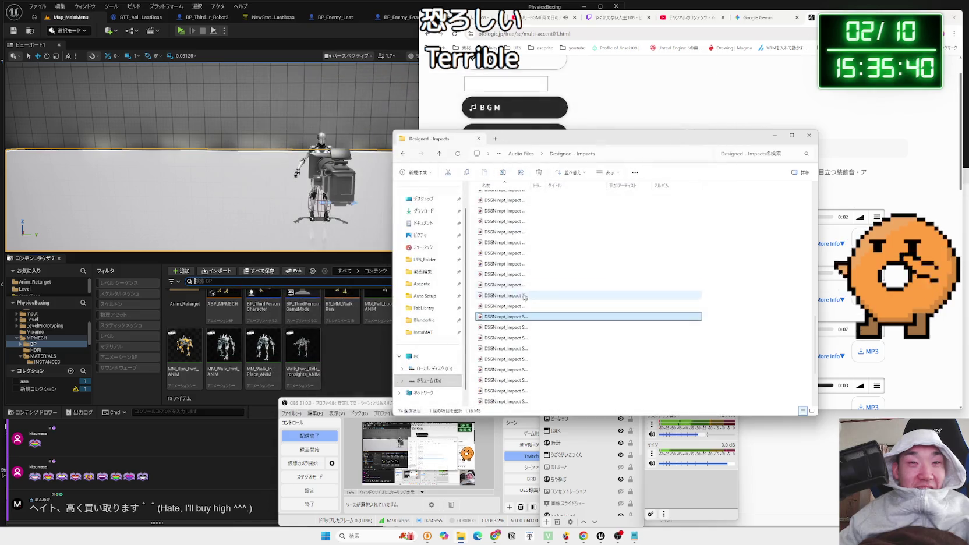
click(500, 328)
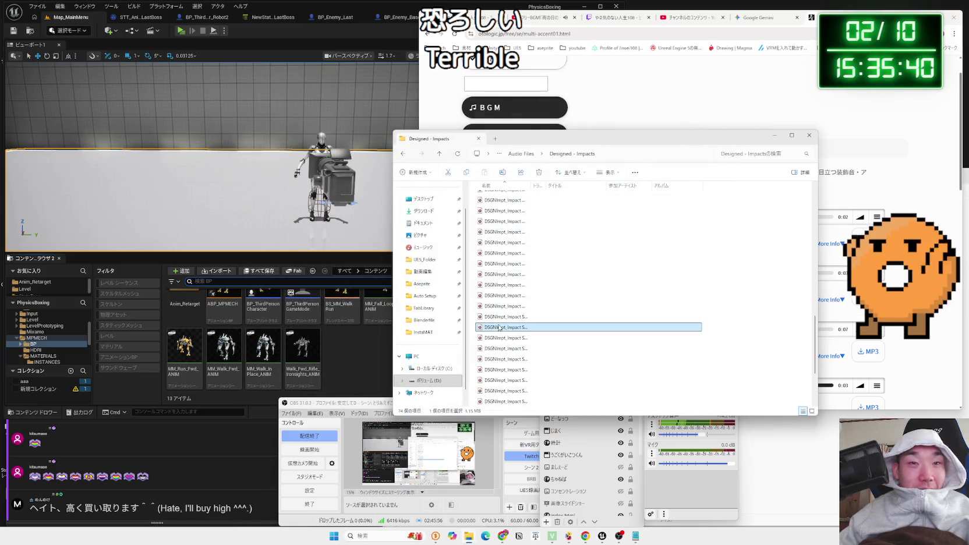
double_click(500, 328)
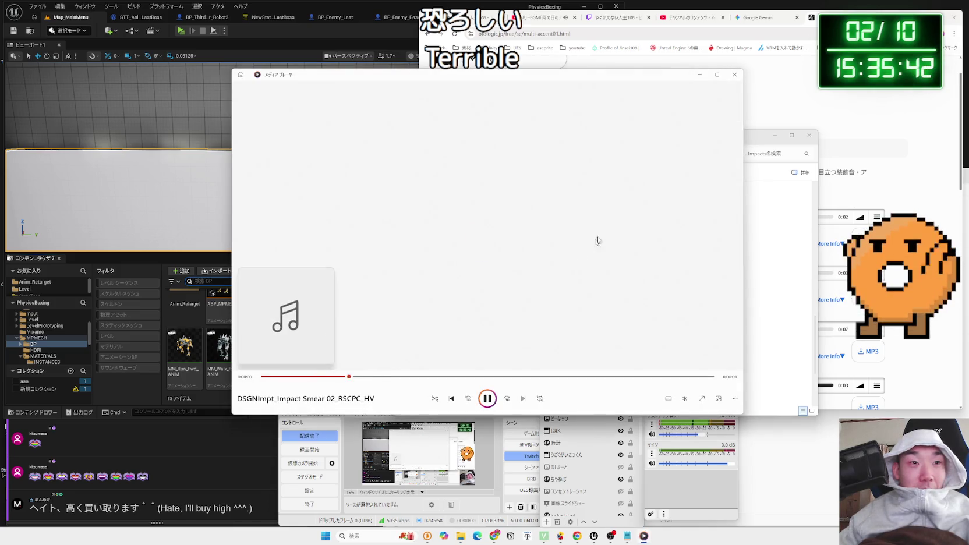
click(734, 76)
click(503, 263)
double_click(503, 276)
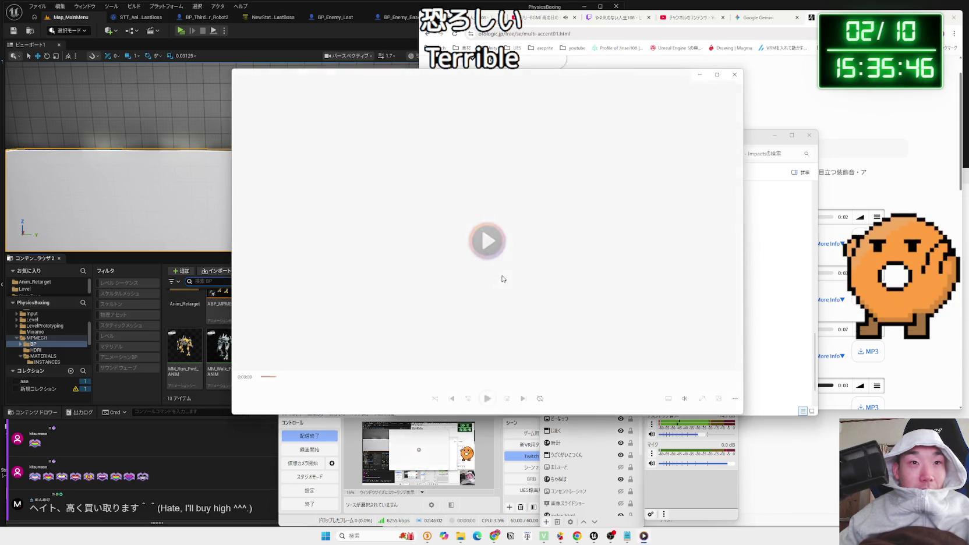
Audition the remaining Impact Smear sounds and Impact Smear Short 04
click(733, 76)
double_click(517, 307)
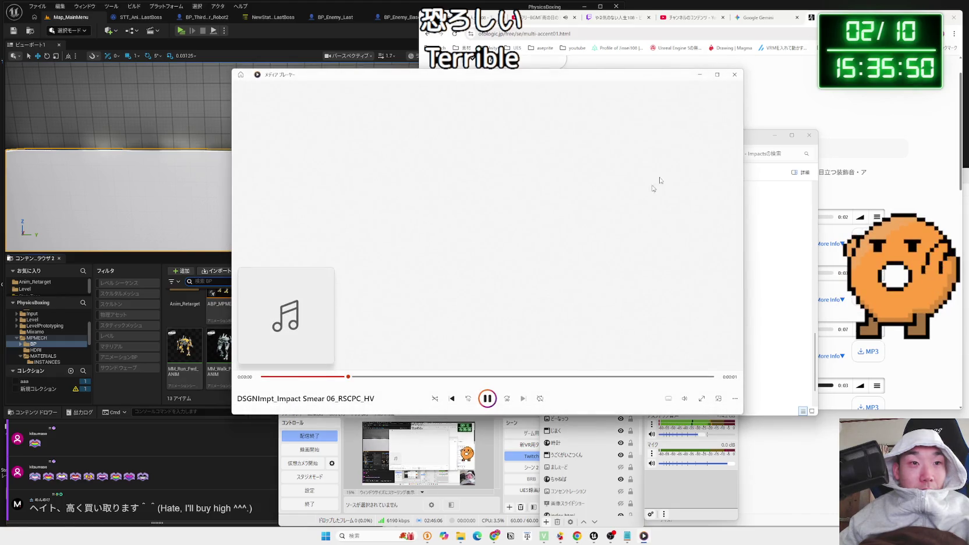
click(733, 76)
double_click(516, 360)
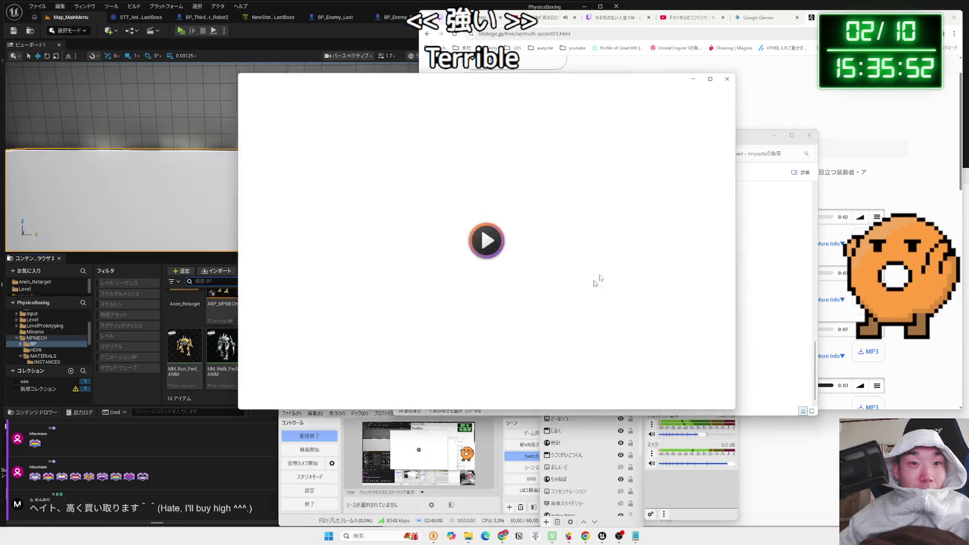
click(728, 78)
double_click(499, 370)
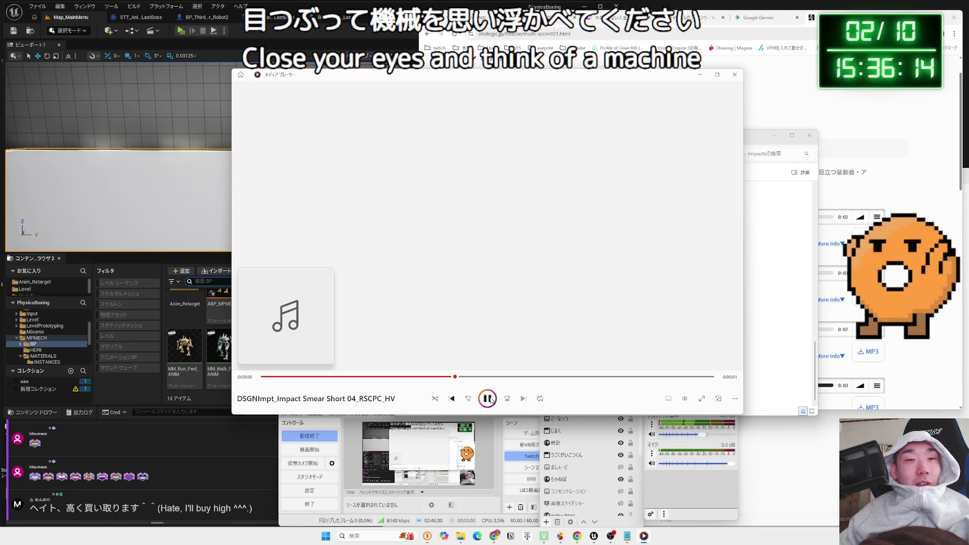
Replay Impact Smear Short 04 from its start twice, then open a new Chrome tab
click(265, 377)
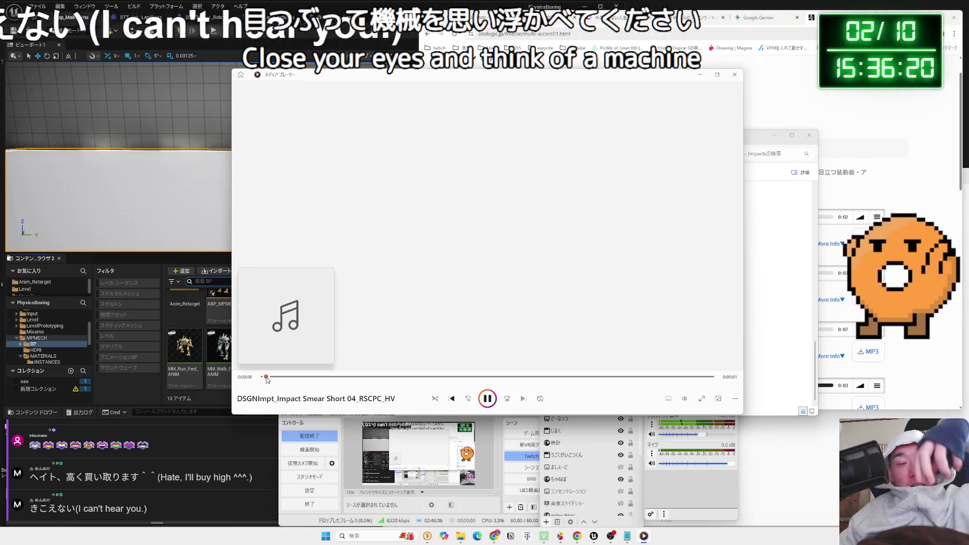
click(266, 377)
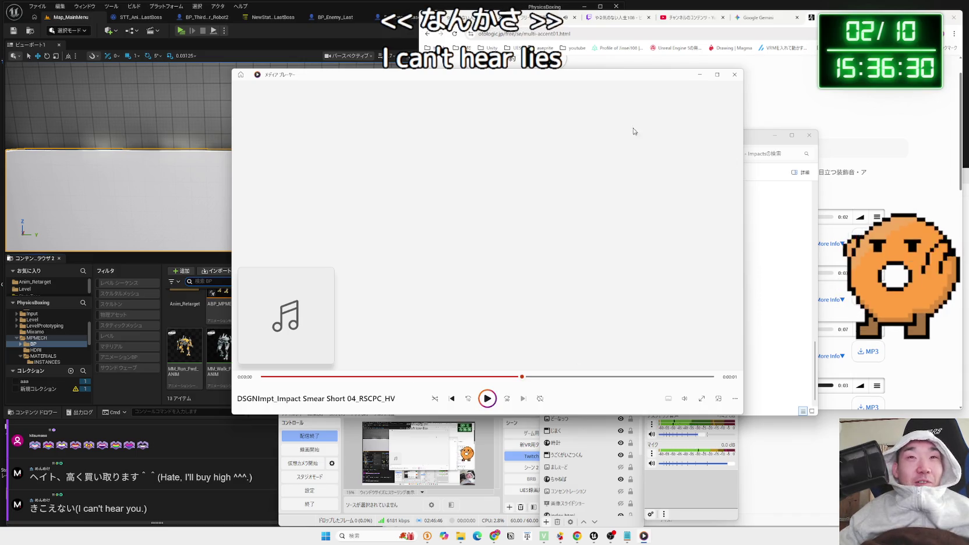
click(511, 58)
key(ctrl+t)
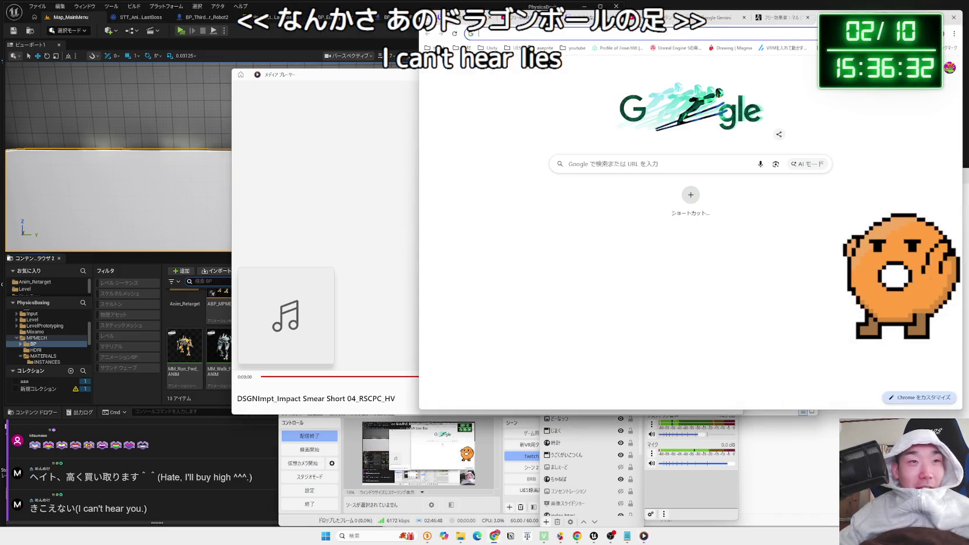
Search Google for ドラゴンボール 足音 using Japanese input
text(do)
key(BackSpace)
key(BackSpace)
key(BackSpace)
key(Zenkaku_Hankaku)
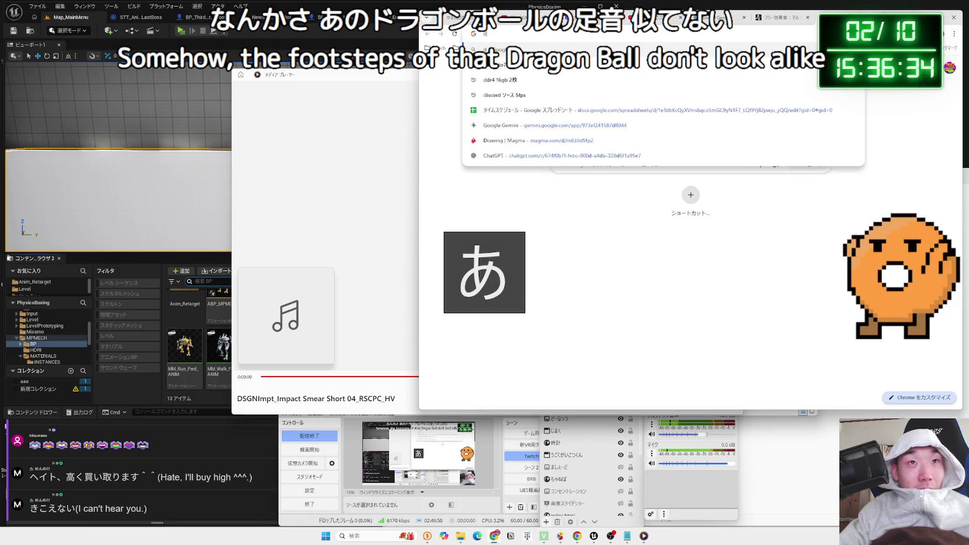
text(どらごんぼーる)
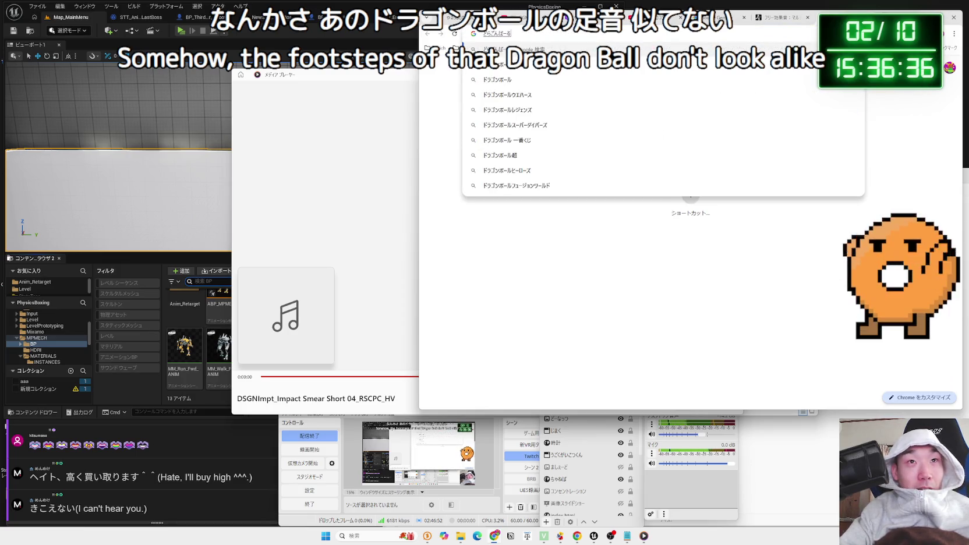
key(space)
text(あおと)
key(space)
key(Return)
key(Return)
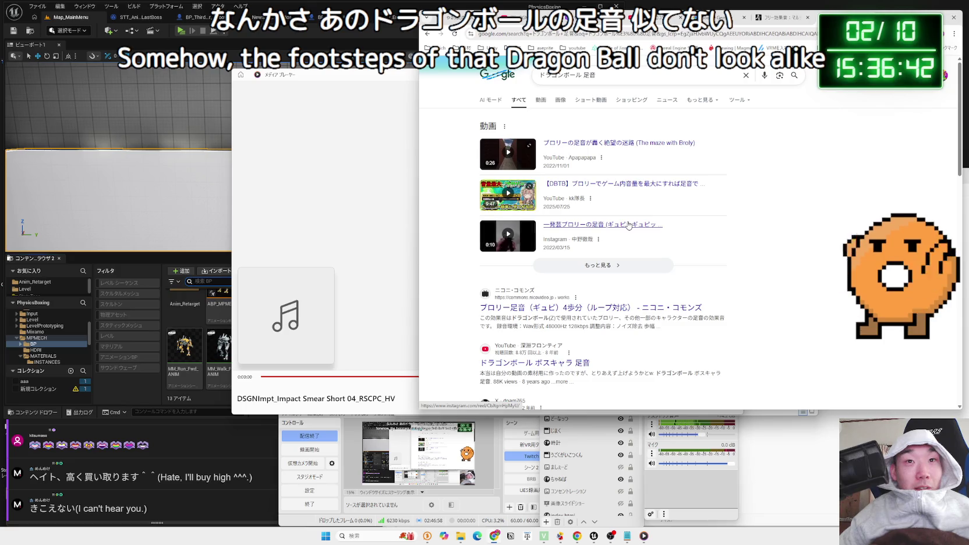
Check the Instagram footstep clip, then open the Niconico Commons footstep sound page
click(628, 226)
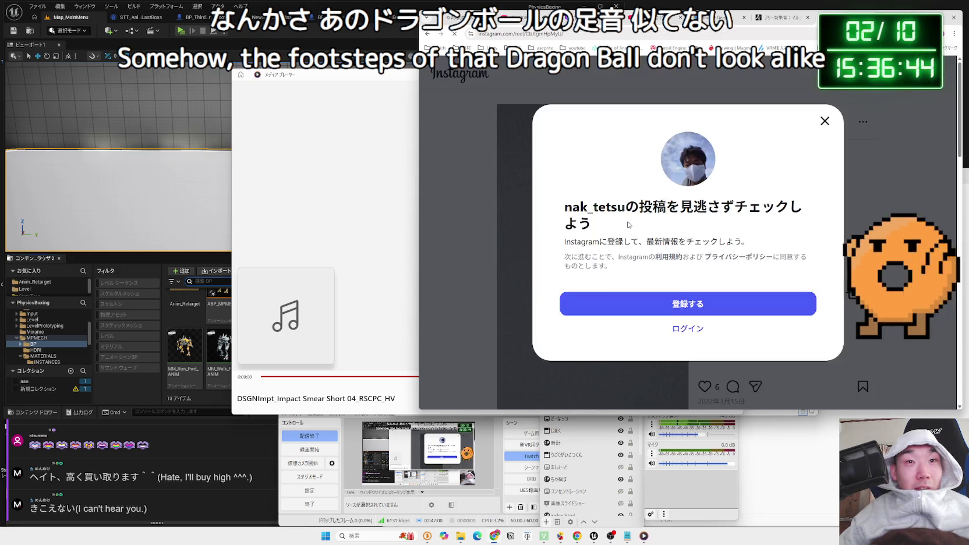
click(825, 122)
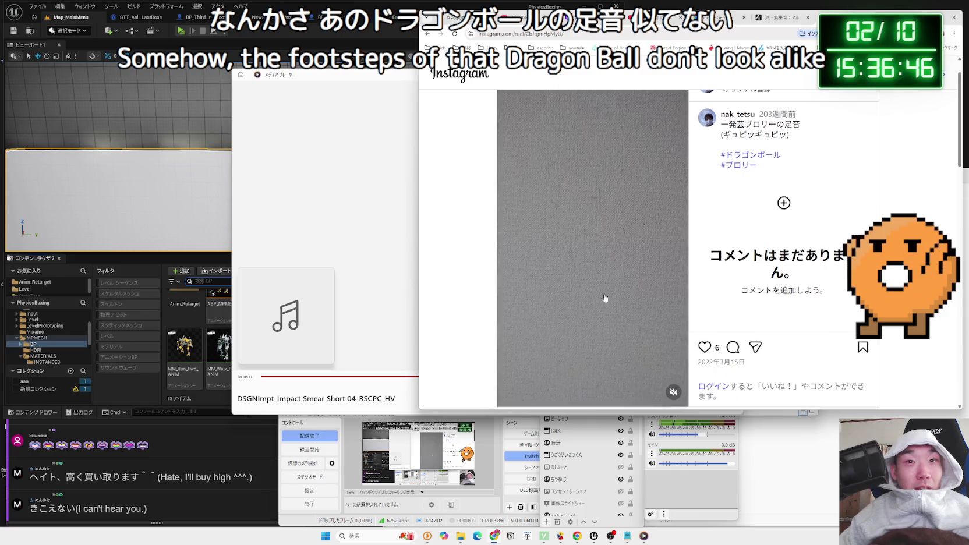
key(alt+Left)
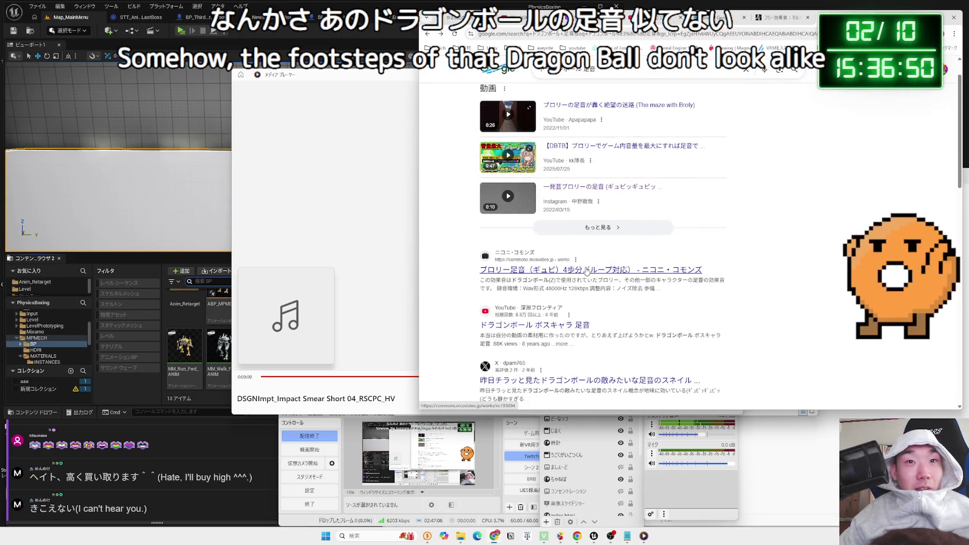
click(587, 270)
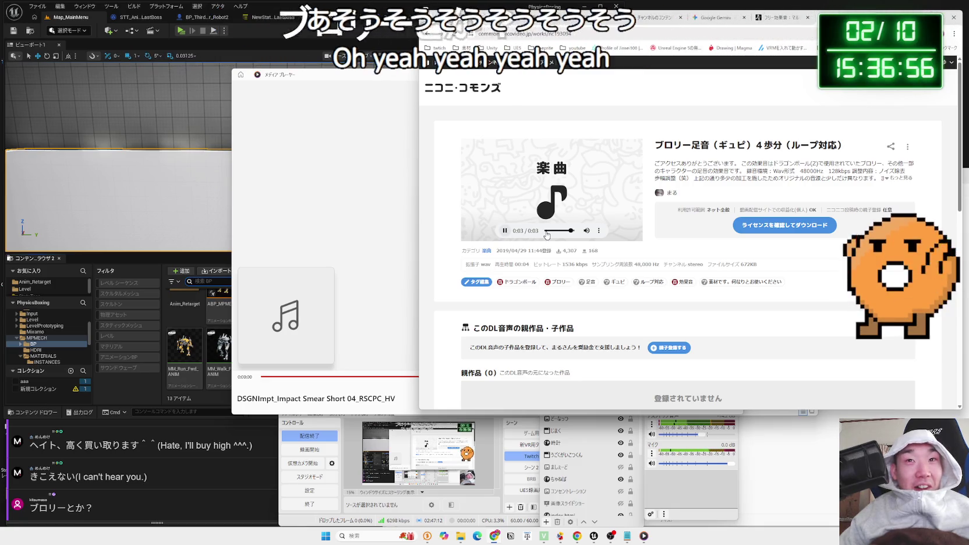
Play the Broly footstep preview, compare with Impact Smear Short 04, and scroll the page
click(505, 232)
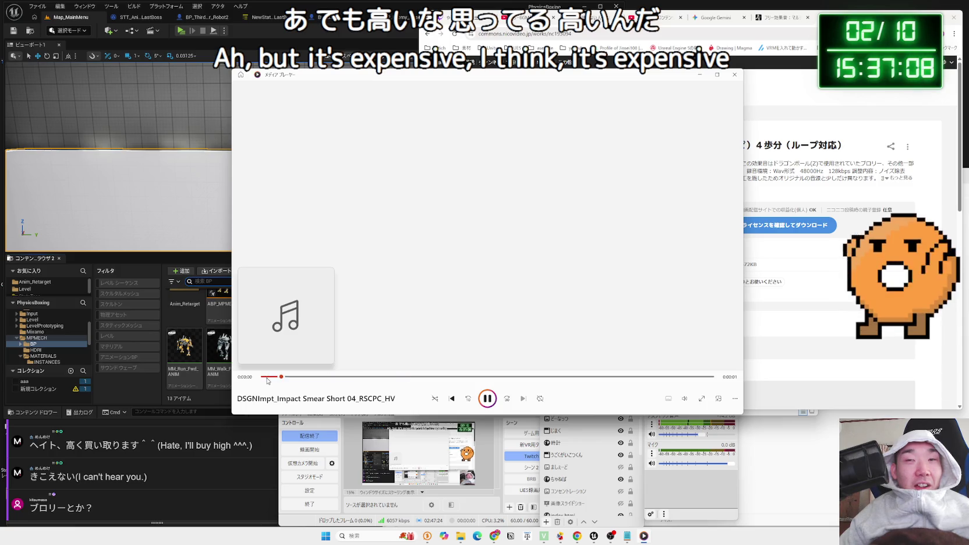
click(267, 378)
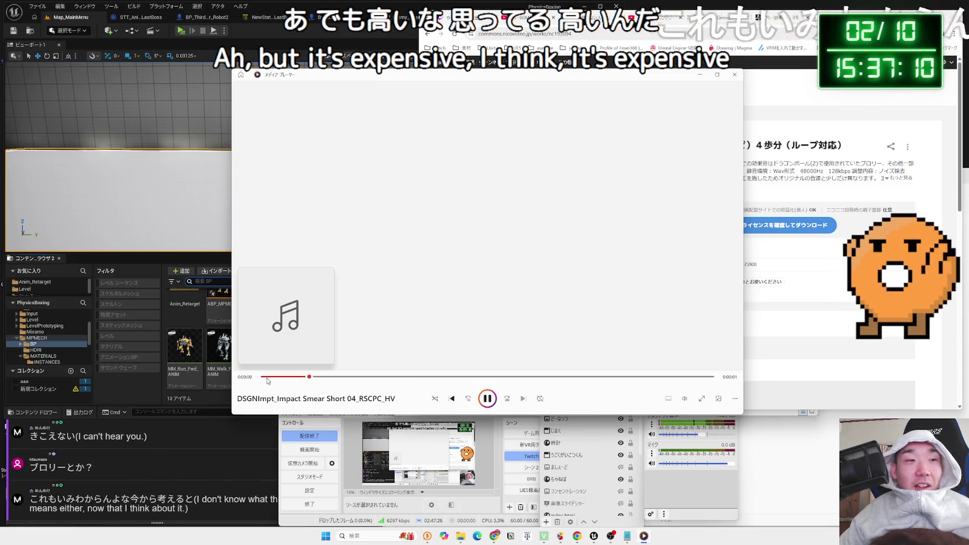
click(826, 284)
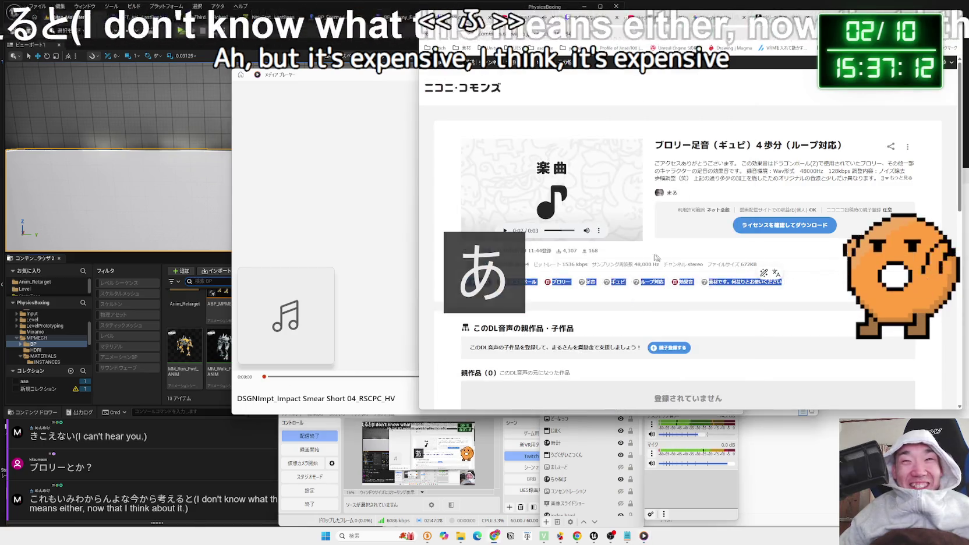
click(505, 235)
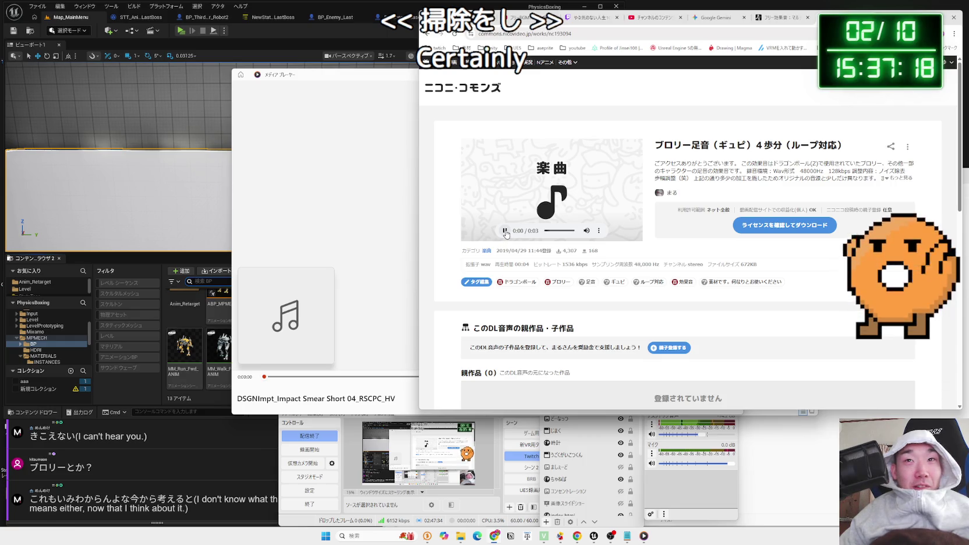
drag(674, 146, 815, 147)
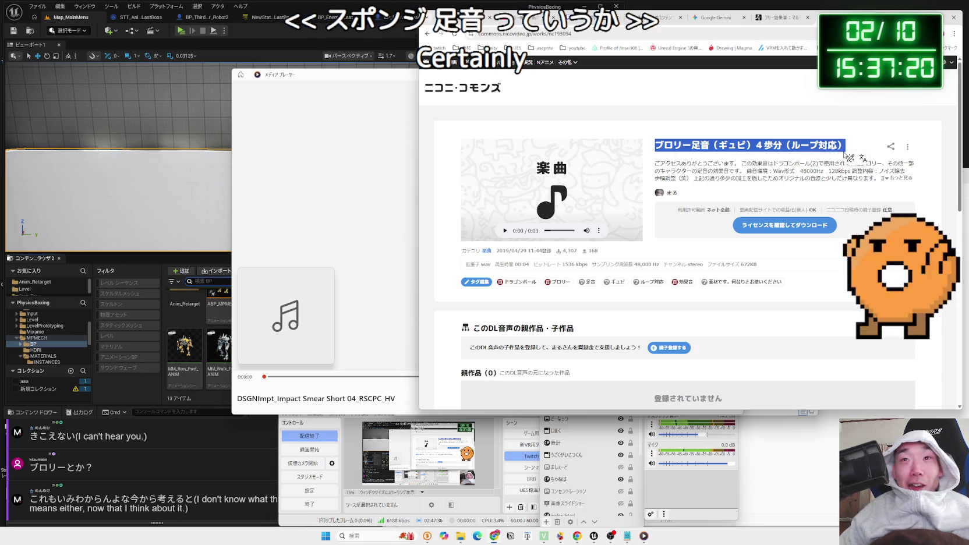
click(679, 156)
scroll(623, 246, down, 3)
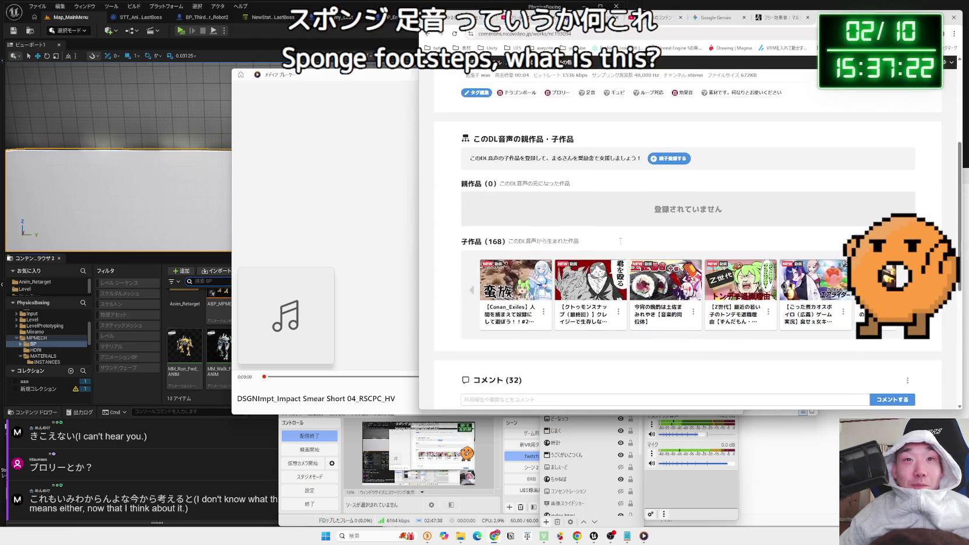
Open the ドラゴンボール ボスキャラ 足音 YouTube video and compare it with the local impact sound
scroll(621, 243, up, 5)
key(alt+Left)
scroll(562, 217, down, 2)
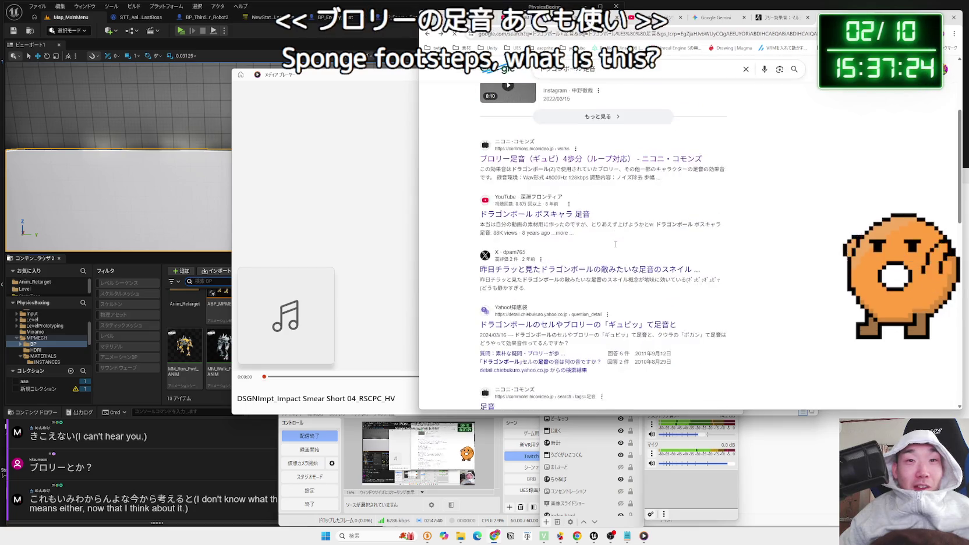
click(560, 213)
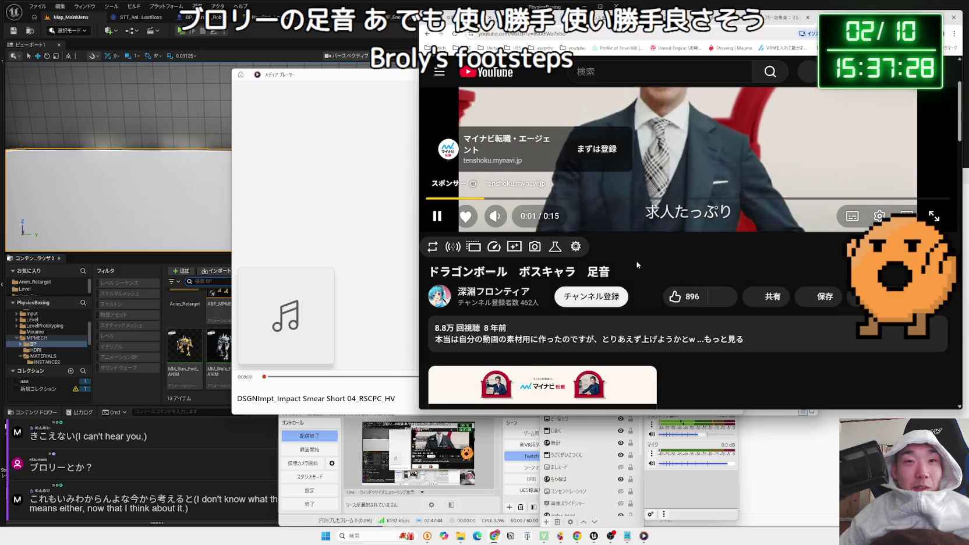
scroll(635, 263, up, 2)
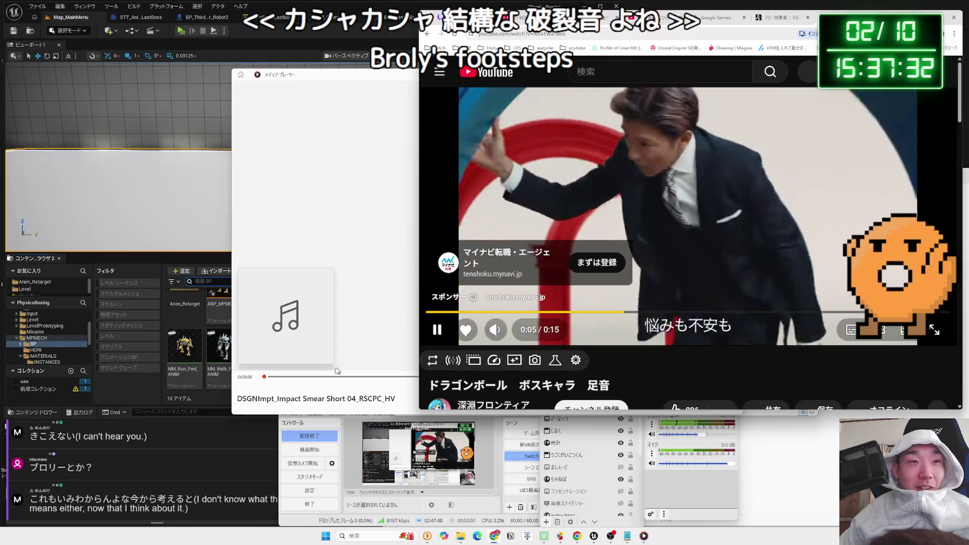
click(275, 378)
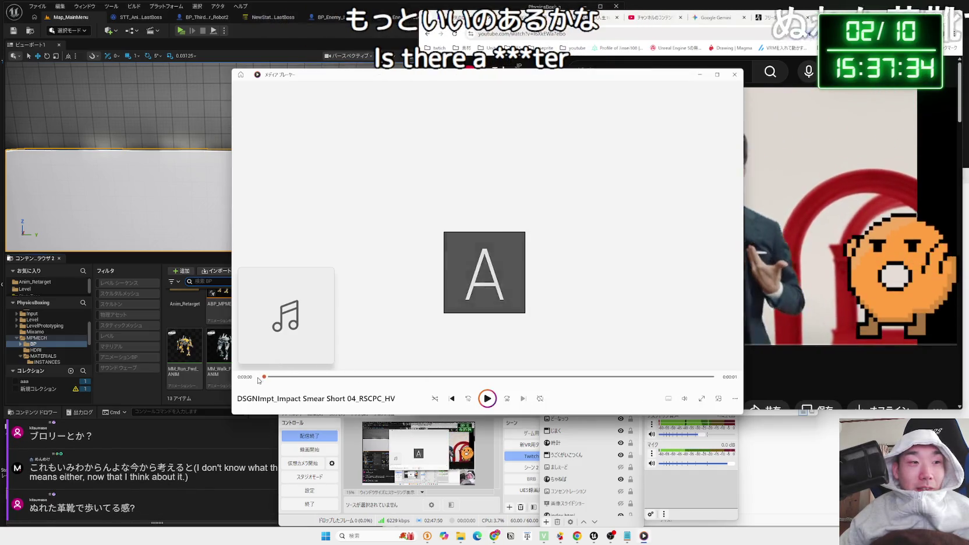
click(487, 398)
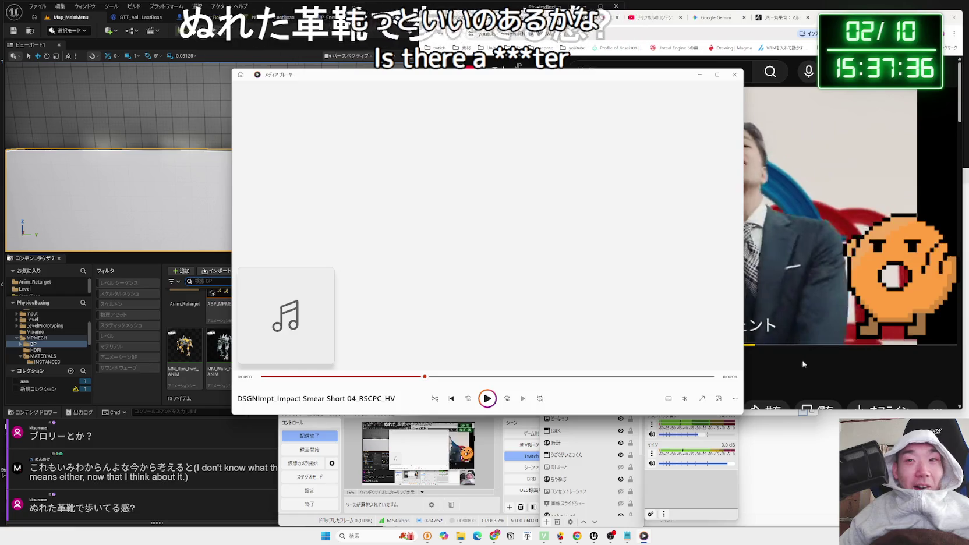
key(alt+Tab)
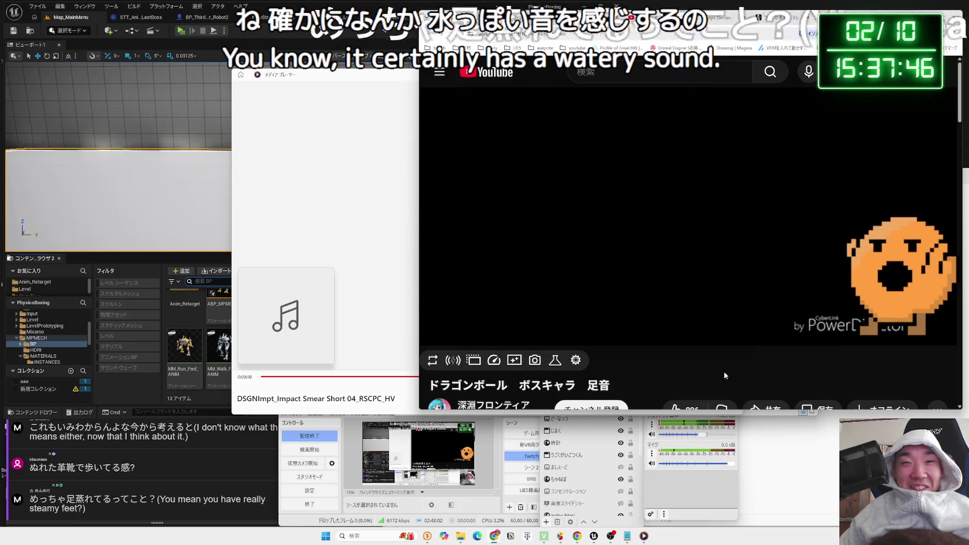
Replay Impact Smear Short 04 several times, then close Media Player
scroll(724, 372, down, 2)
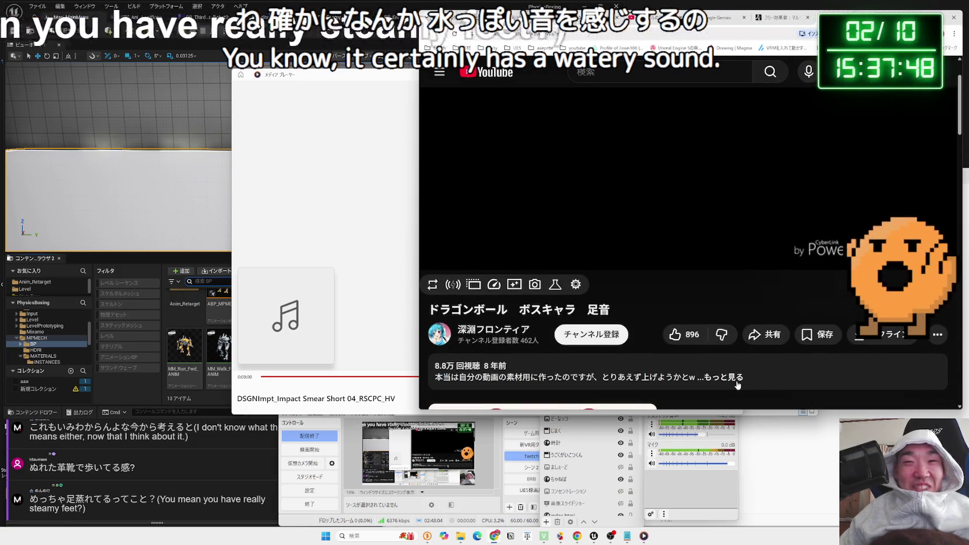
scroll(699, 371, up, 2)
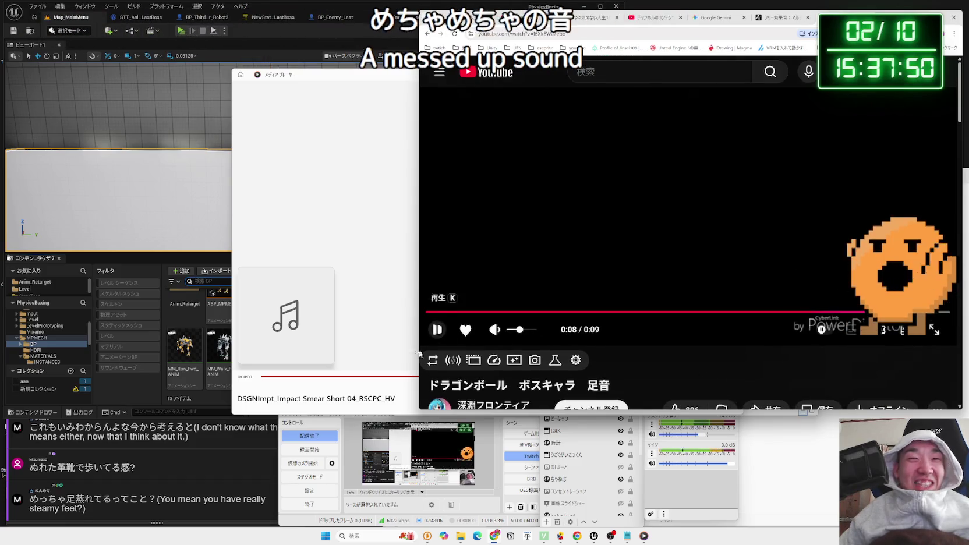
click(263, 381)
click(488, 399)
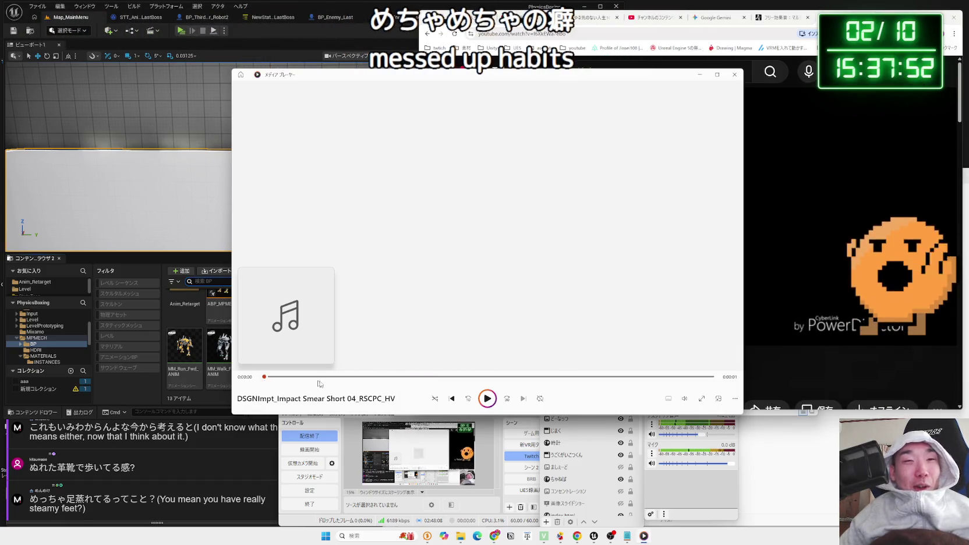
click(487, 398)
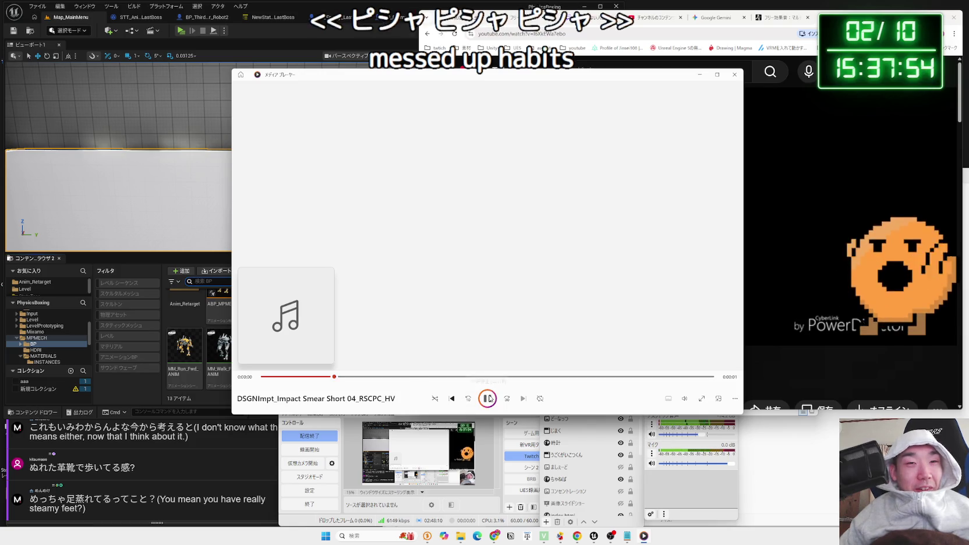
click(488, 399)
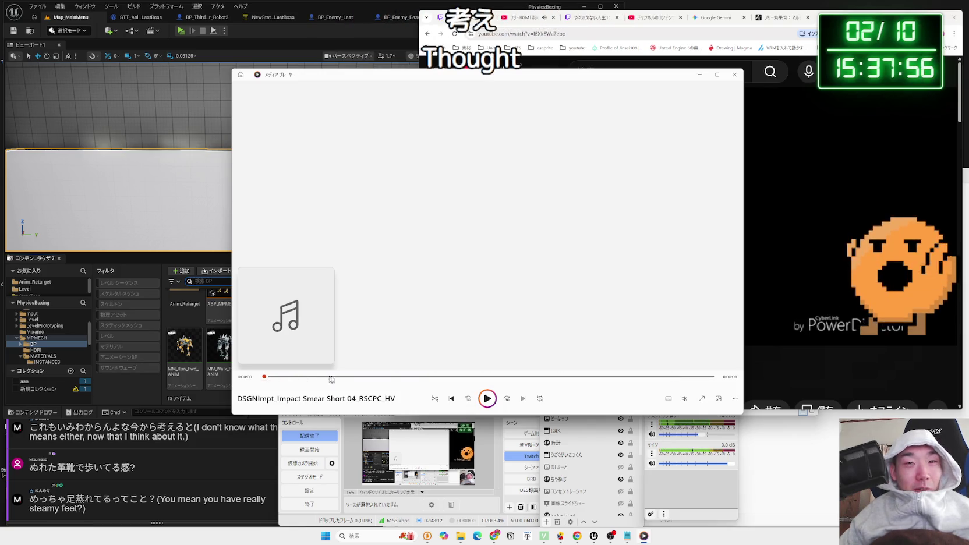
key(alt+F4)
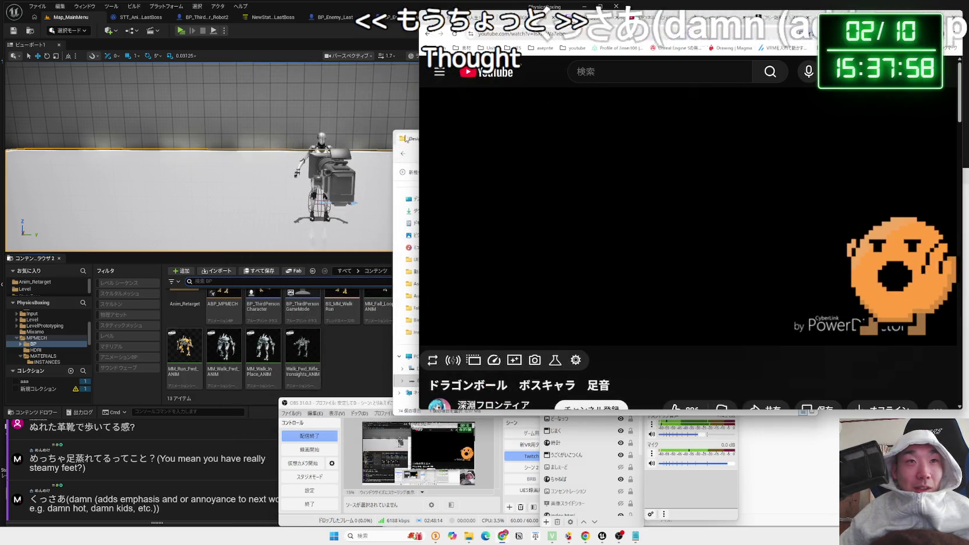
Shift the Designed - Impacts window left and preview the next Impact Smear Short clip
click(412, 337)
drag(582, 129, 283, 120)
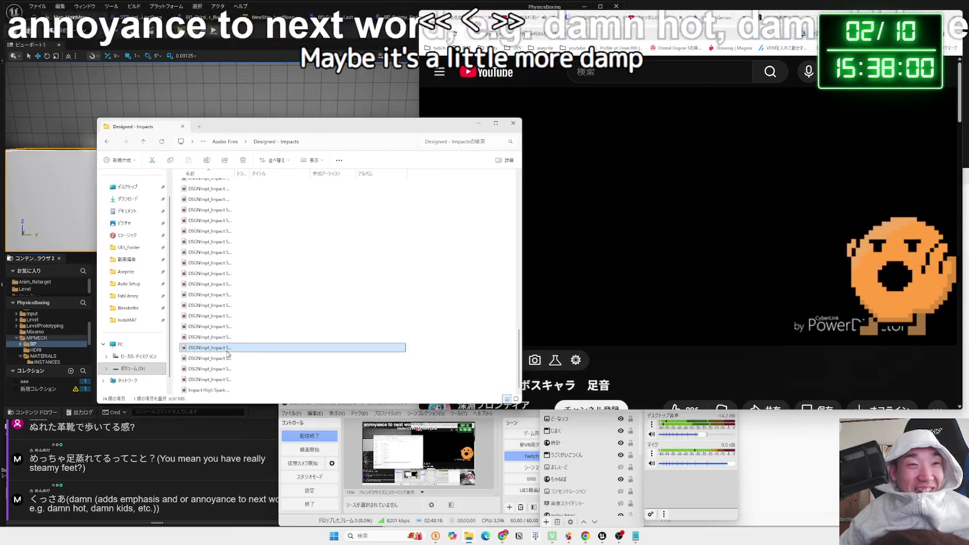
key(Down)
key(Return)
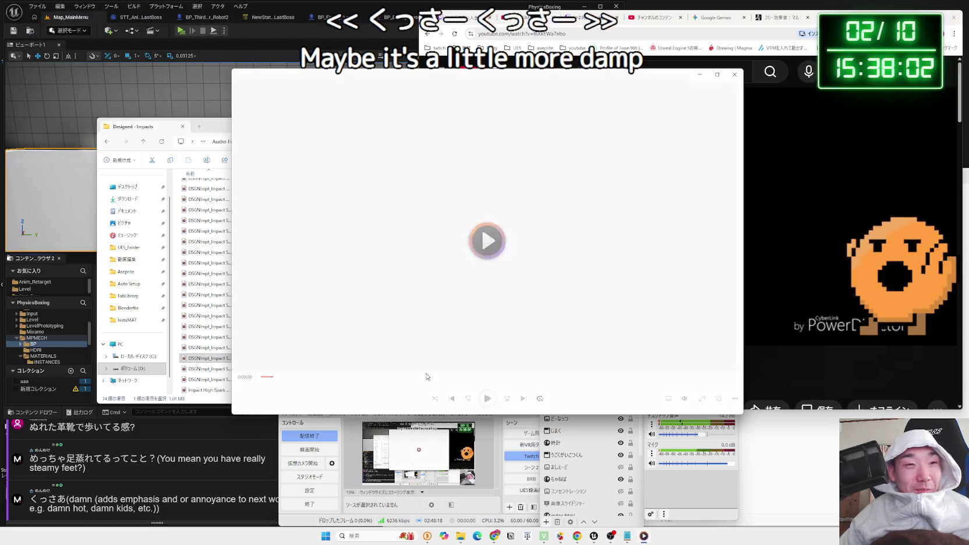
click(735, 74)
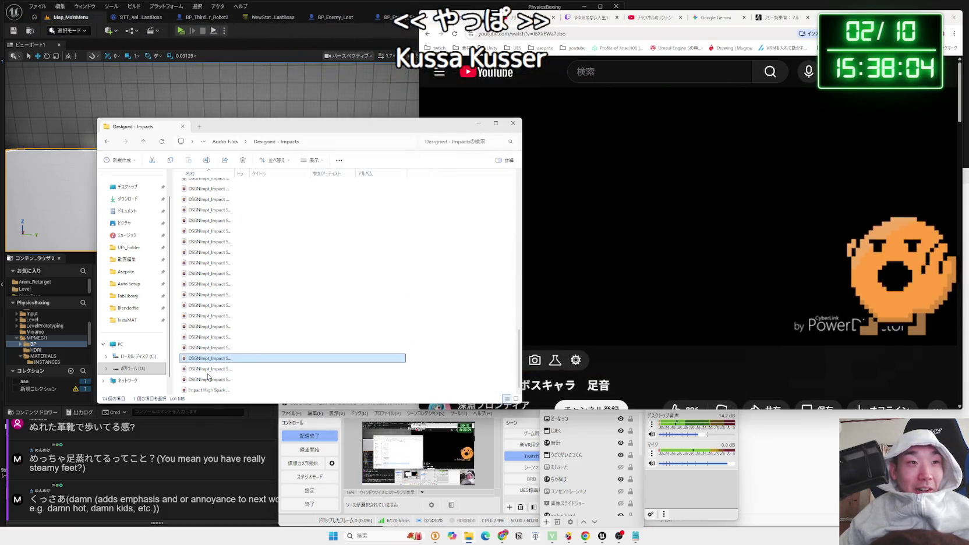
Preview Impact Smear Short 06 and 07, then move the folder window back right
key(Down)
key(Return)
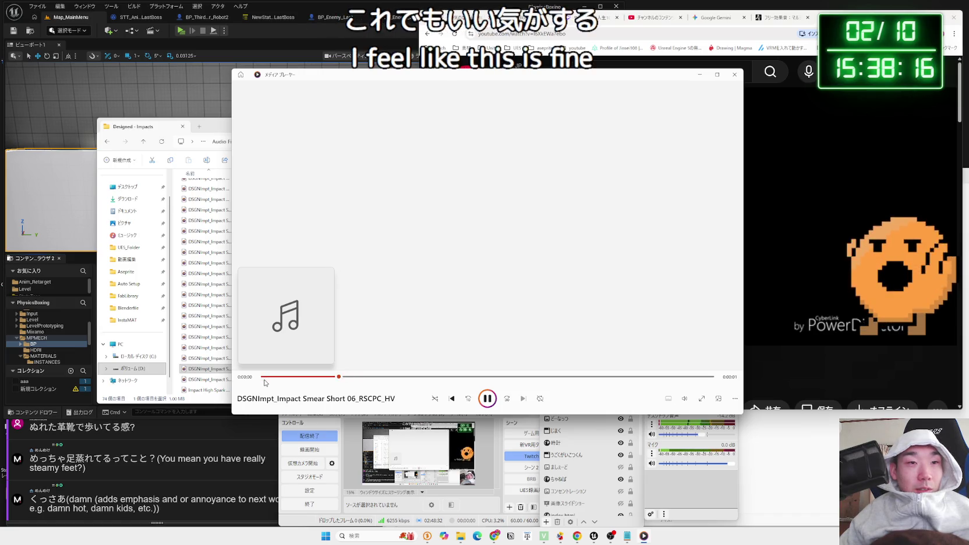
click(735, 74)
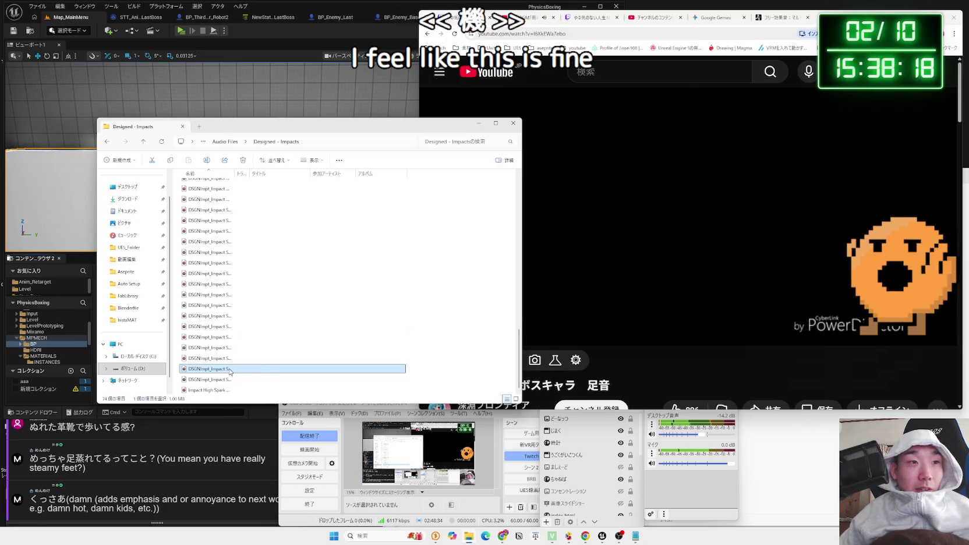
double_click(242, 378)
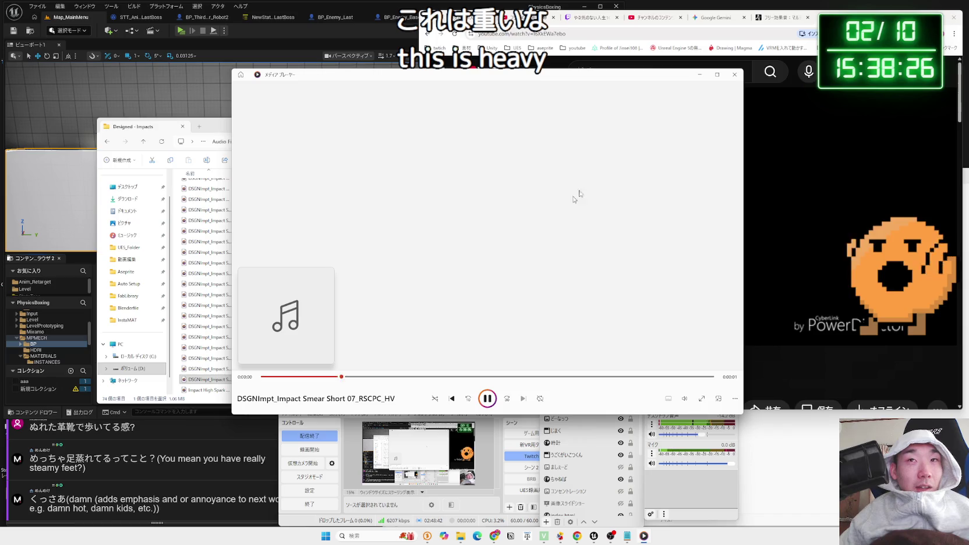
click(738, 77)
click(210, 368)
drag(333, 127, 651, 83)
scroll(35, 332, up, 5)
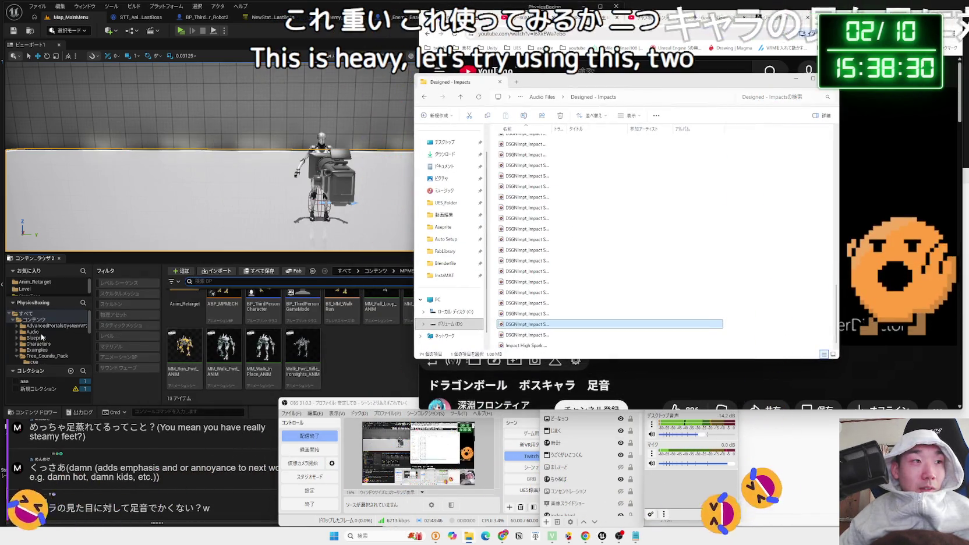
Navigate the Unreal Content Browser to the Audio/SFX/Enemy folder
click(33, 327)
click(32, 331)
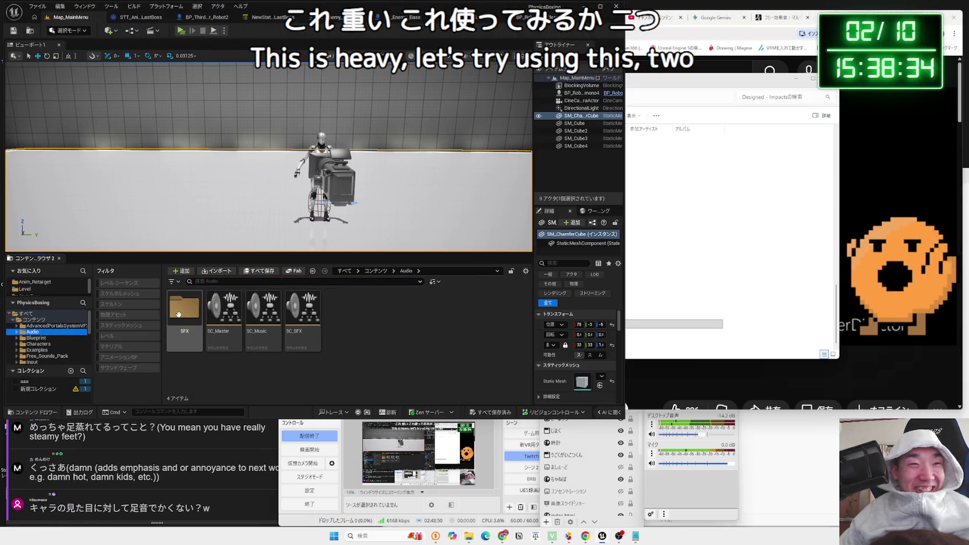
double_click(197, 319)
double_click(223, 314)
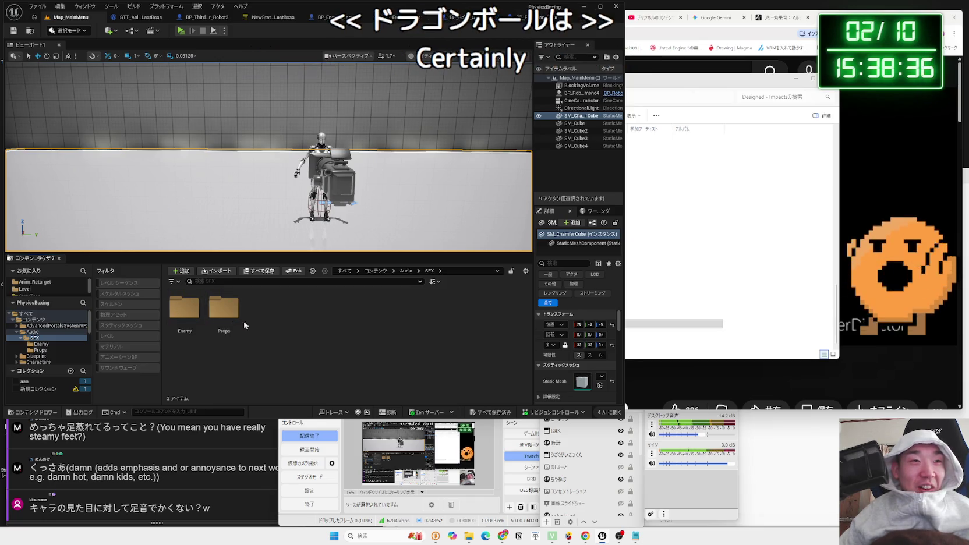
key(alt+Left)
double_click(184, 309)
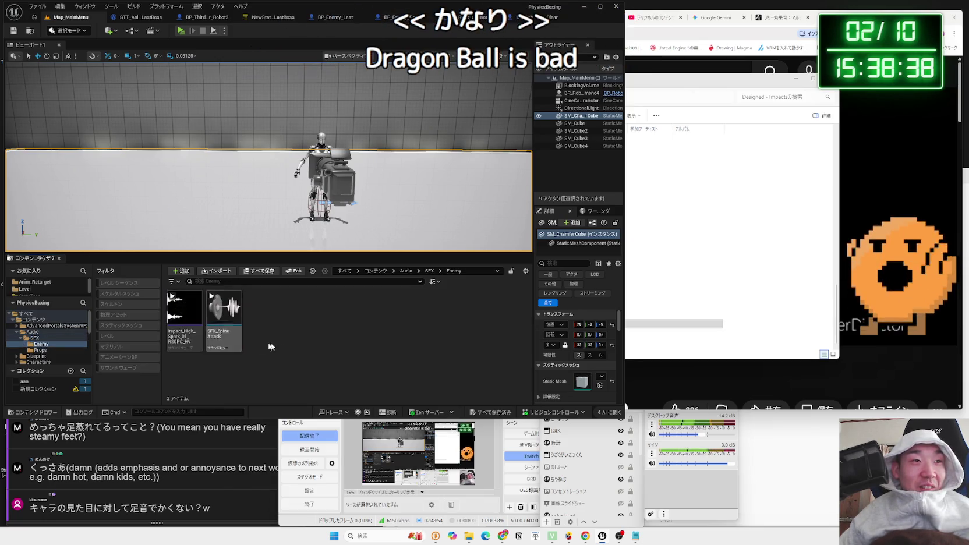
Import the Impact Smear wave into the Enemy folder and rename the asset to SFX
click(730, 323)
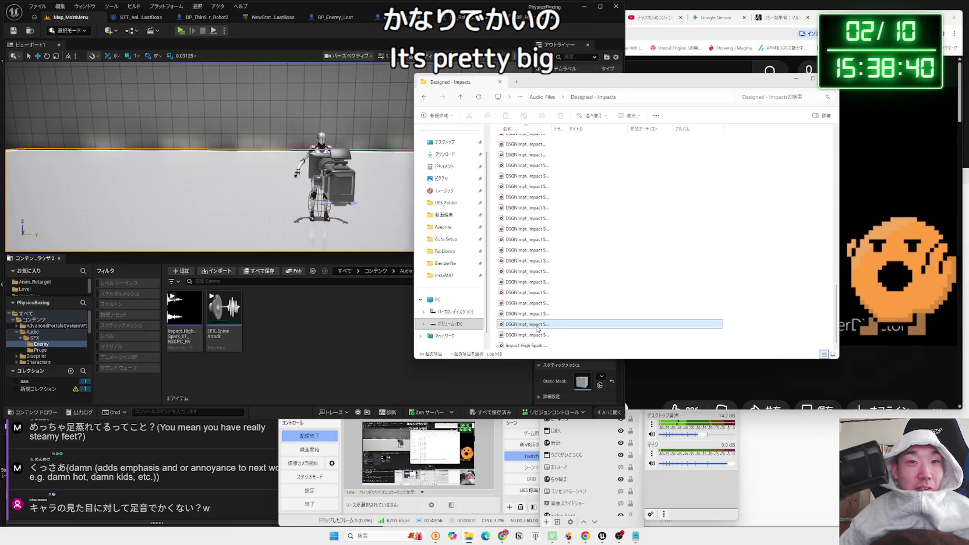
drag(504, 328, 335, 325)
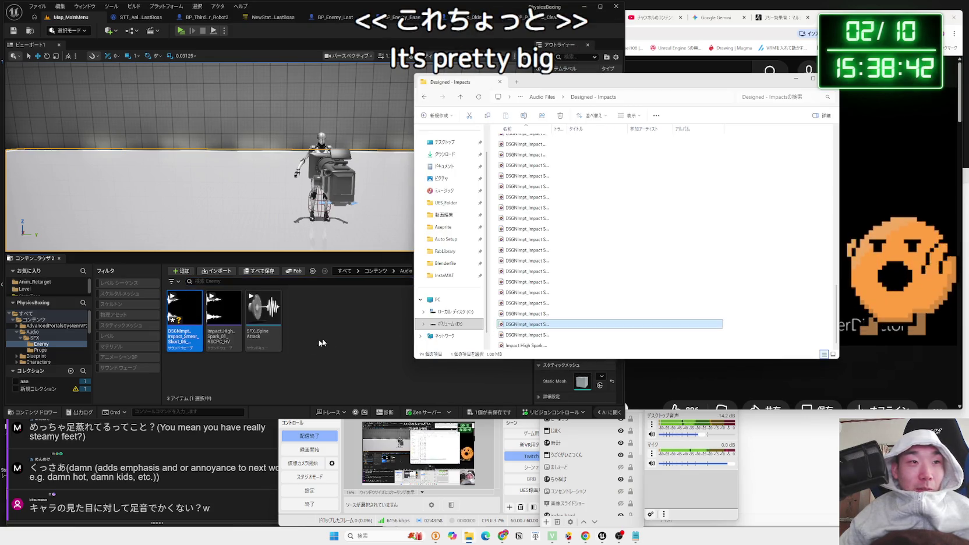
click(178, 351)
key(F2)
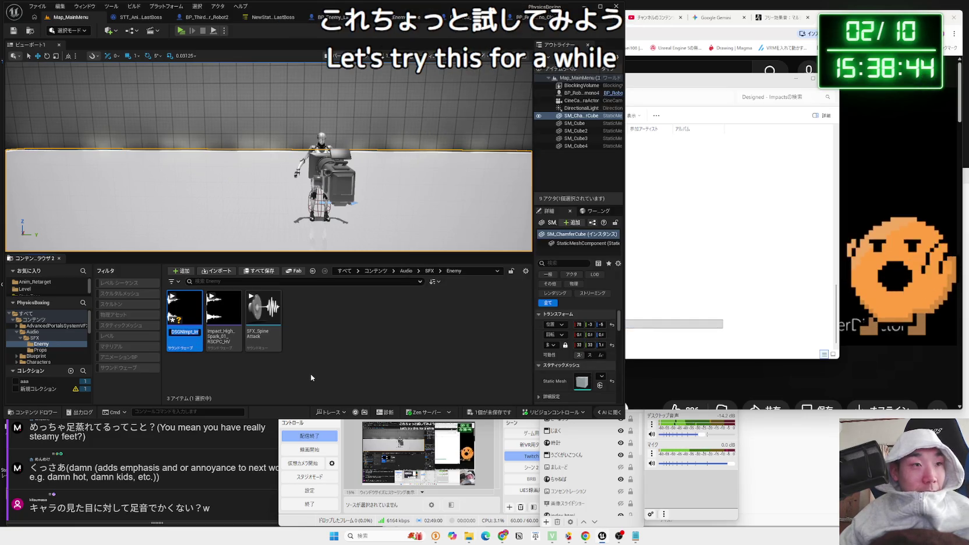
key(BackSpace)
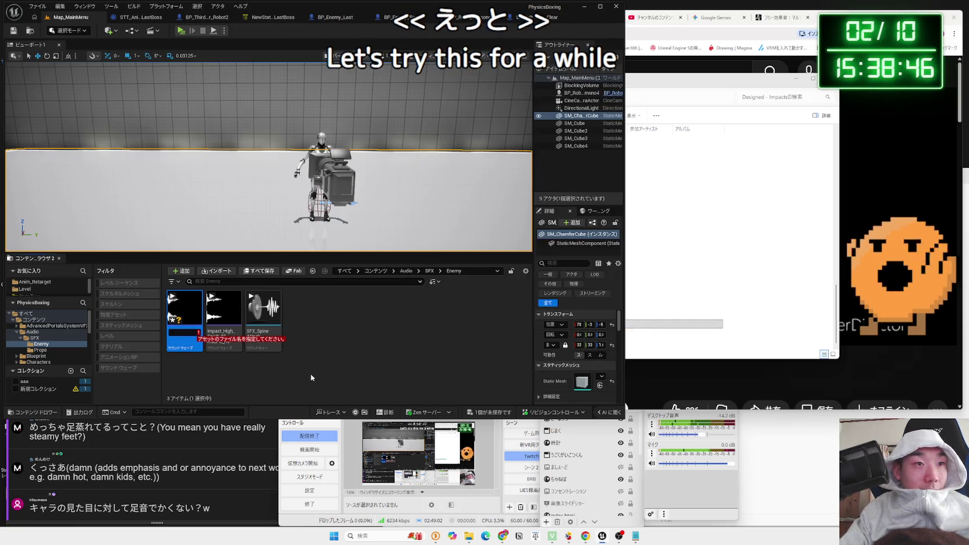
text(SFX)
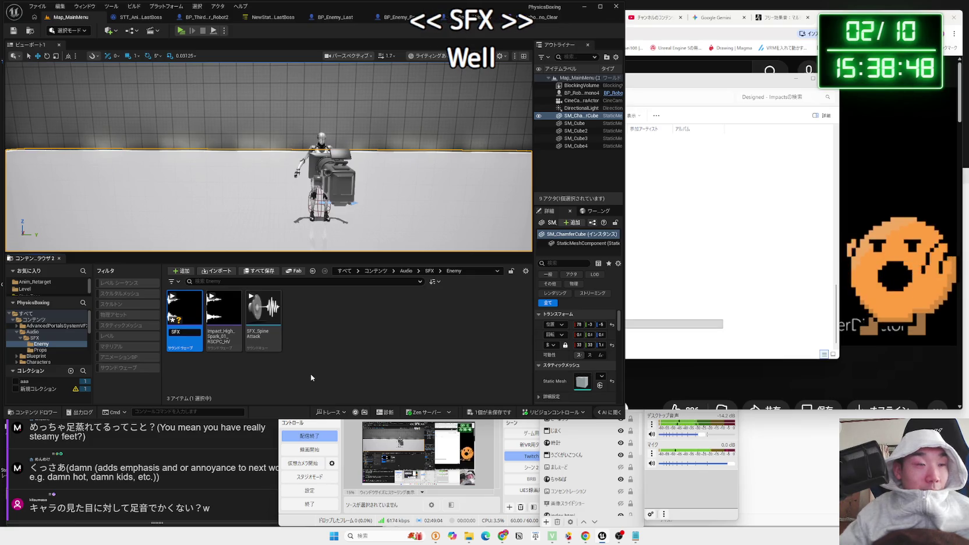
key(Return)
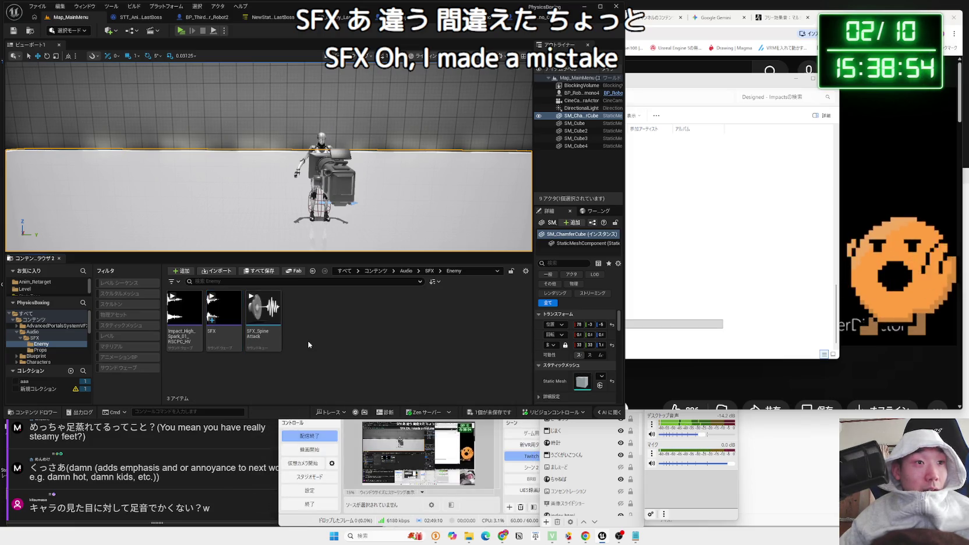
key(Escape)
key(ctrl+z)
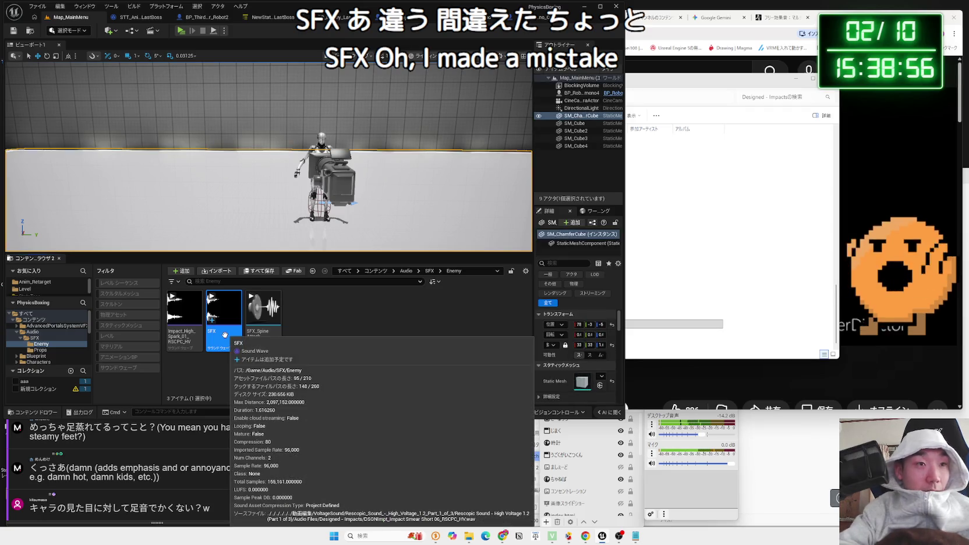
Delete the SFX asset and import the Impact Smear wave into the Enemy folder again
right_click(225, 335)
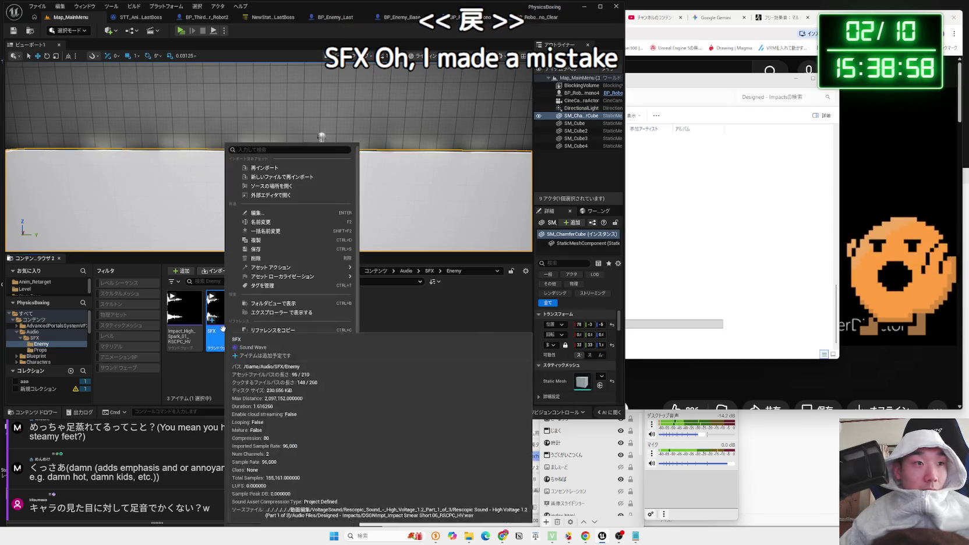
click(258, 258)
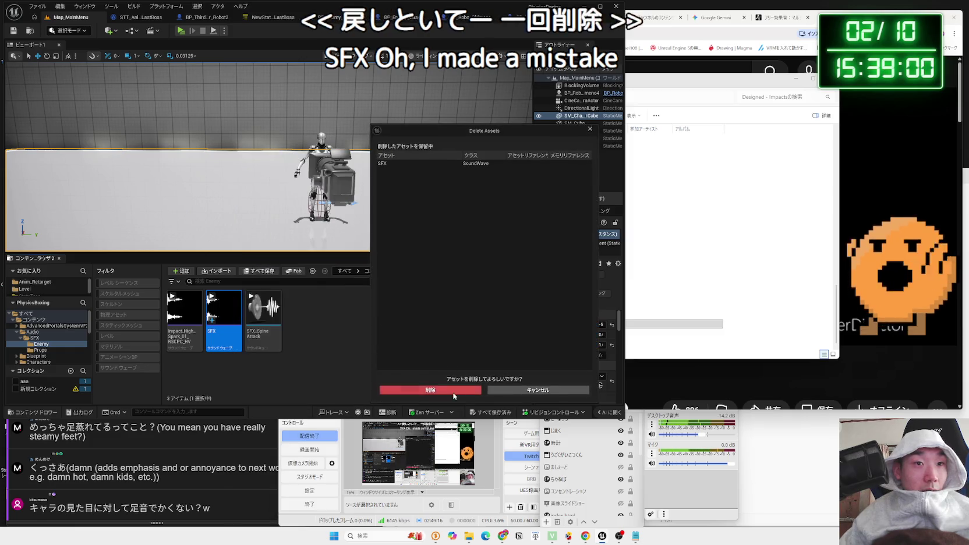
click(434, 327)
click(684, 327)
mouse_move(531, 327)
mouse_down()
mouse_move(343, 340)
mouse_move(181, 326)
mouse_up()
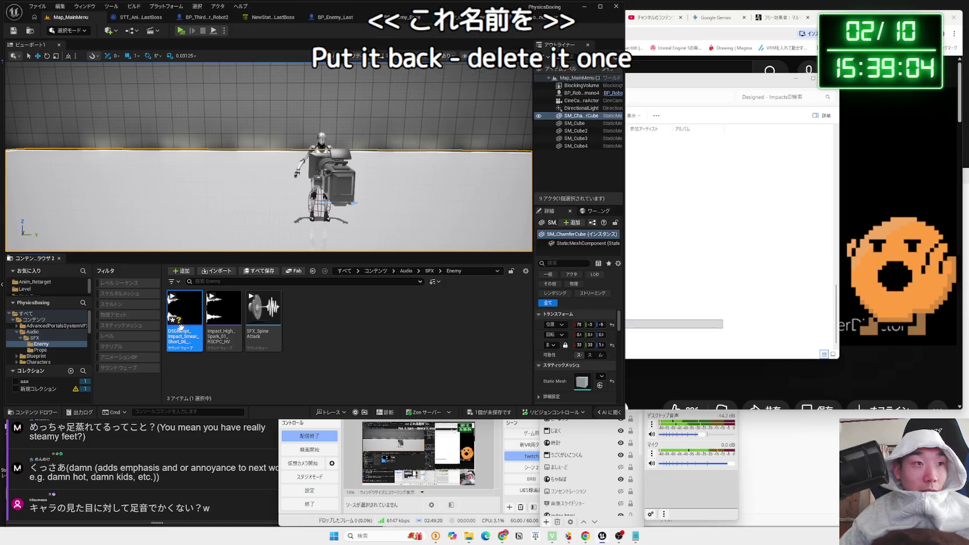
right_click(178, 328)
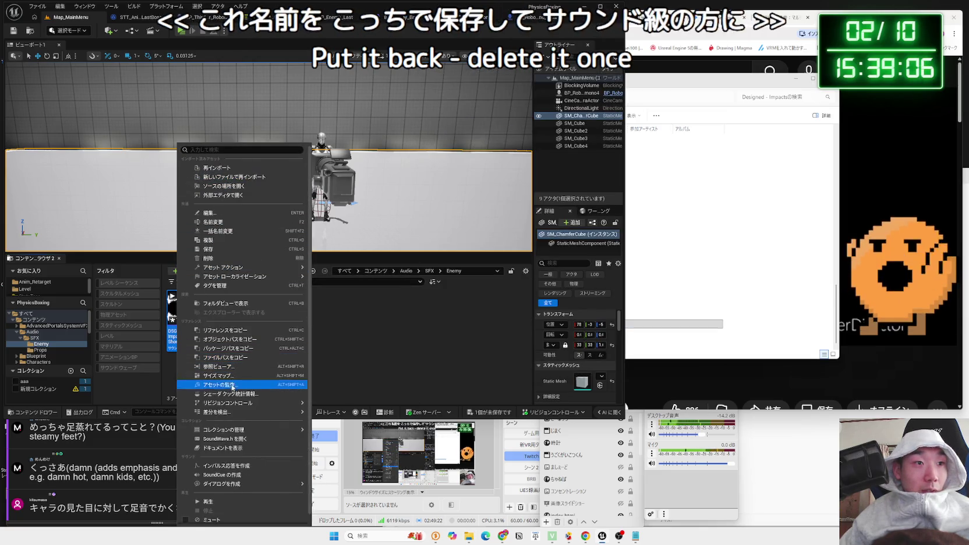
Create a Sound Cue from the Impact Smear wave and name it SFX_ashioto
click(232, 475)
key(BackSpace)
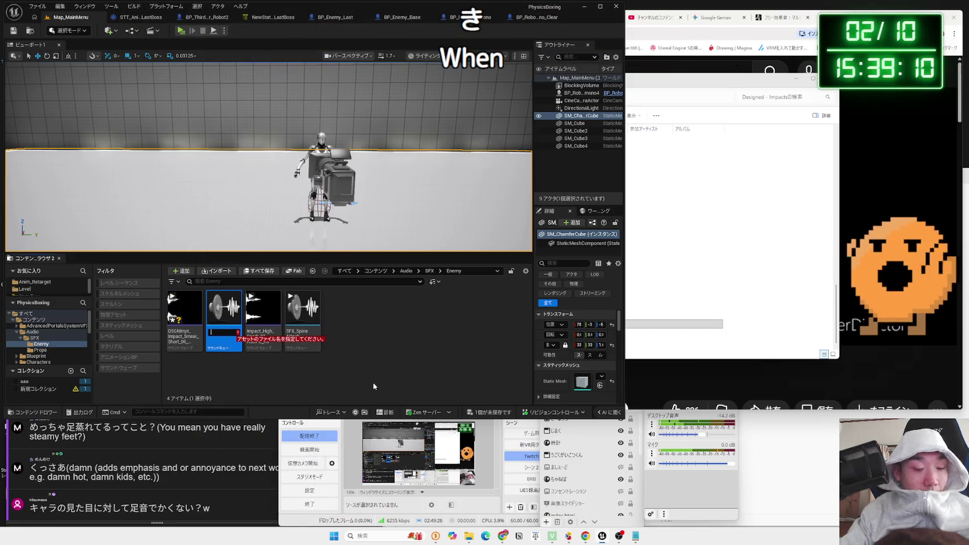
text(SFX_Ash)
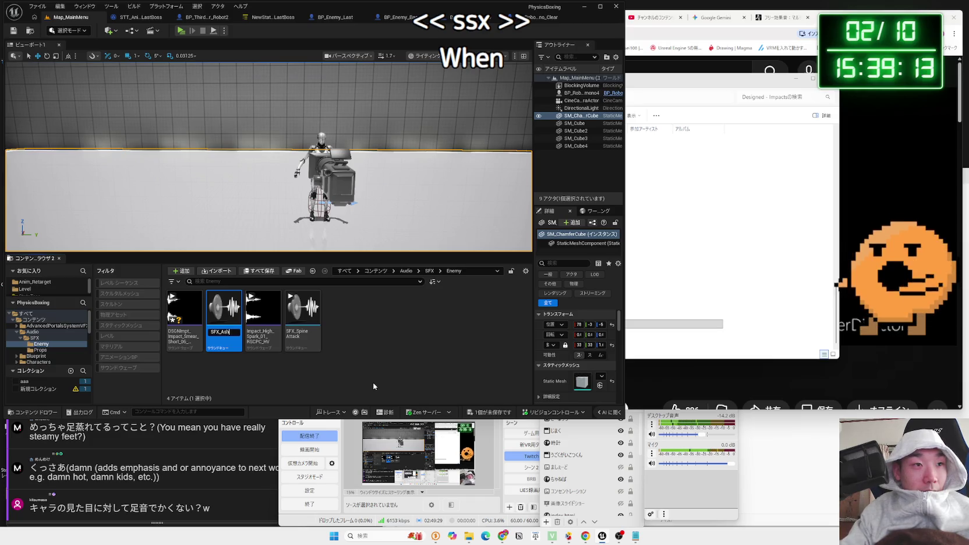
key(Return)
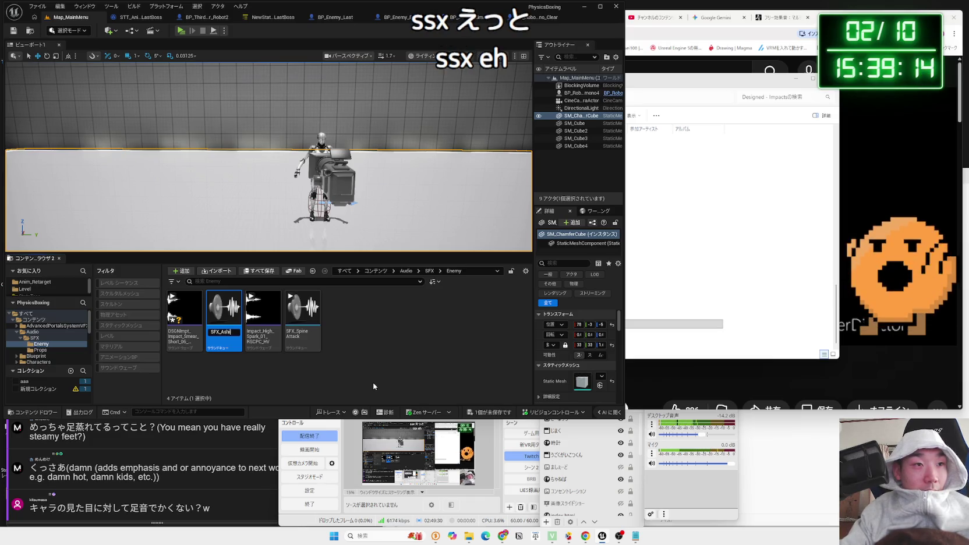
key(BackSpace)
key(BackSpace)
key(BackSpace)
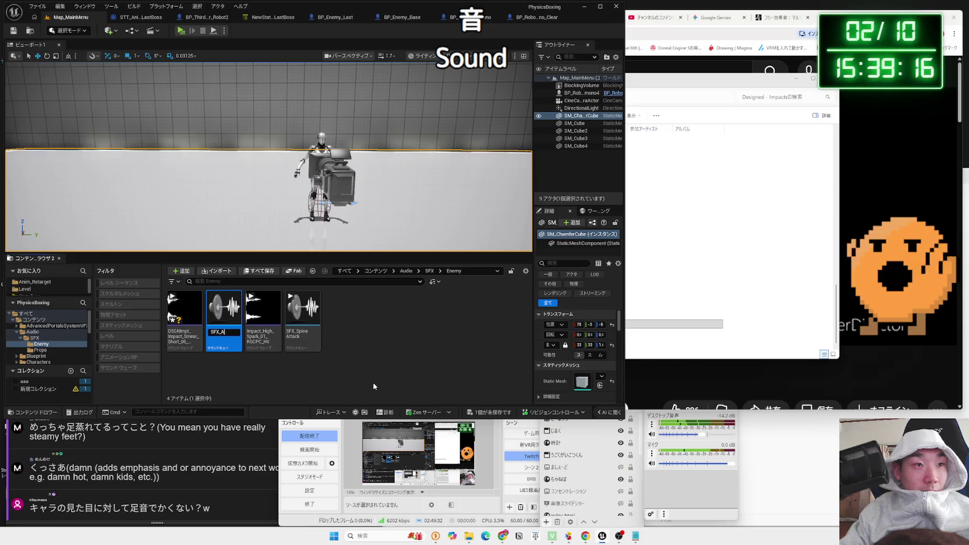
text(shioto)
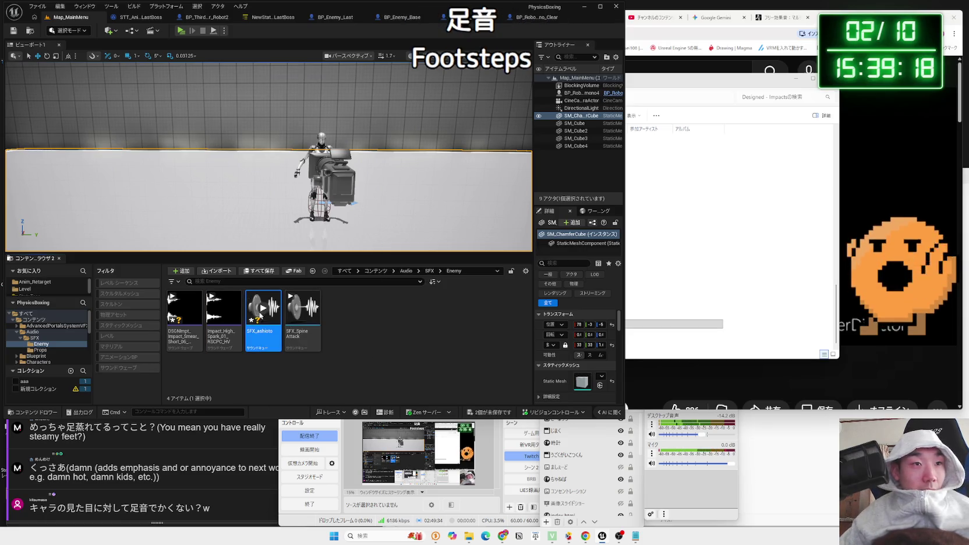
Play SFX_ashioto to hear it, then open it in the Sound Cue editor
mouse_move(263, 309)
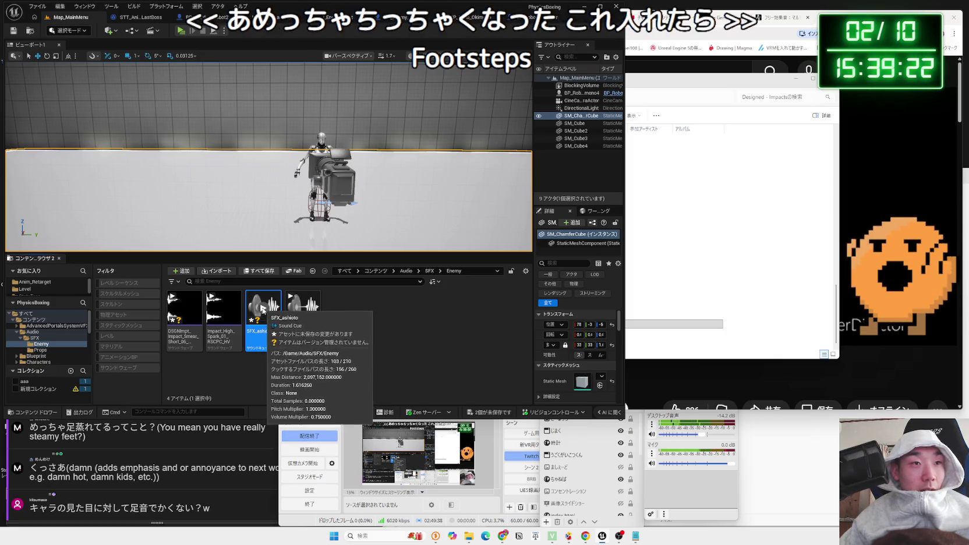
click(267, 331)
double_click(268, 335)
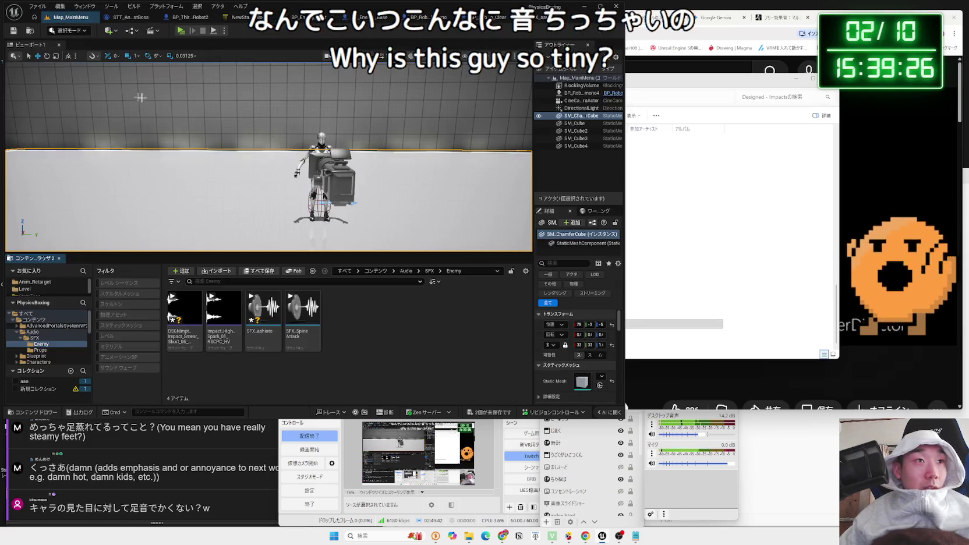
right_click(263, 313)
click(266, 330)
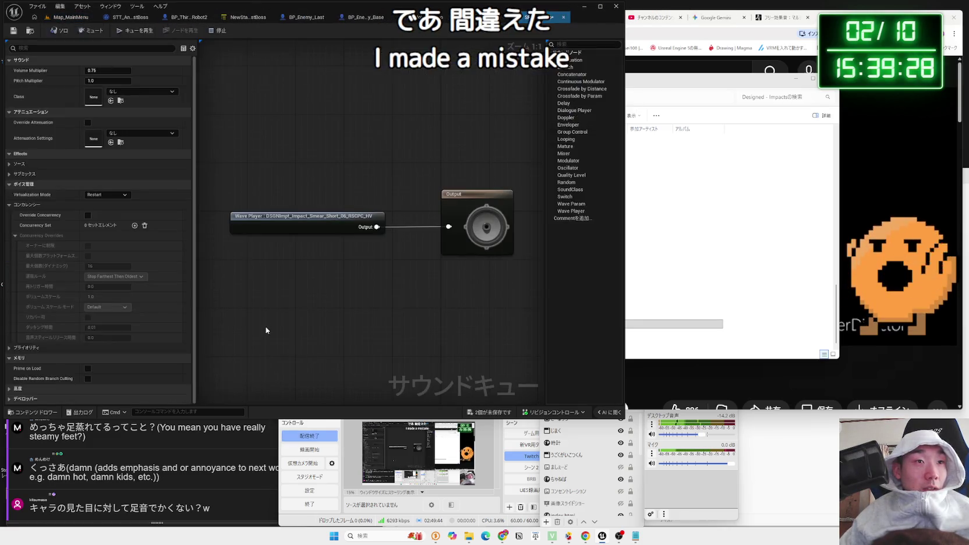
Set SFX_ashioto's sound class to SC_SFX, save, and enable Override Concurrency
click(129, 92)
text(fx)
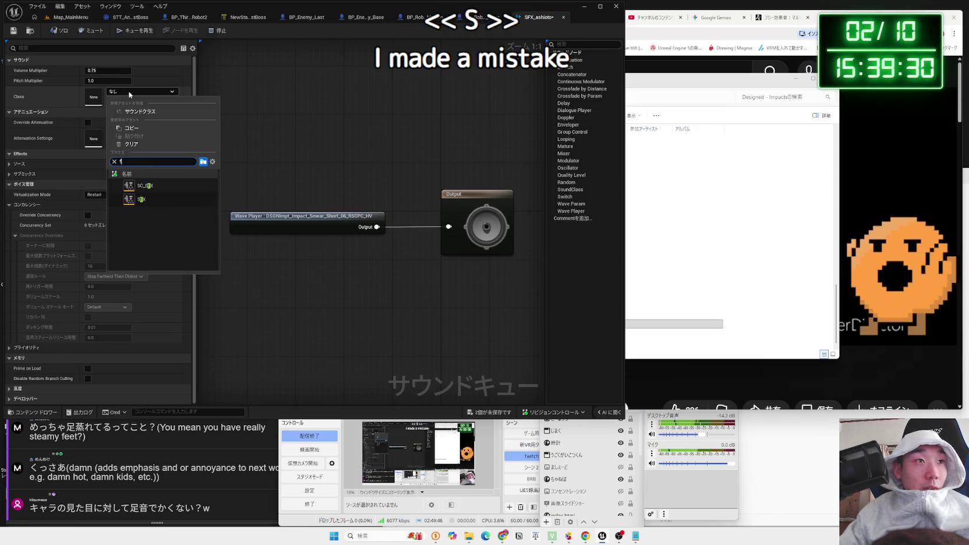
click(153, 187)
key(ctrl+s)
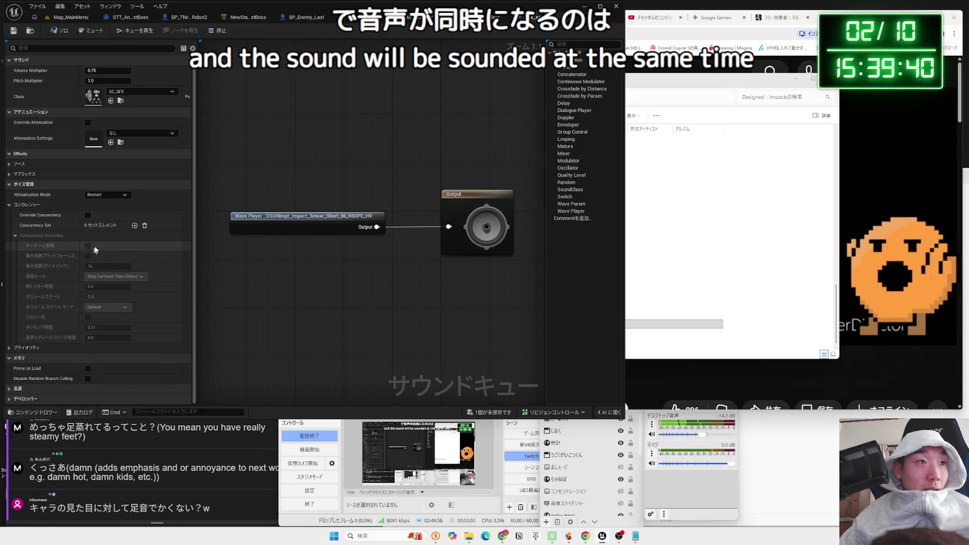
click(88, 215)
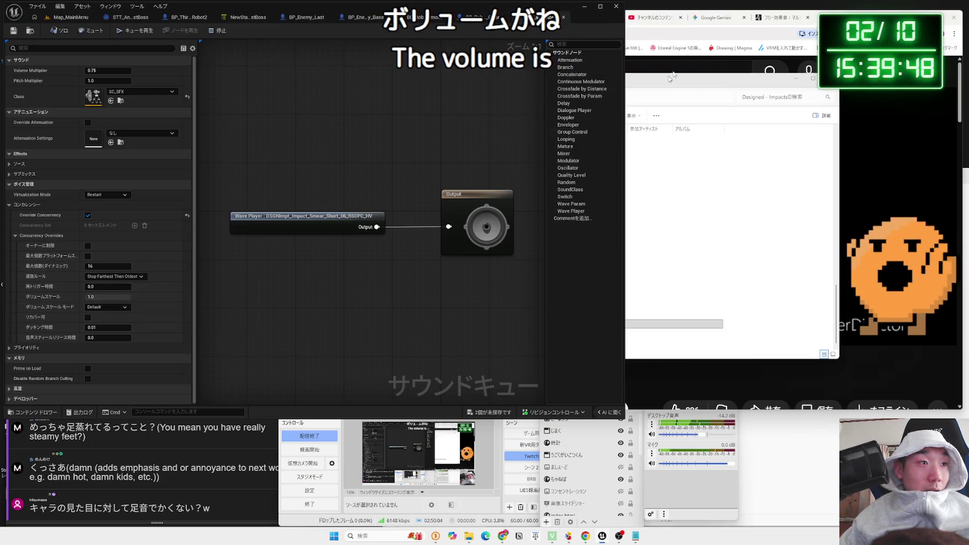
Bring up the Gemini chat tab in Chrome
click(836, 9)
click(781, 17)
click(716, 17)
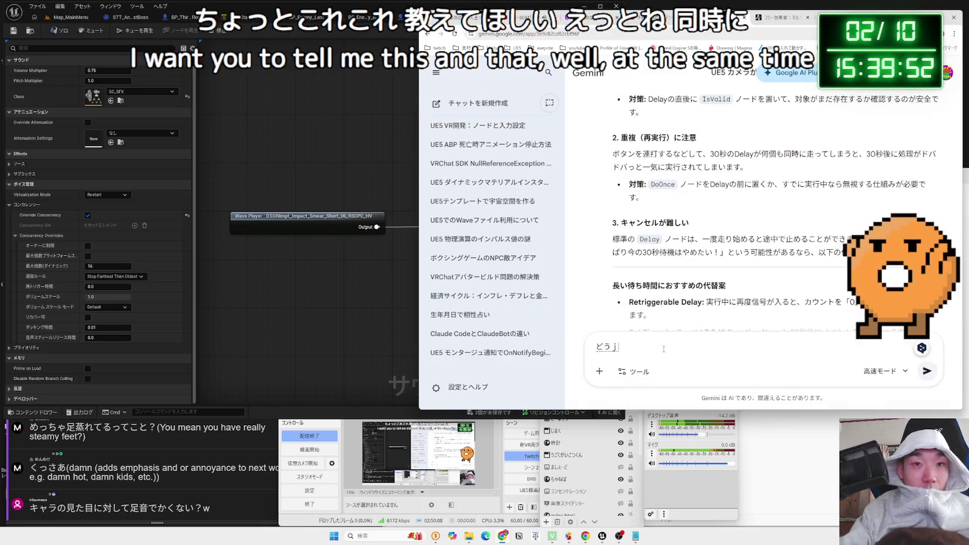
Ask Gemini, in Japanese, why the volume rises when the same sound overlaps itself
text(同時におなじおとが)
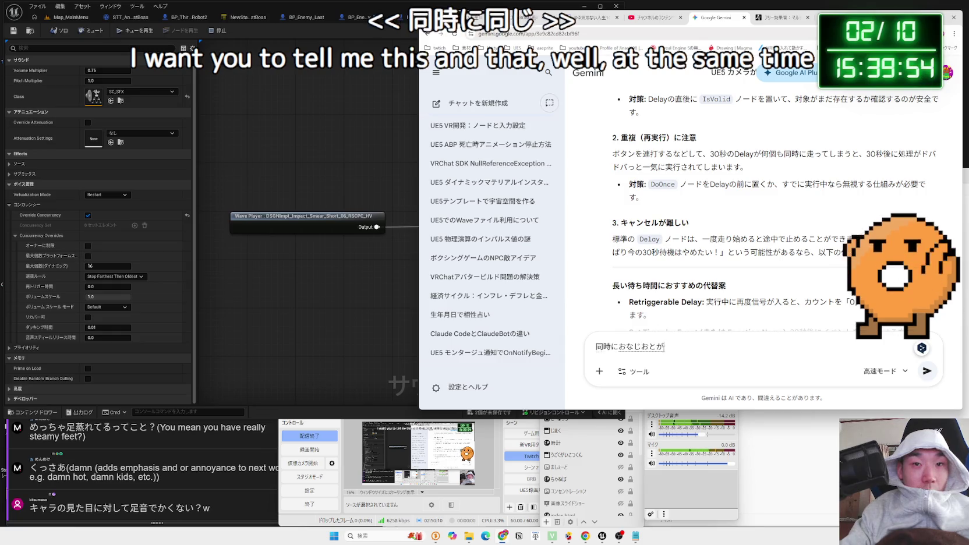
text(なtったら)
key(space)
key(Return)
text(おn)
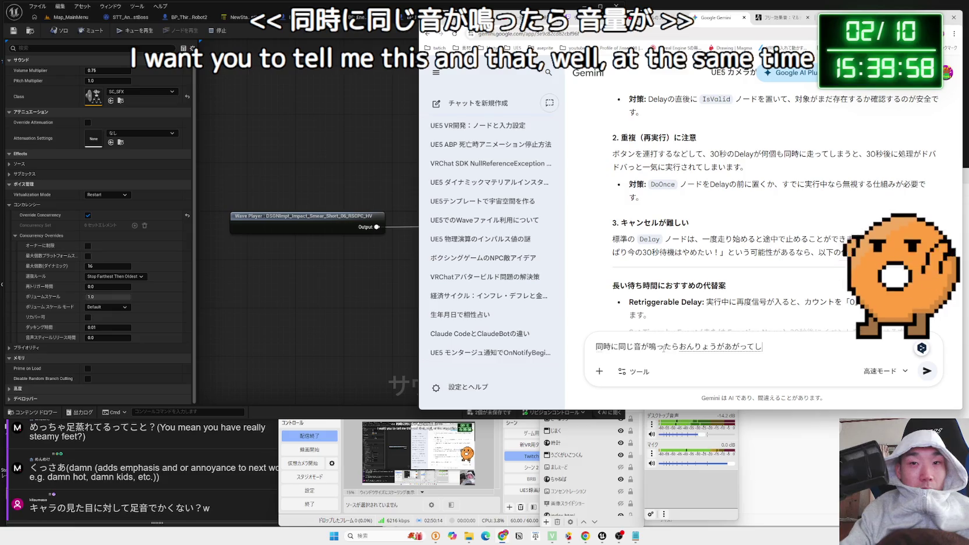
text(まいま)
text(。)
key(space)
key(Return)
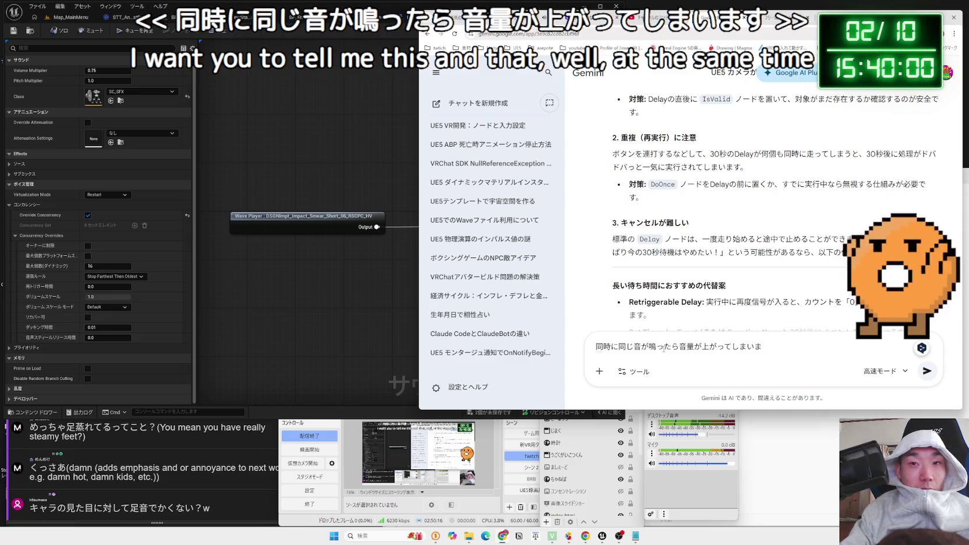
text(そ)
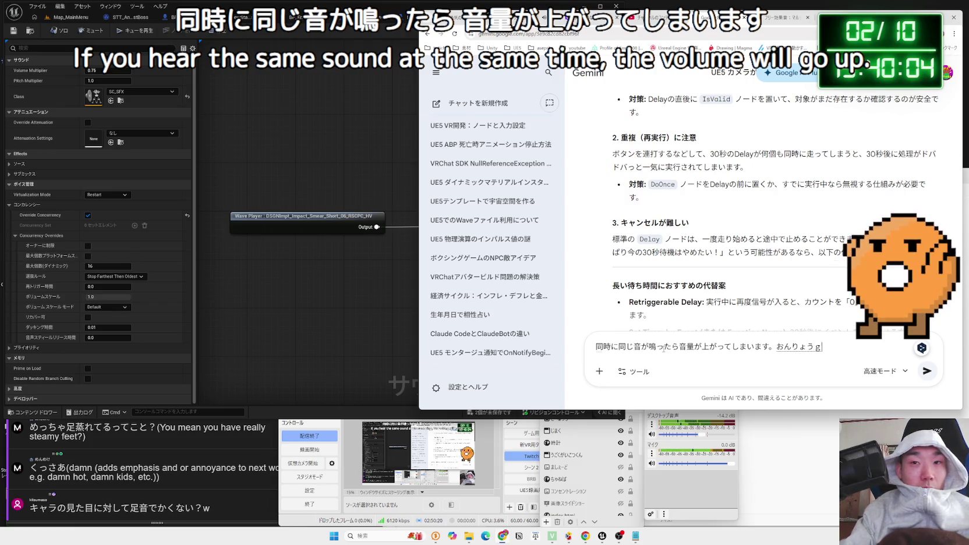
text(aagar)
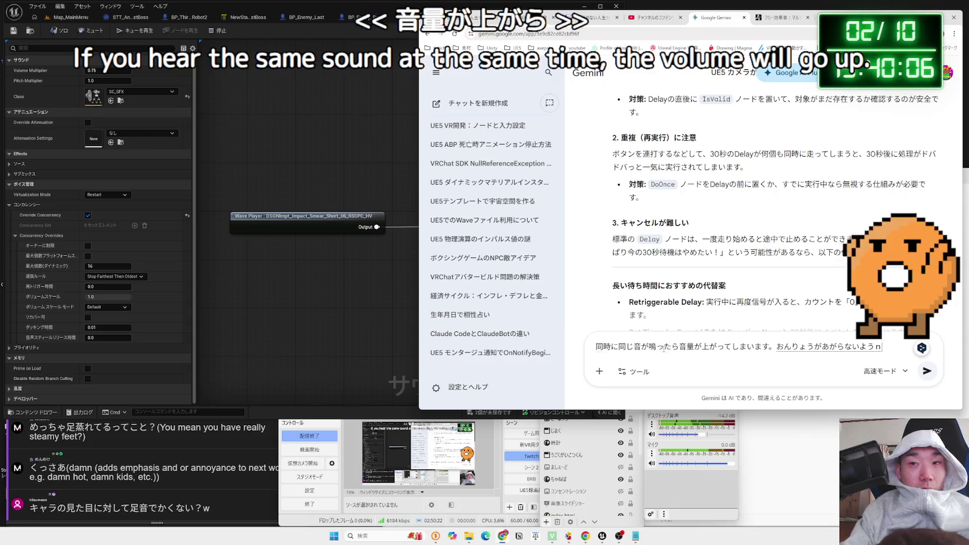
key(space)
key(Return)
key(Return)
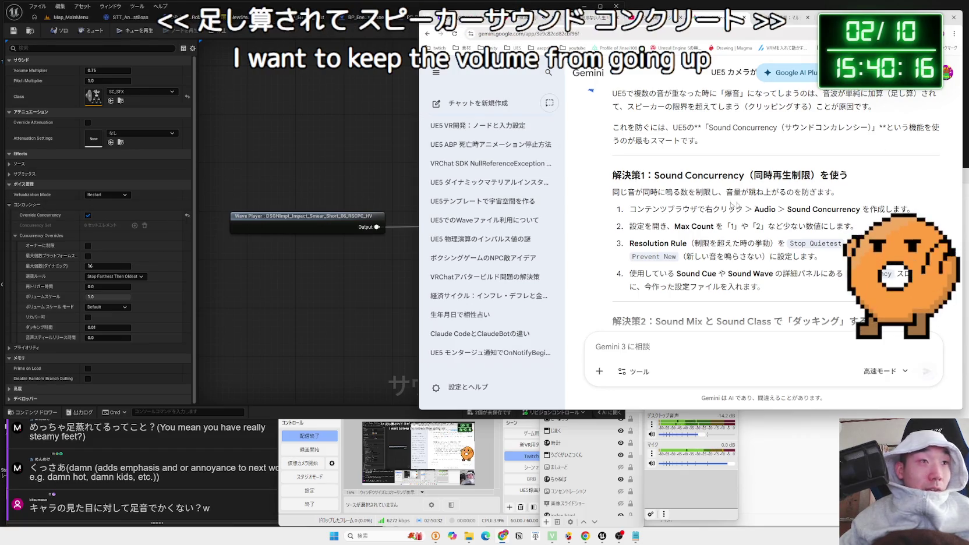
Read Gemini's suggested fixes, including the Sound Mix and Sound Class solutions
scroll(721, 205, down, 1)
drag(856, 189, 630, 173)
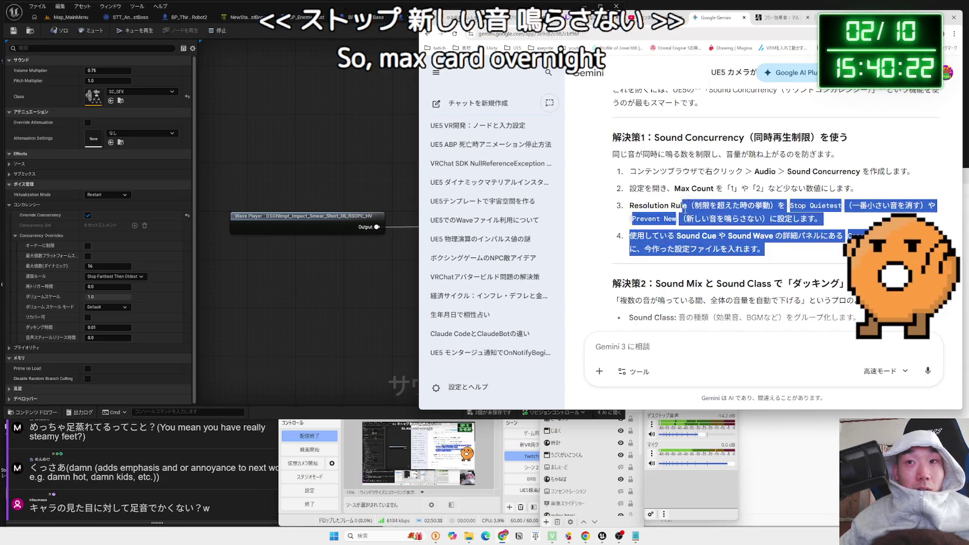
click(772, 252)
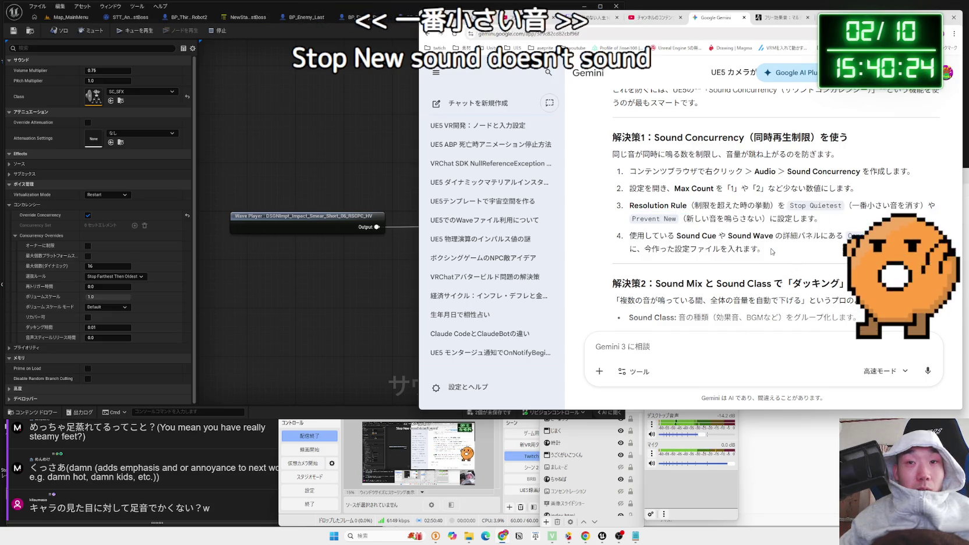
scroll(697, 207, down, 2)
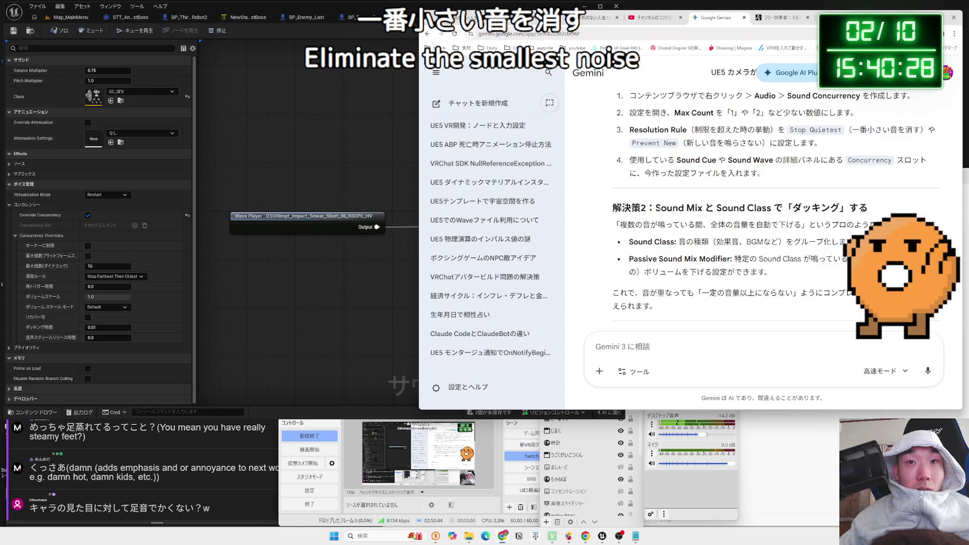
mouse_move(787, 208)
mouse_down()
mouse_move(641, 207)
mouse_move(800, 225)
mouse_up()
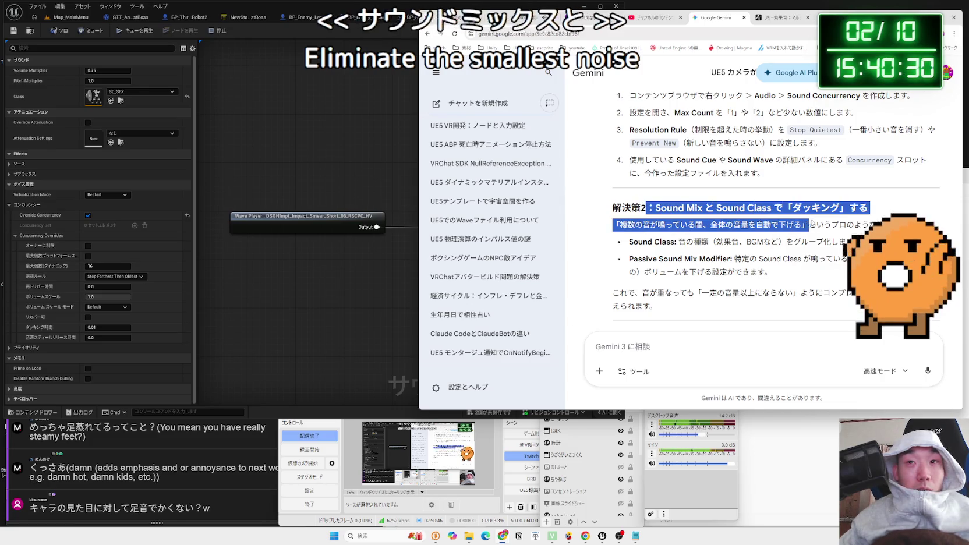
drag(853, 242, 701, 208)
click(666, 205)
Finish reviewing the answer and set the cue's concurrency max count to 2 instead of 16
scroll(665, 203, down, 2)
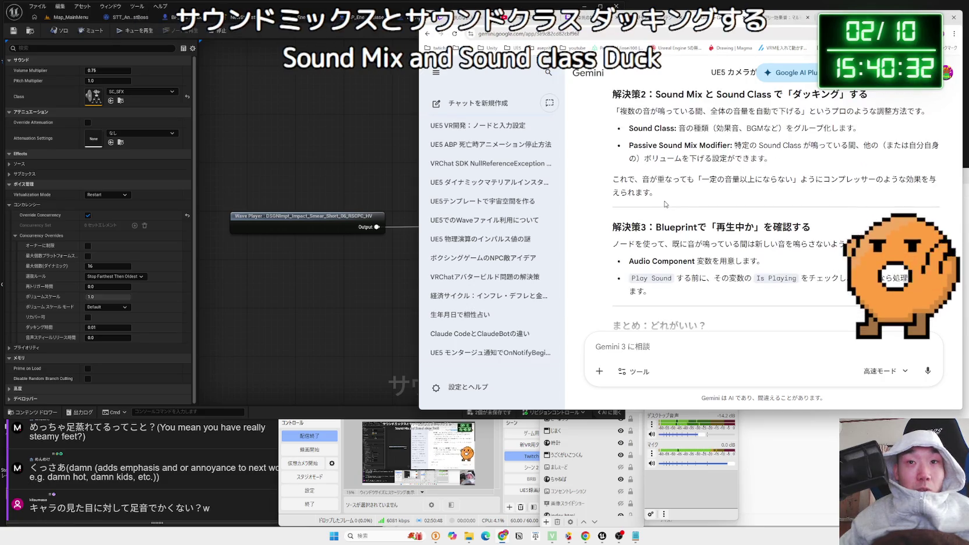
scroll(665, 204, down, 1)
scroll(666, 204, up, 5)
scroll(664, 204, down, 6)
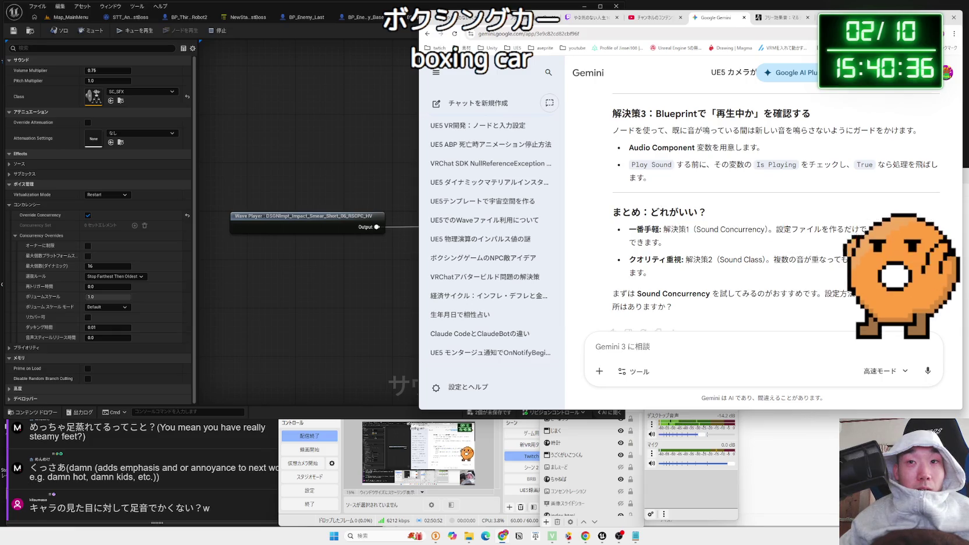
scroll(664, 204, up, 6)
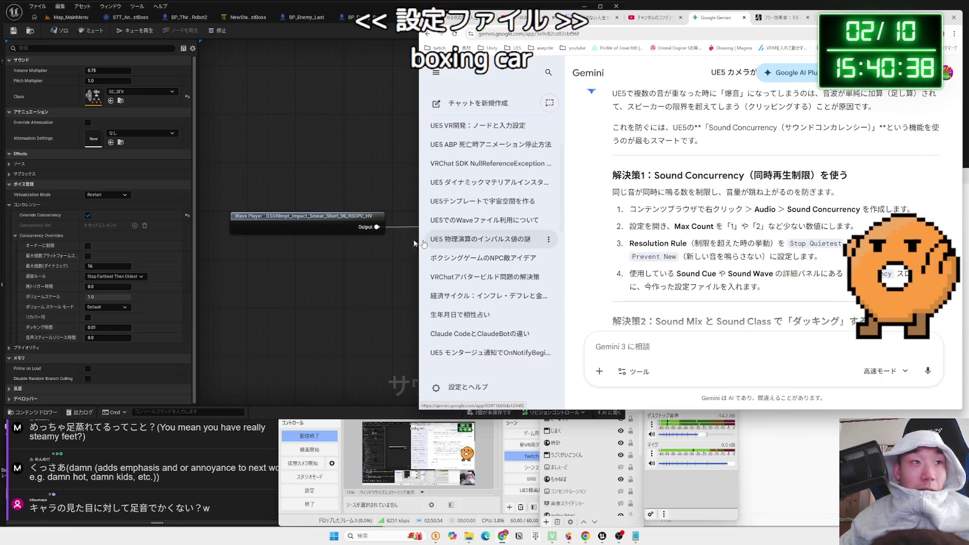
click(109, 266)
text(2)
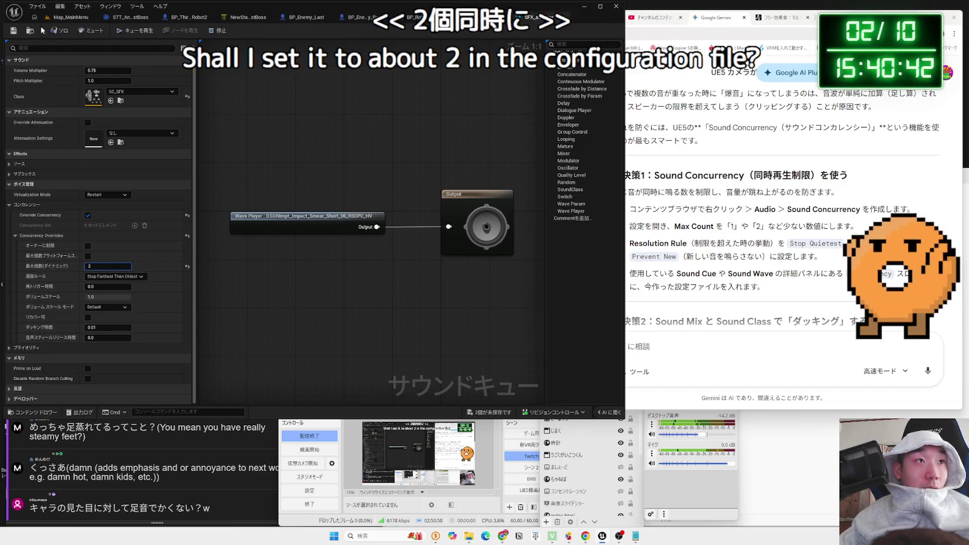
Check SFX_ashioto in the Map_MainMenu Content Browser, then open the robot character blueprint
click(56, 18)
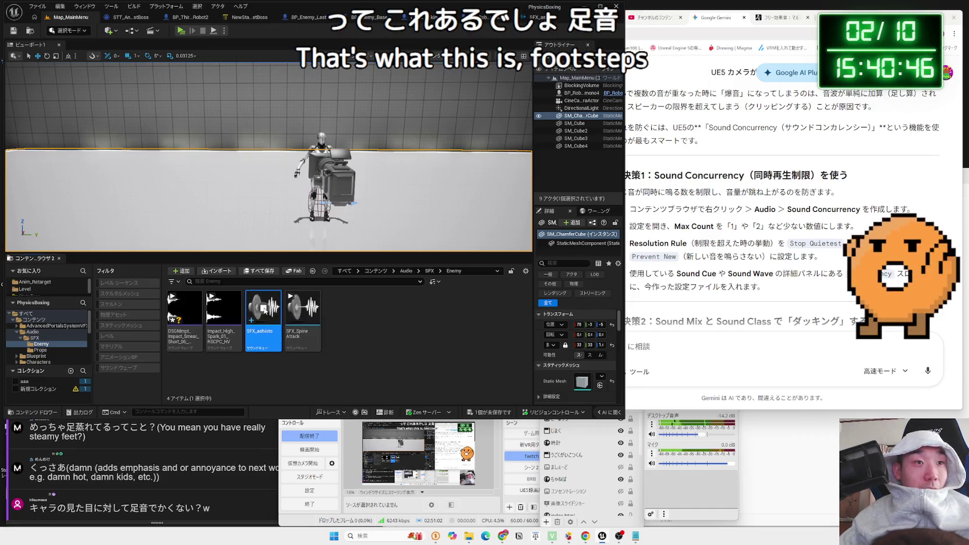
mouse_move(264, 311)
click(249, 371)
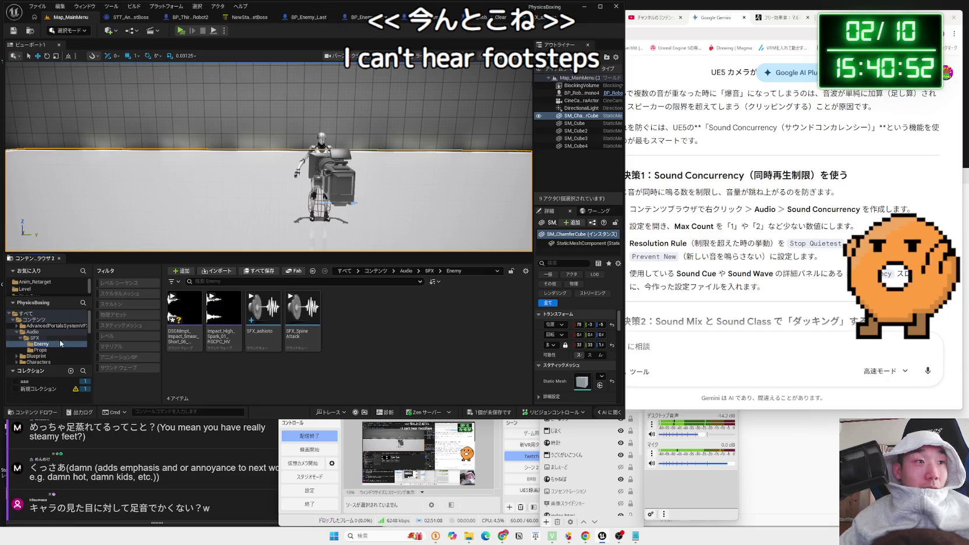
scroll(42, 353, down, 3)
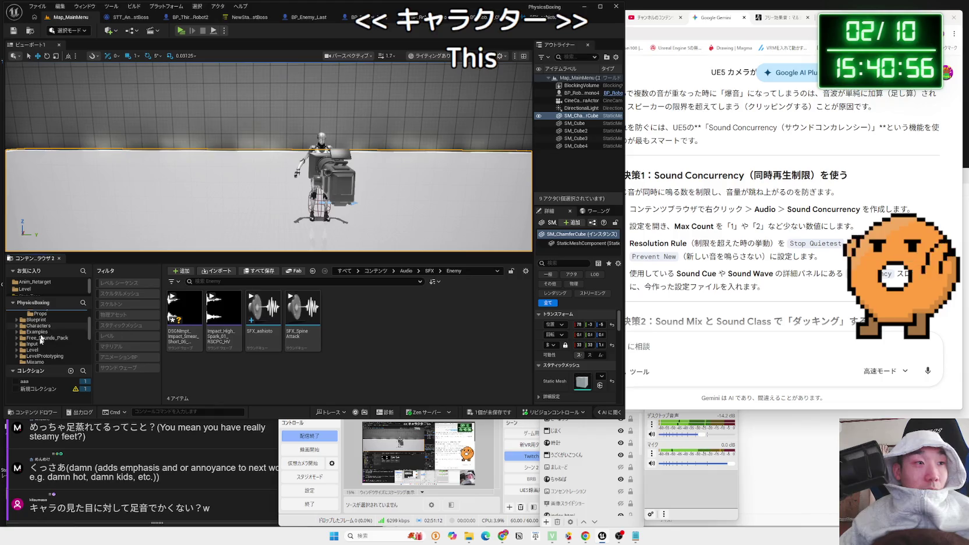
scroll(43, 337, down, 3)
scroll(44, 345, up, 6)
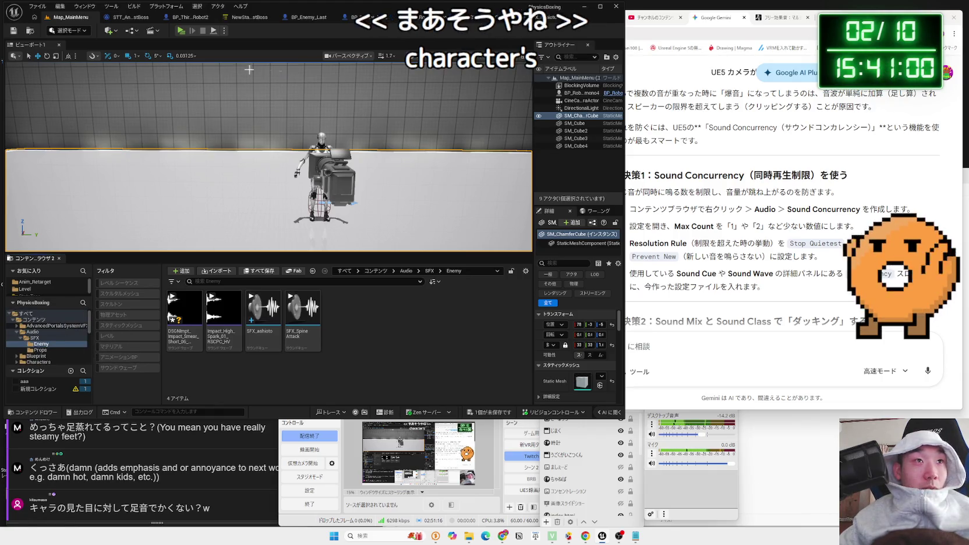
click(187, 17)
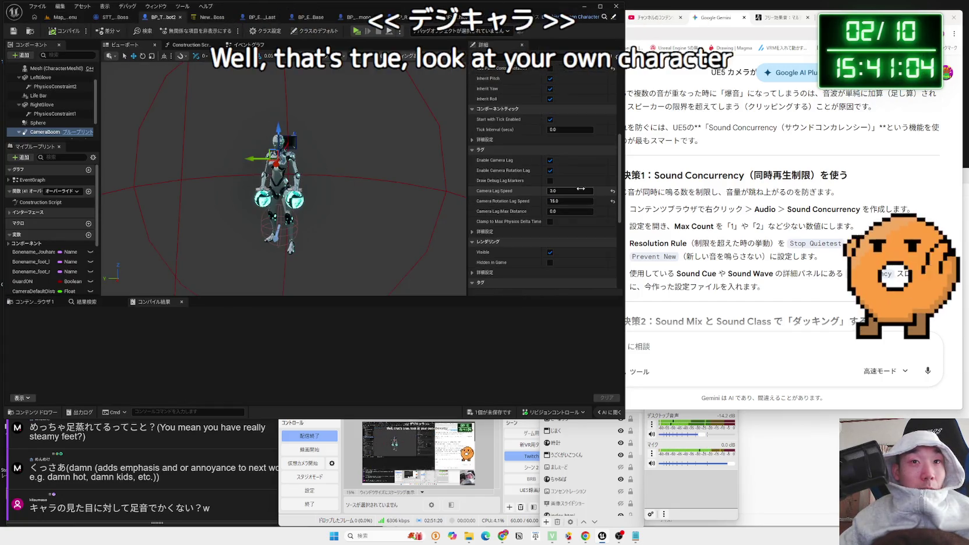
Find the Mesh component's Anim Class and open ABP_Unarmed_Robot
scroll(578, 185, up, 2)
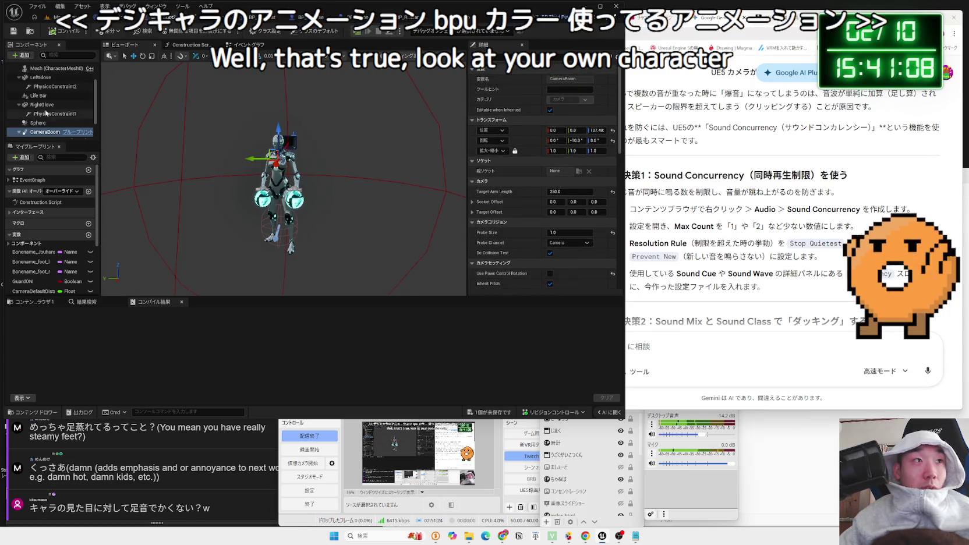
scroll(44, 92, up, 1)
click(53, 81)
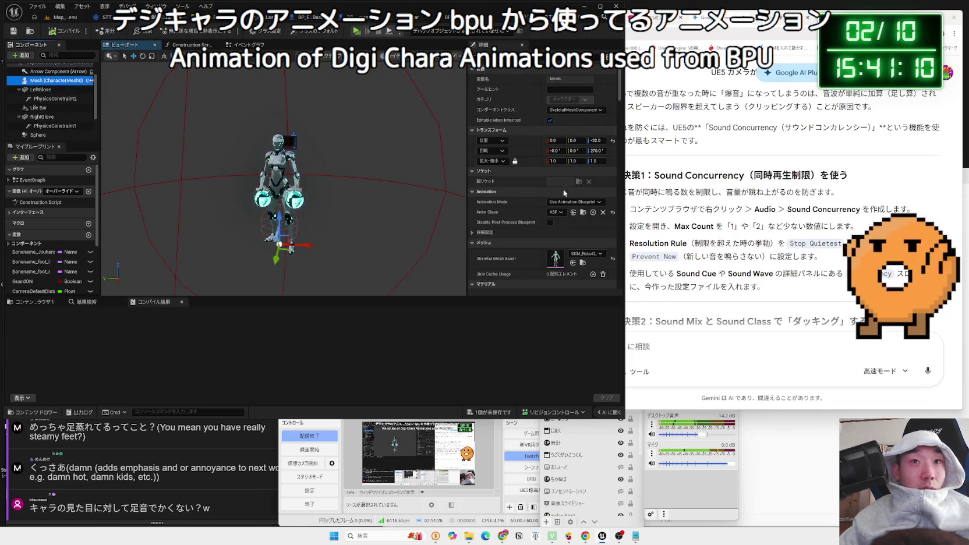
click(584, 213)
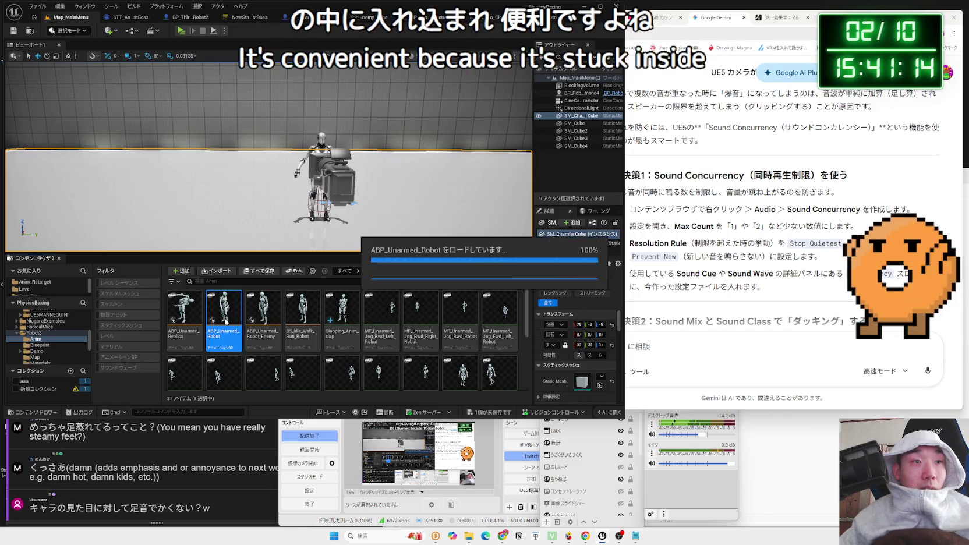
double_click(224, 319)
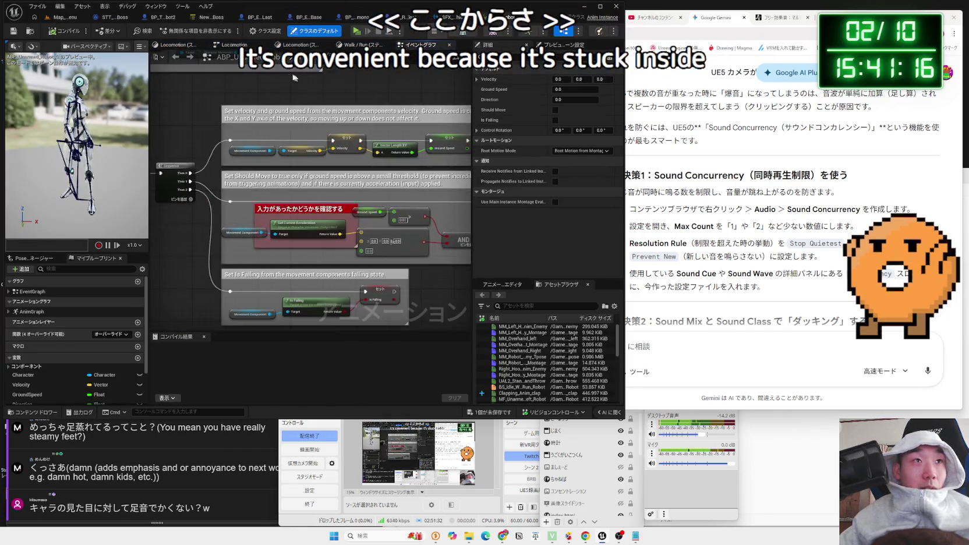
Go to Locomotion > Walk / Run and open the BS_Idle_Walk_Run_Robot blend space
click(324, 46)
click(359, 46)
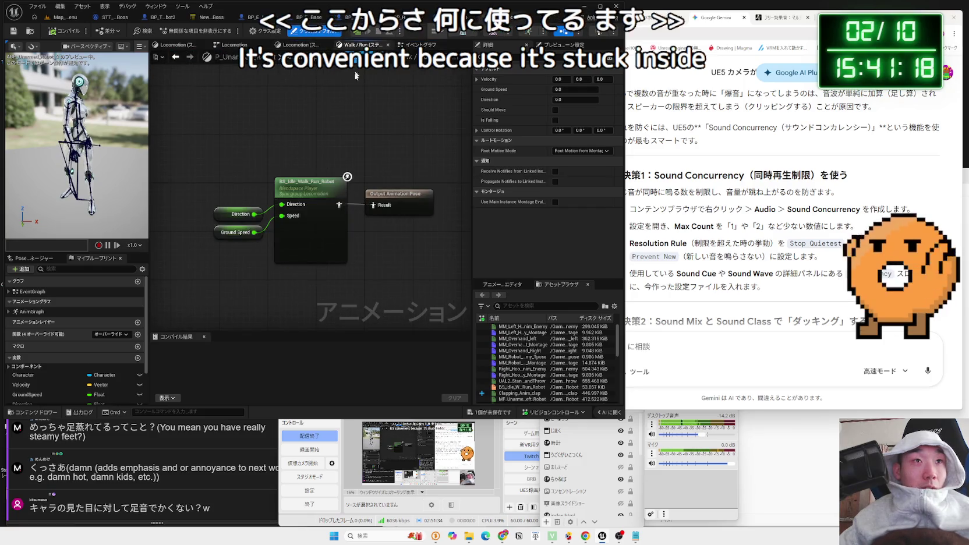
click(311, 203)
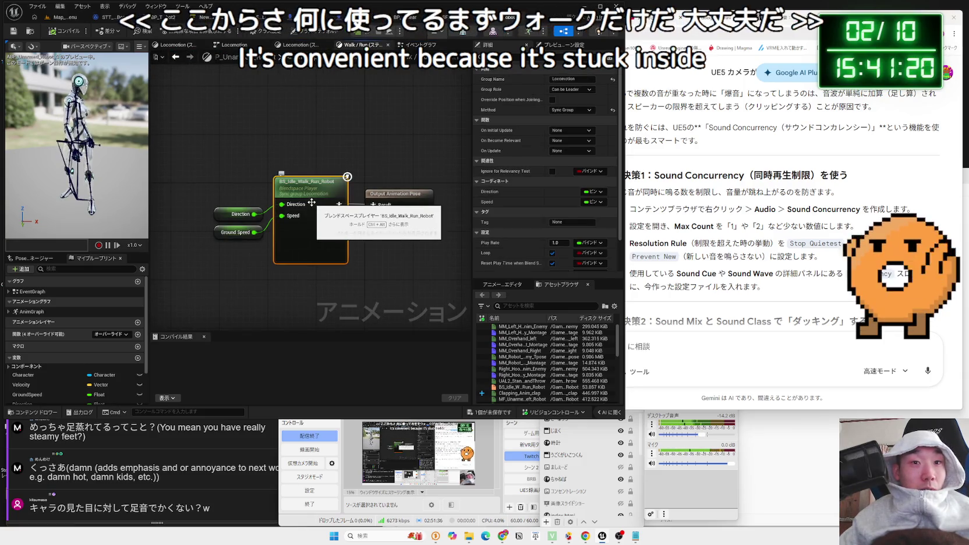
double_click(307, 194)
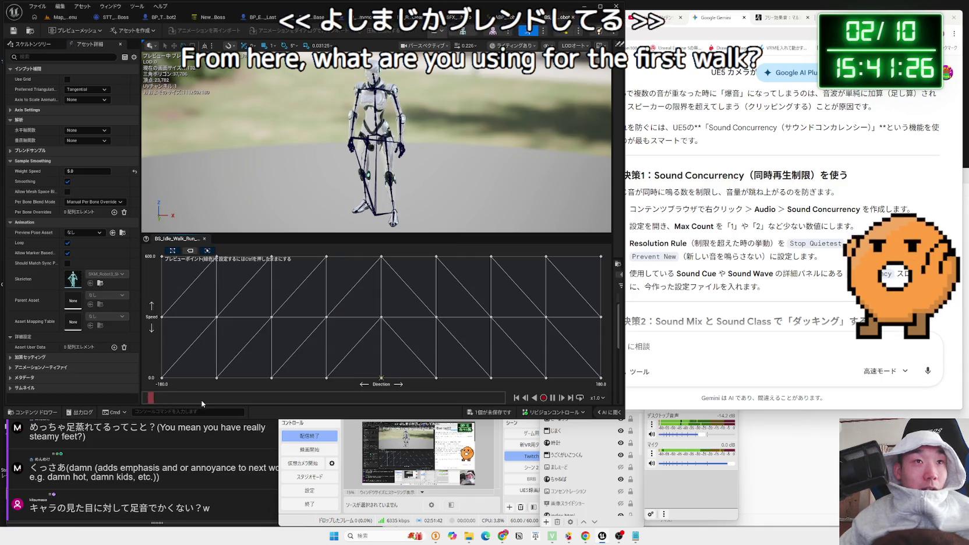
Scrub the walk-run blend preview, then return to the animation blueprint graph
drag(202, 400, 278, 402)
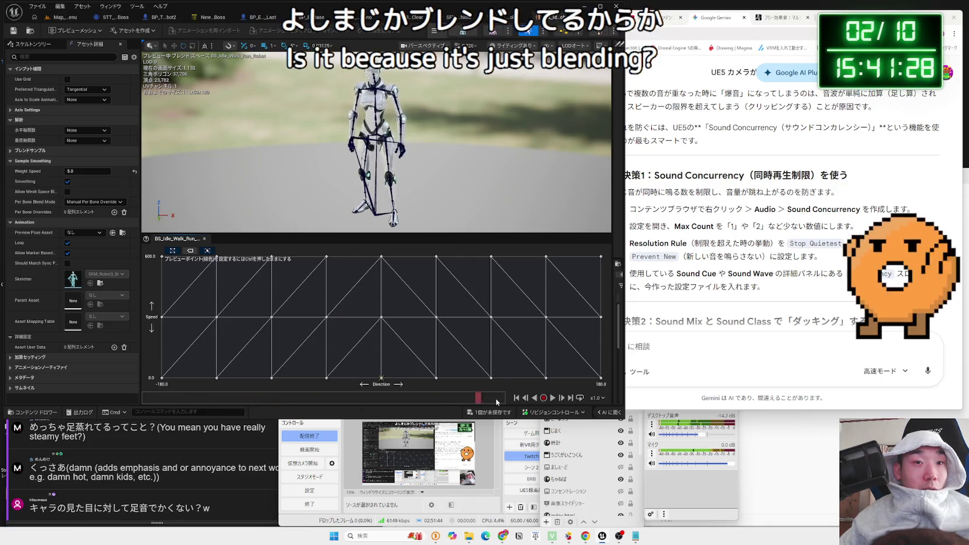
drag(494, 402, 143, 401)
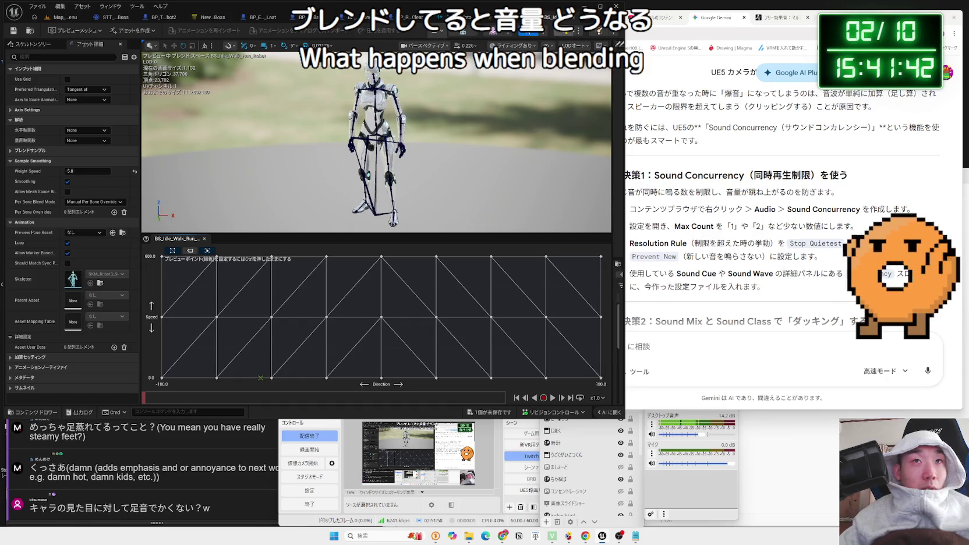
click(574, 21)
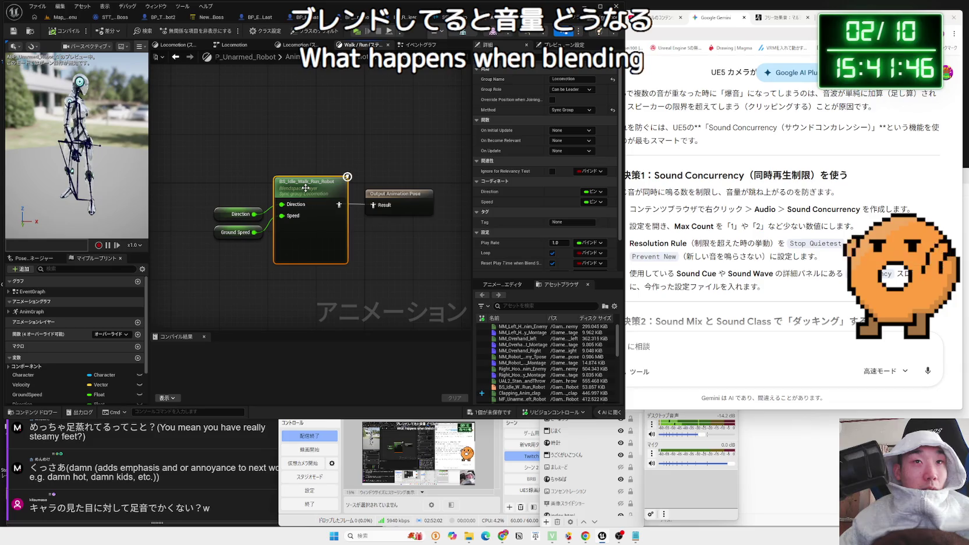
click(293, 159)
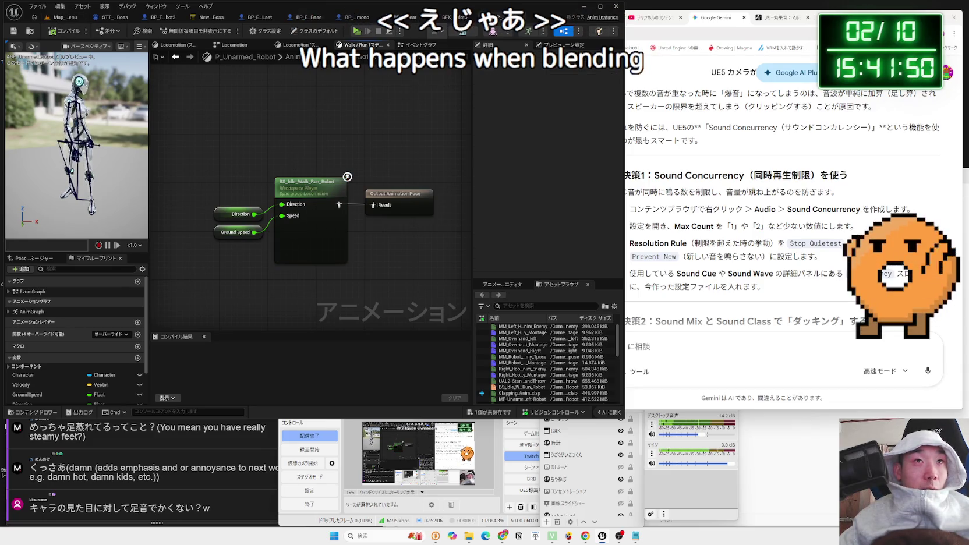
Browse the Robot3/Anim assets in Map_MainMenu and bring the Gemini chat forward
click(448, 17)
click(58, 17)
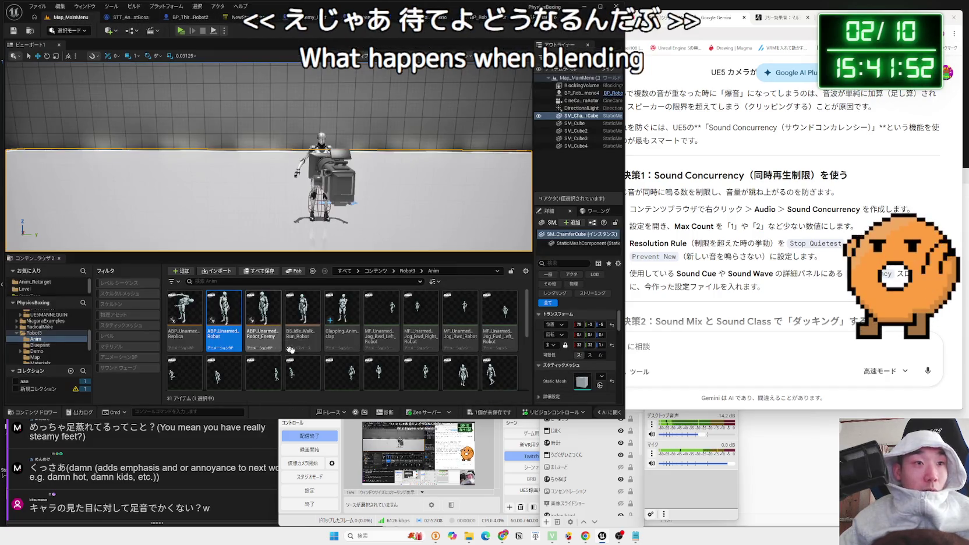
scroll(280, 344, down, 2)
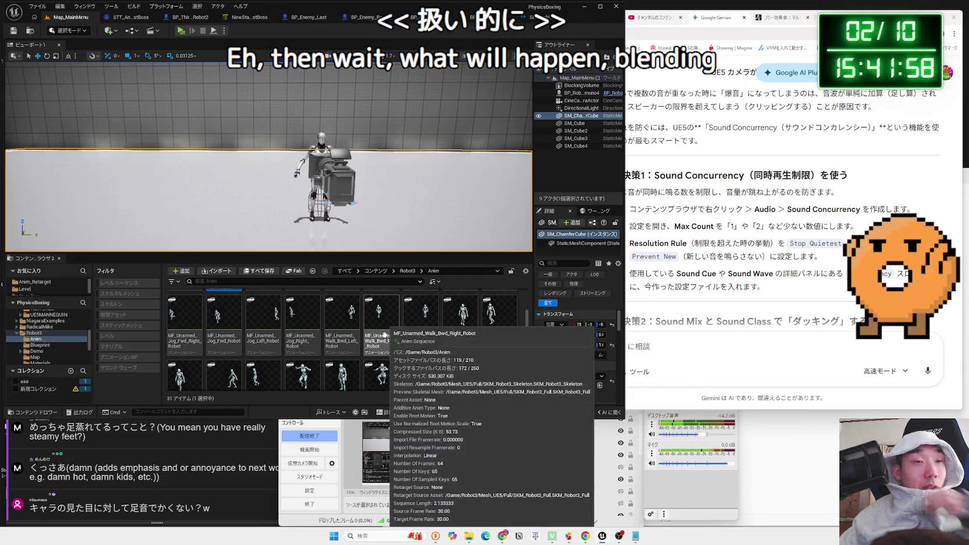
scroll(384, 335, up, 2)
click(745, 353)
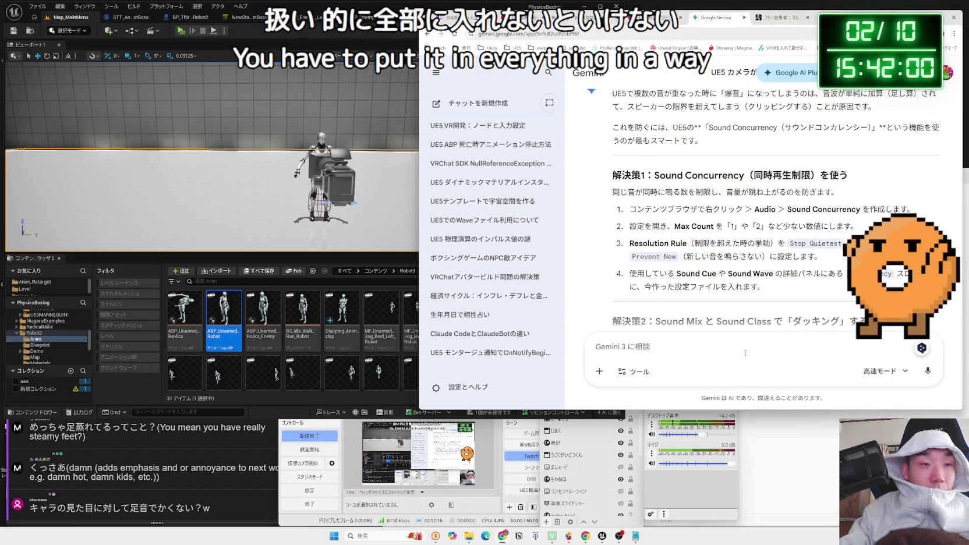
Ask Gemini whether footstep sounds can be added with a notify, including in blend spaces
text(Not)
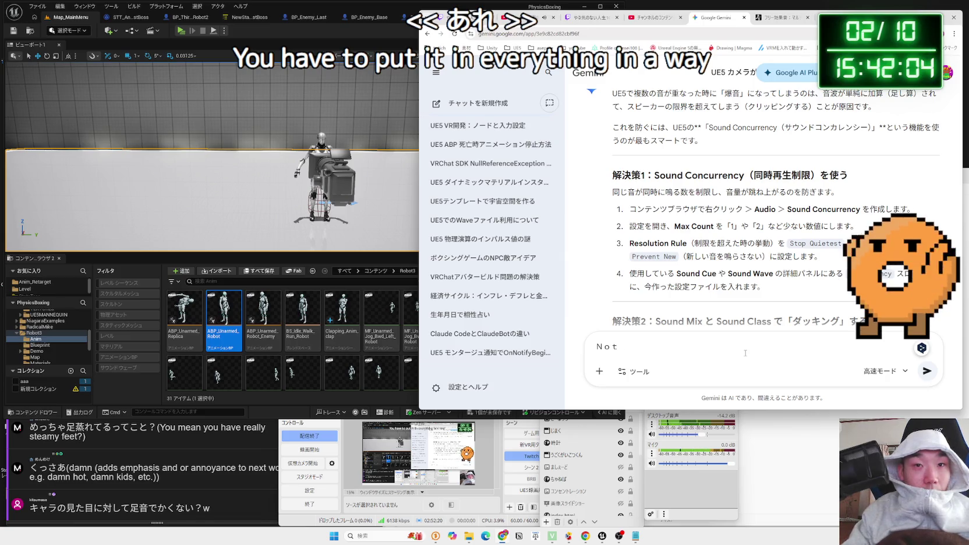
text(if)
key(Escape)
key(Zenkaku_Hankaku)
text(noti)
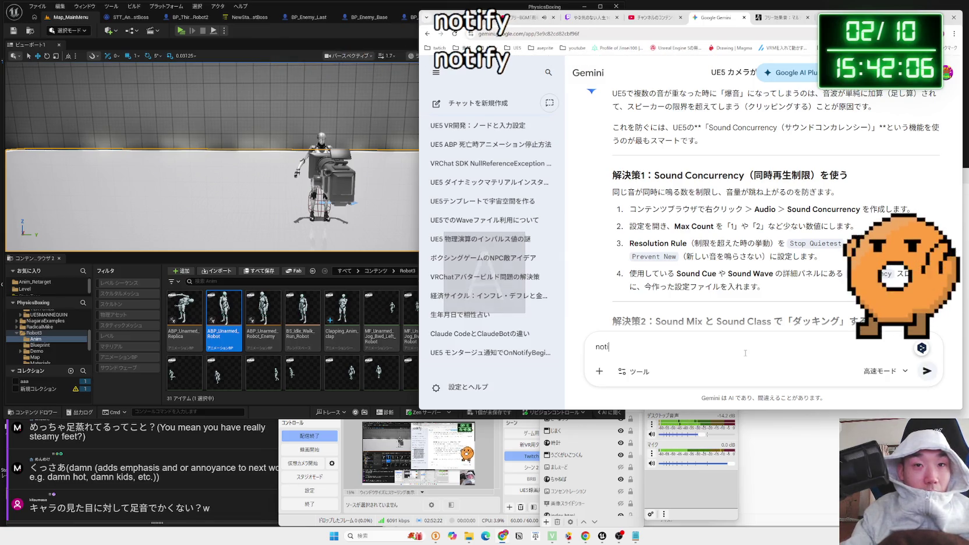
text(fy)
key(Zenkaku_Hankaku)
text(でおとれるよね)
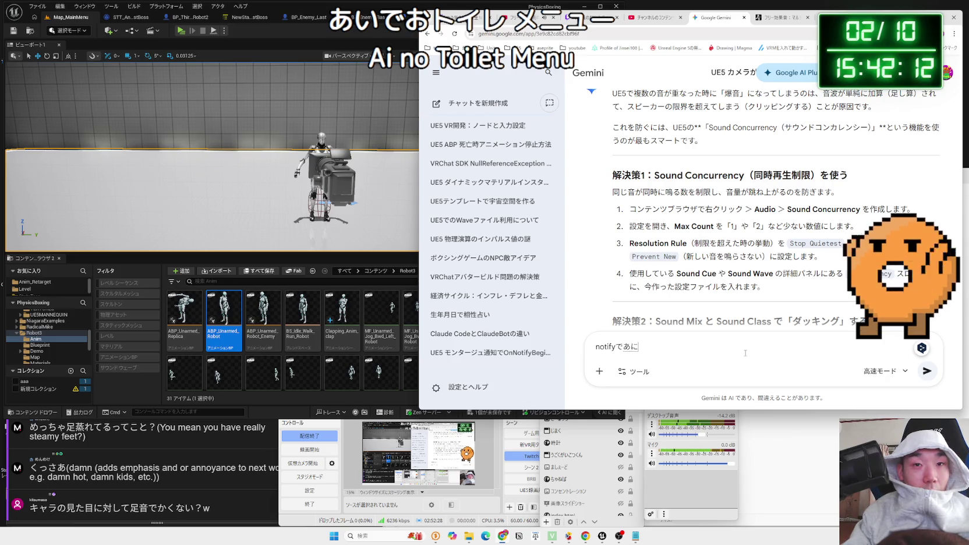
text(しょ音いれr)
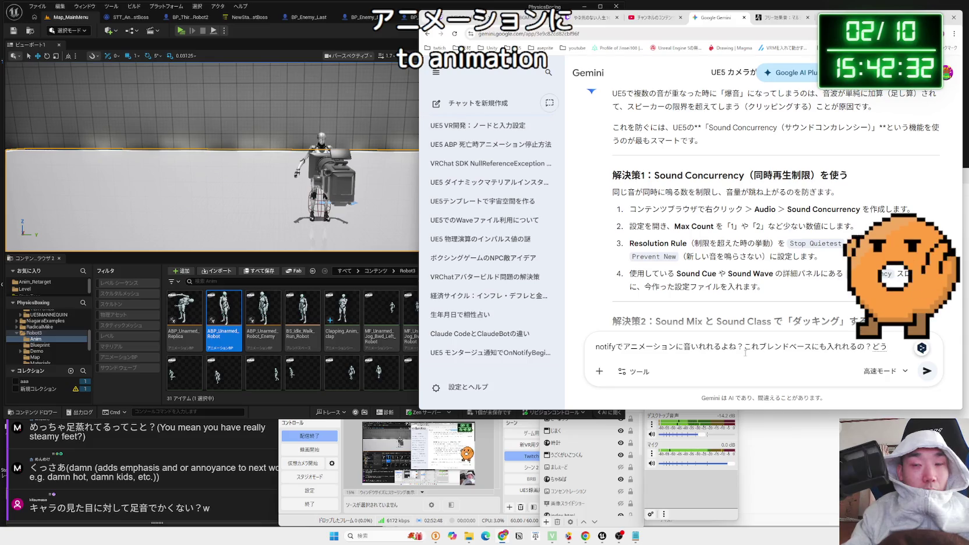
key(BackSpace)
key(Return)
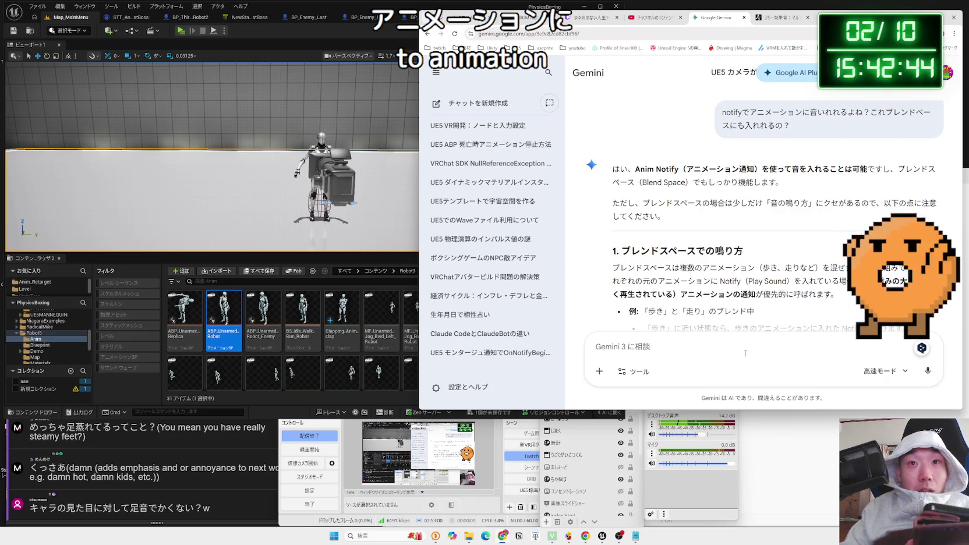
Read Gemini's blend space explanation and the section 2 paragraphs
scroll(759, 235, down, 2)
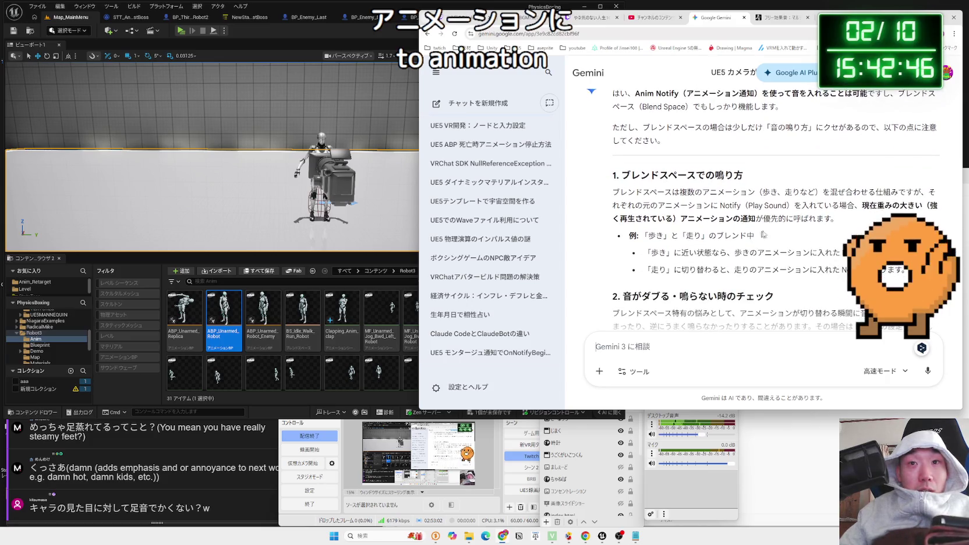
mouse_move(791, 213)
mouse_down()
mouse_move(627, 192)
mouse_move(756, 236)
mouse_up()
click(756, 236)
drag(643, 253, 800, 269)
click(799, 269)
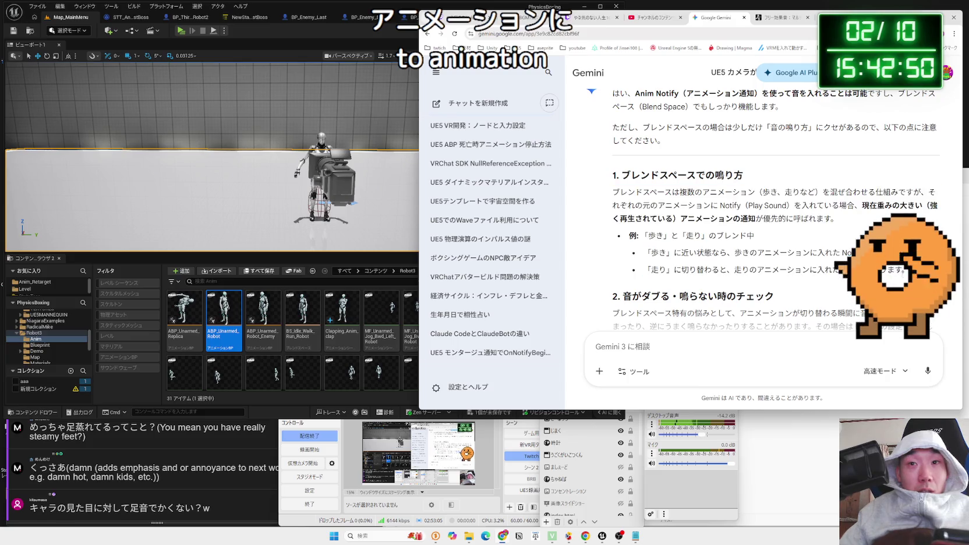
click(653, 263)
scroll(653, 263, down, 3)
mouse_move(613, 161)
mouse_down()
mouse_move(824, 249)
mouse_move(749, 262)
mouse_move(612, 161)
mouse_move(629, 205)
mouse_move(612, 162)
mouse_up()
click(749, 262)
click(754, 253)
mouse_move(753, 253)
mouse_down()
mouse_move(613, 168)
mouse_move(612, 154)
mouse_move(653, 188)
mouse_move(653, 207)
mouse_move(613, 157)
mouse_move(800, 238)
mouse_up()
click(670, 196)
Read the Trigger Weight Threshold explanation and the Sync Marker recommendation
mouse_move(877, 218)
mouse_down()
mouse_move(613, 169)
mouse_move(613, 145)
mouse_move(815, 224)
mouse_up()
click(815, 224)
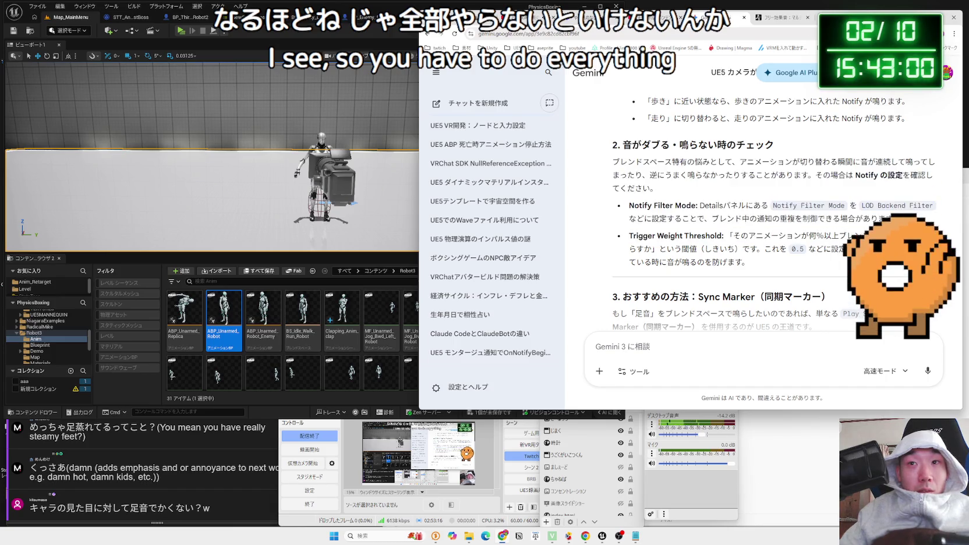
mouse_move(702, 218)
mouse_down()
mouse_move(632, 205)
mouse_move(687, 236)
mouse_up()
drag(744, 264, 637, 217)
click(637, 217)
scroll(638, 210, down, 3)
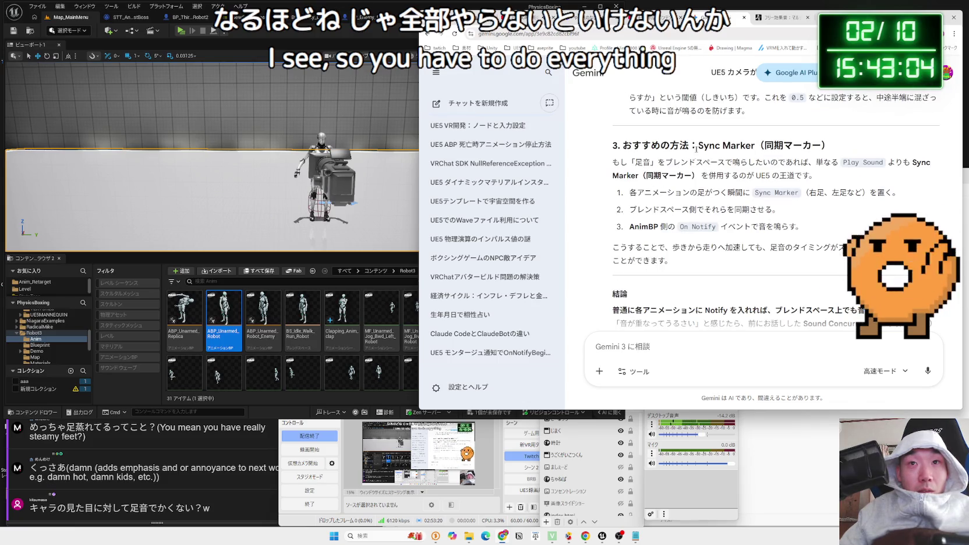
mouse_move(833, 174)
mouse_down()
mouse_move(617, 146)
mouse_move(734, 175)
mouse_move(624, 166)
mouse_move(815, 176)
mouse_move(721, 174)
mouse_up()
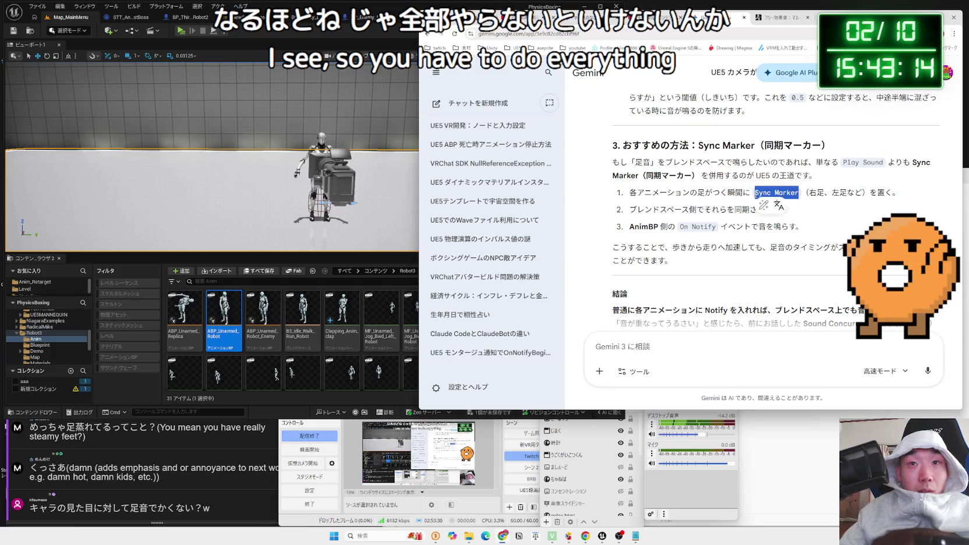
Search Google for 'Sync Marker', then open the MF_Unarmed_Jog_Fwd_Robot animation in Unreal
mouse_move(779, 210)
mouse_down()
mouse_move(697, 210)
mouse_move(629, 192)
mouse_move(778, 210)
mouse_move(781, 223)
mouse_move(676, 210)
mouse_move(629, 192)
mouse_move(785, 224)
mouse_move(629, 210)
mouse_move(629, 192)
mouse_move(801, 226)
mouse_up()
click(781, 223)
click(794, 223)
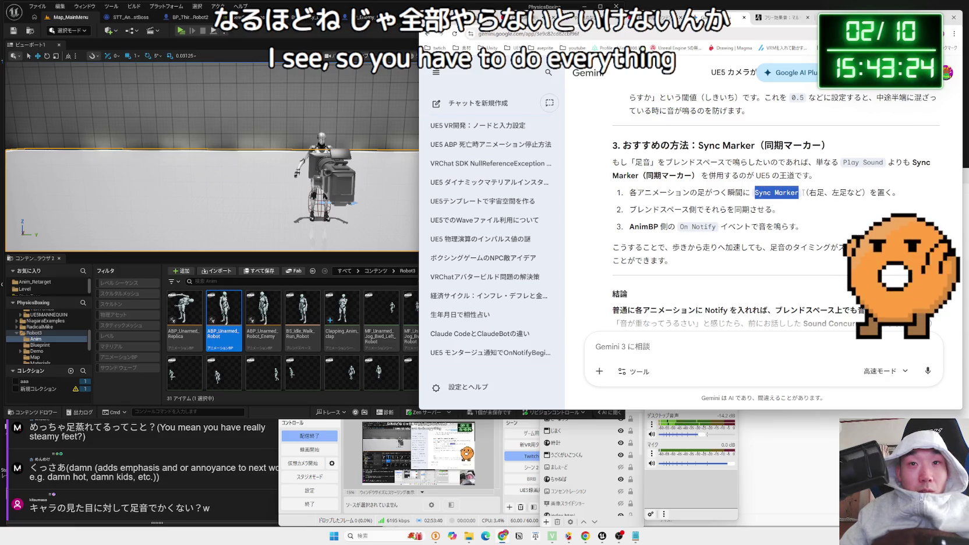
click(829, 223)
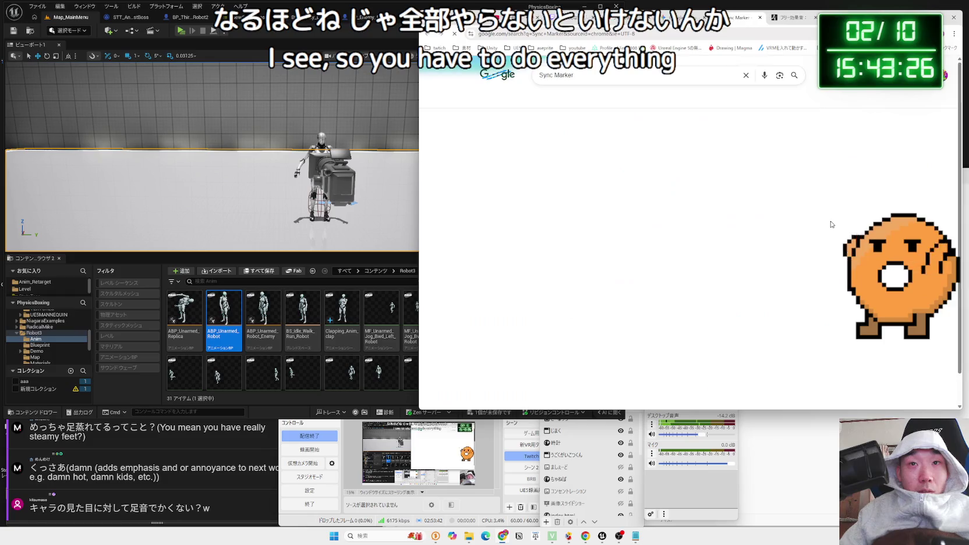
click(220, 375)
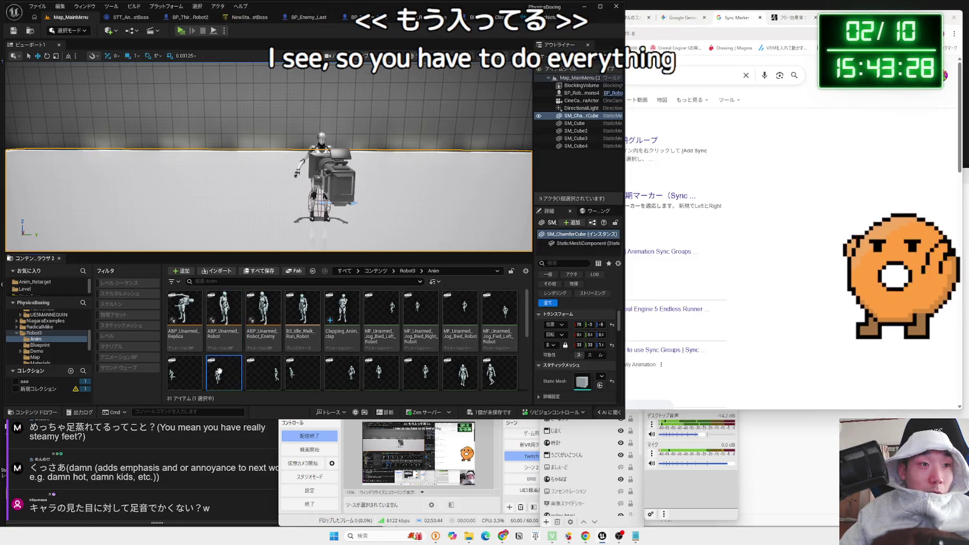
double_click(220, 375)
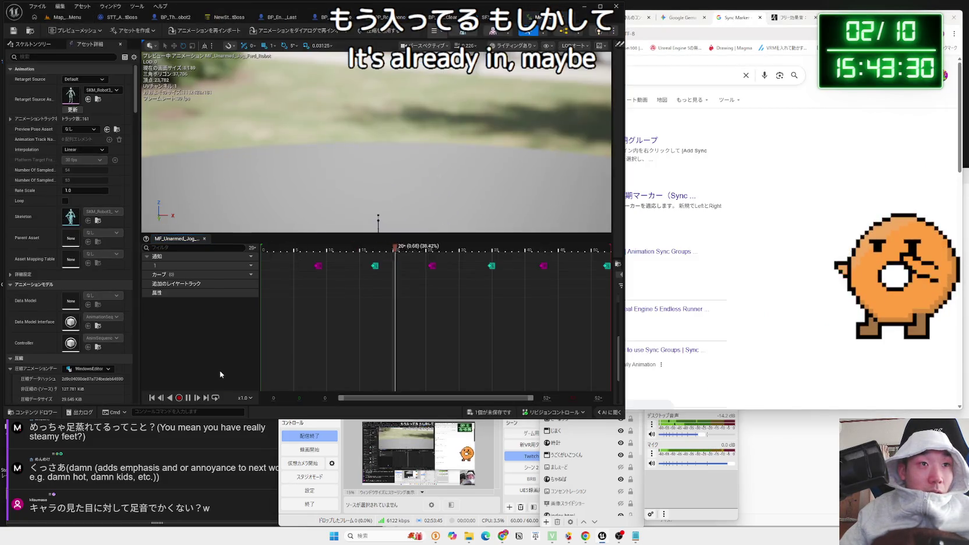
Confirm the first footstep notify is at 0.278 s (frame 8), then return to the Sync Marker results
right_click(318, 266)
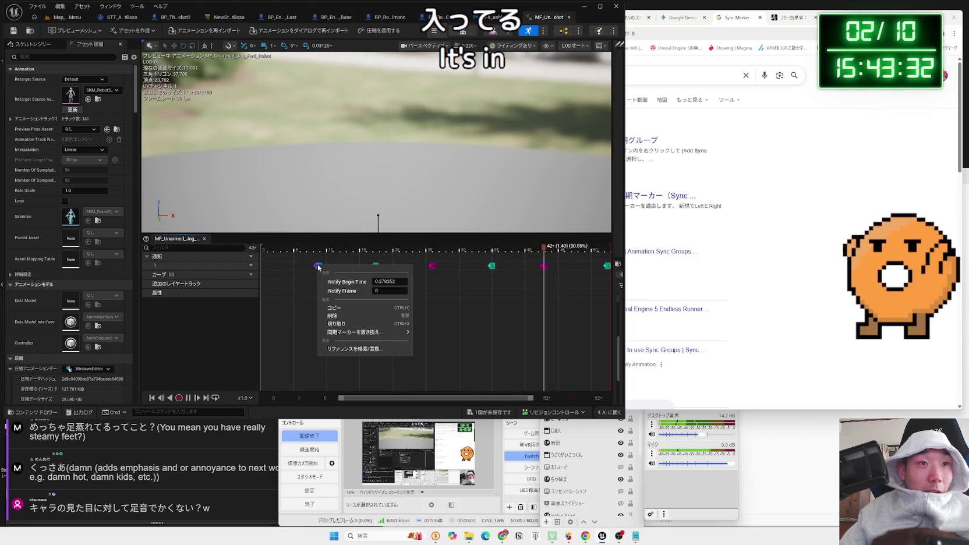
click(298, 327)
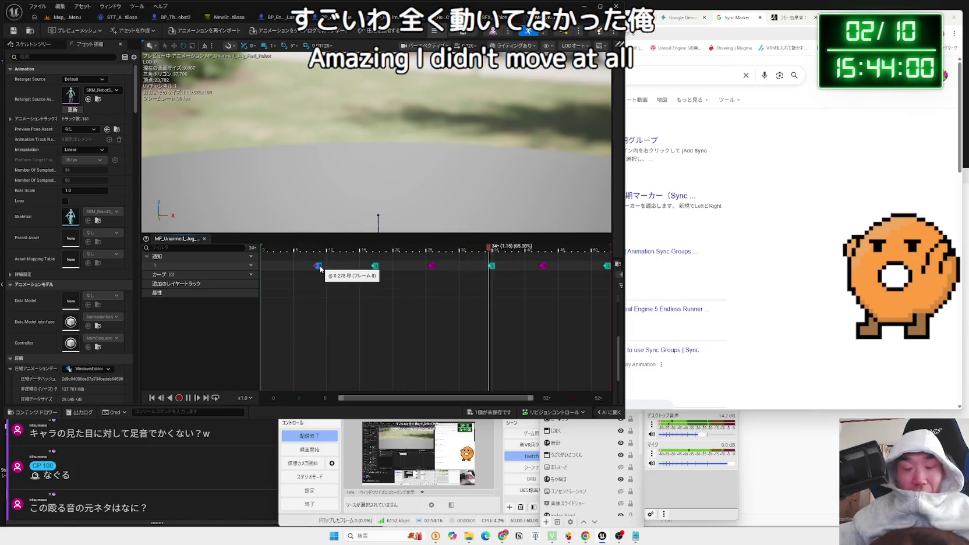
key(alt+Tab)
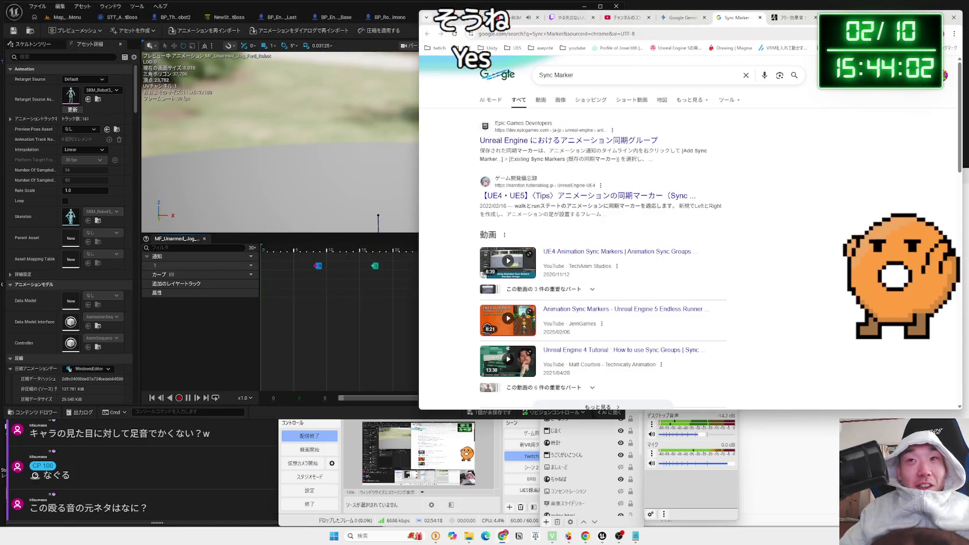
Search Google for クッキー 殴る in a new tab and browse the video results
key(ctrl+t)
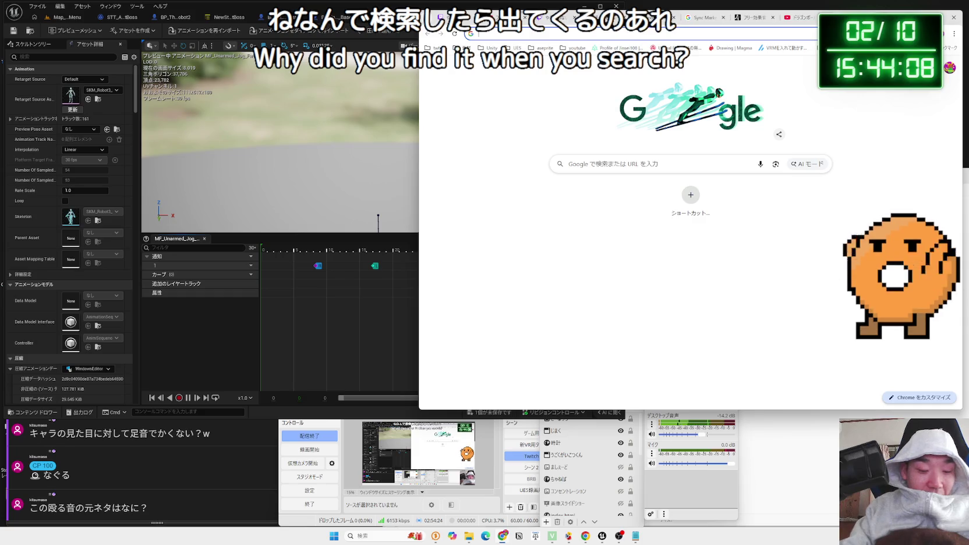
text(k)
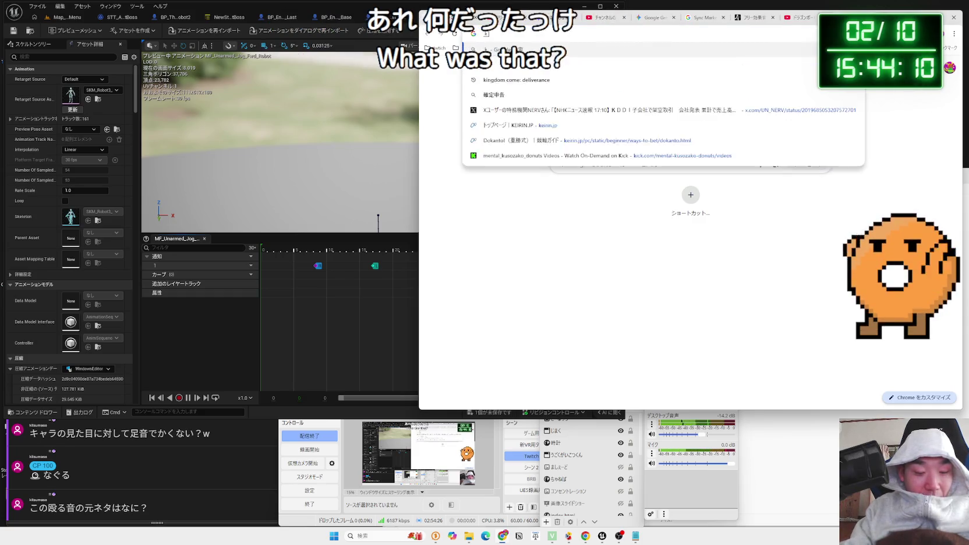
text(ukki-)
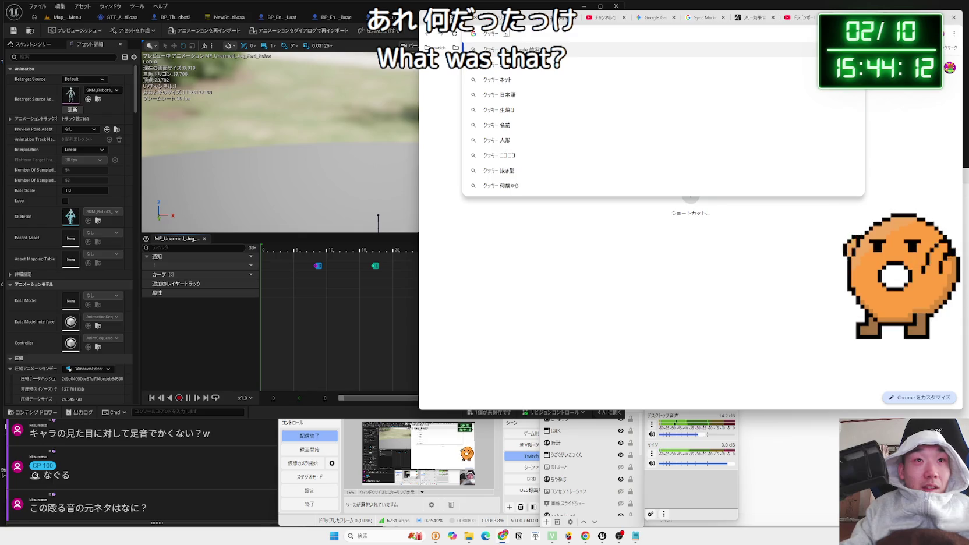
key(space)
key(Return)
text(殴る)
key(Return)
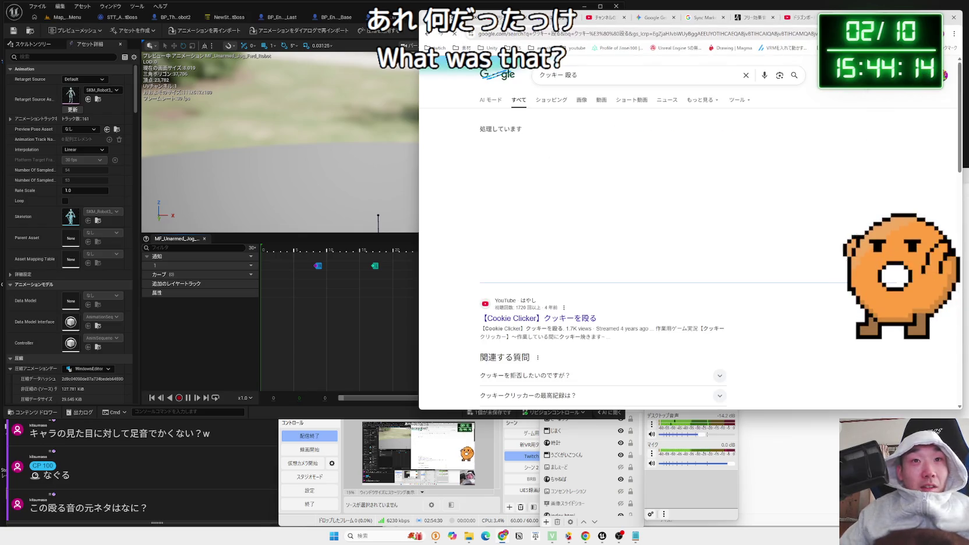
click(599, 102)
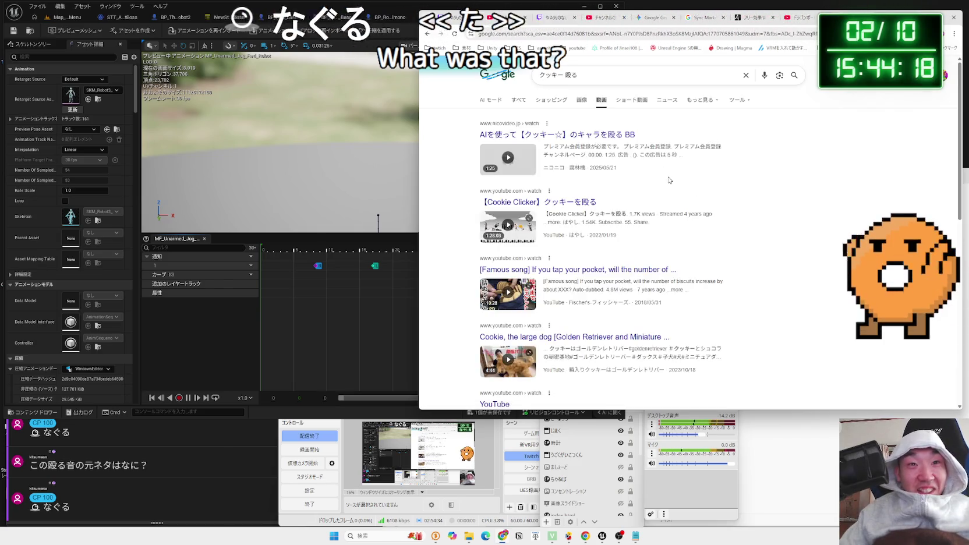
scroll(668, 180, down, 5)
scroll(668, 180, down, 8)
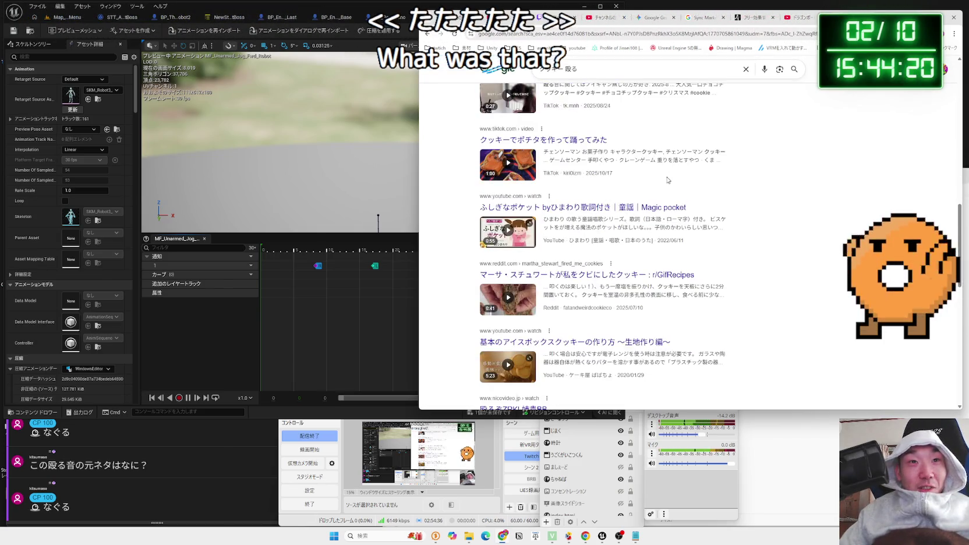
scroll(668, 180, down, 10)
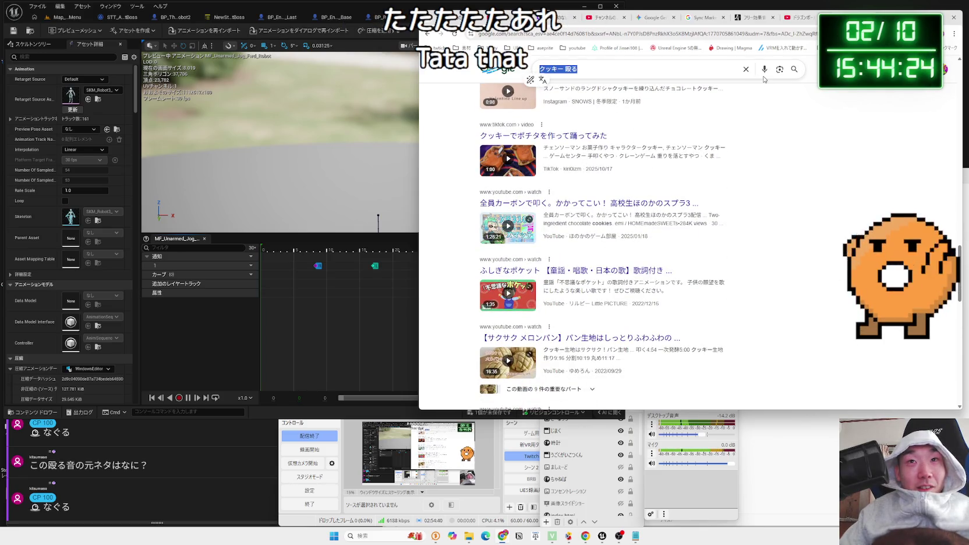
Go back to the All results and read the AI overview describing Cookie Clicker
click(746, 69)
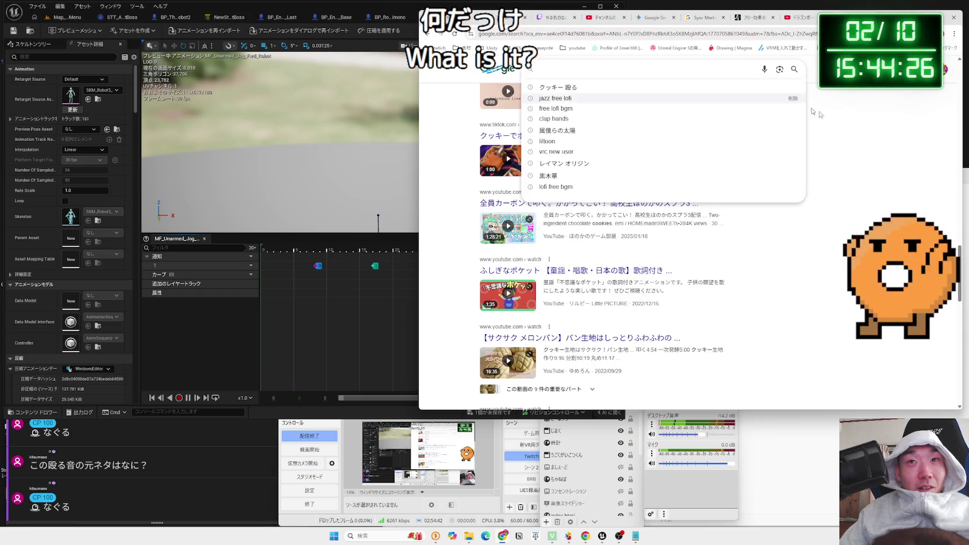
key(Escape)
click(455, 34)
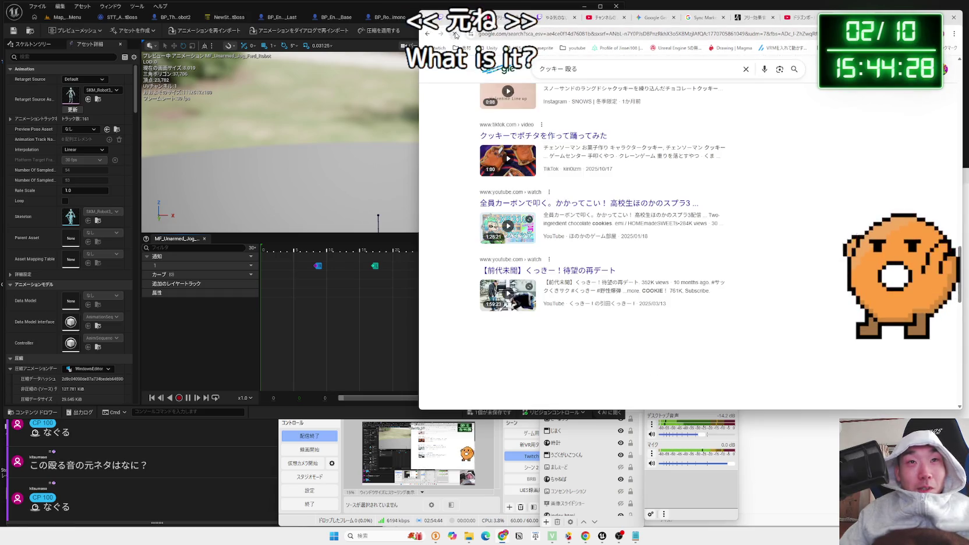
scroll(467, 148, up, 15)
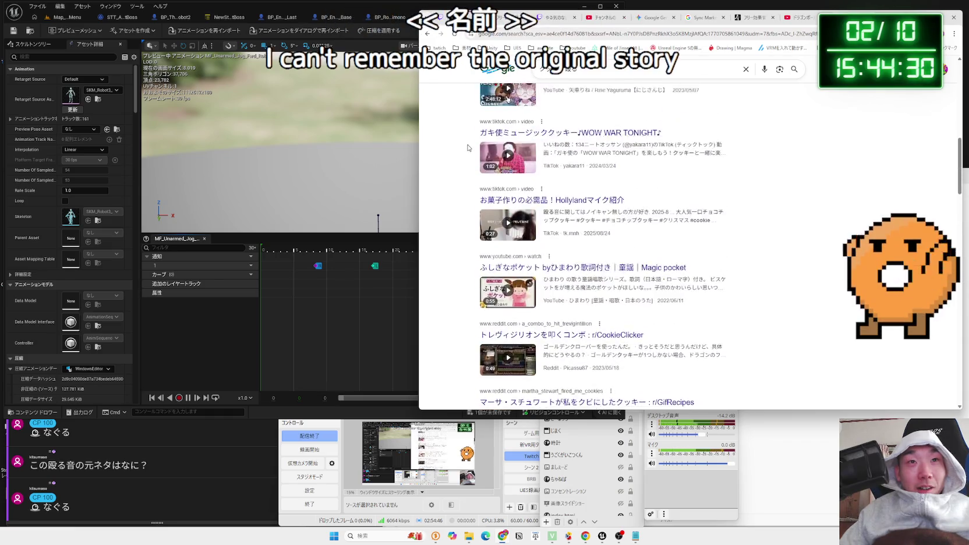
scroll(467, 148, up, 3)
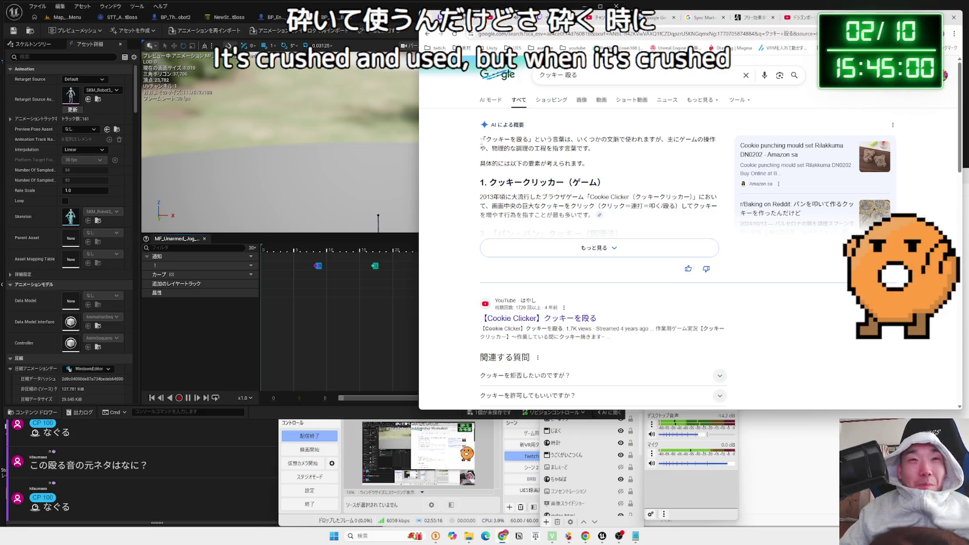
drag(481, 140, 588, 165)
click(611, 158)
scroll(617, 216, down, 4)
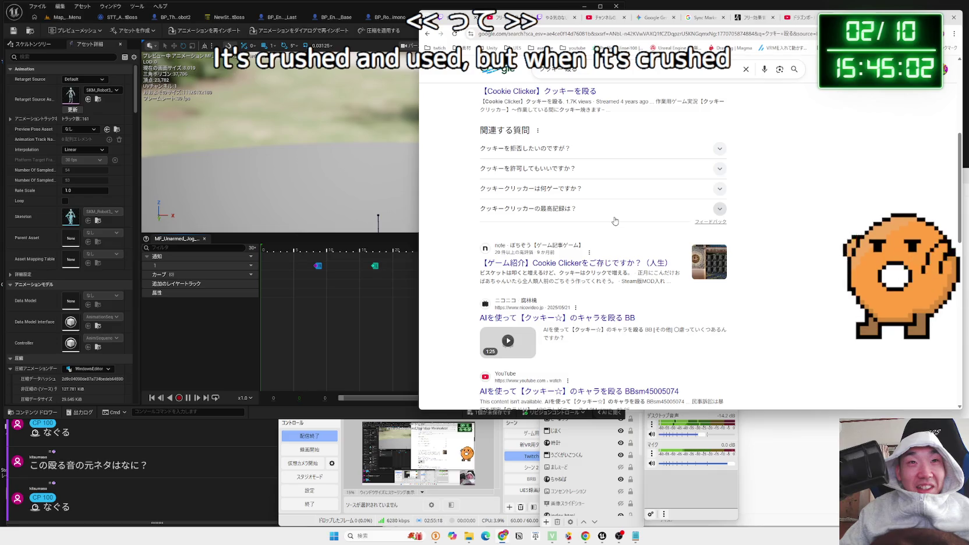
scroll(615, 220, down, 3)
scroll(614, 220, down, 5)
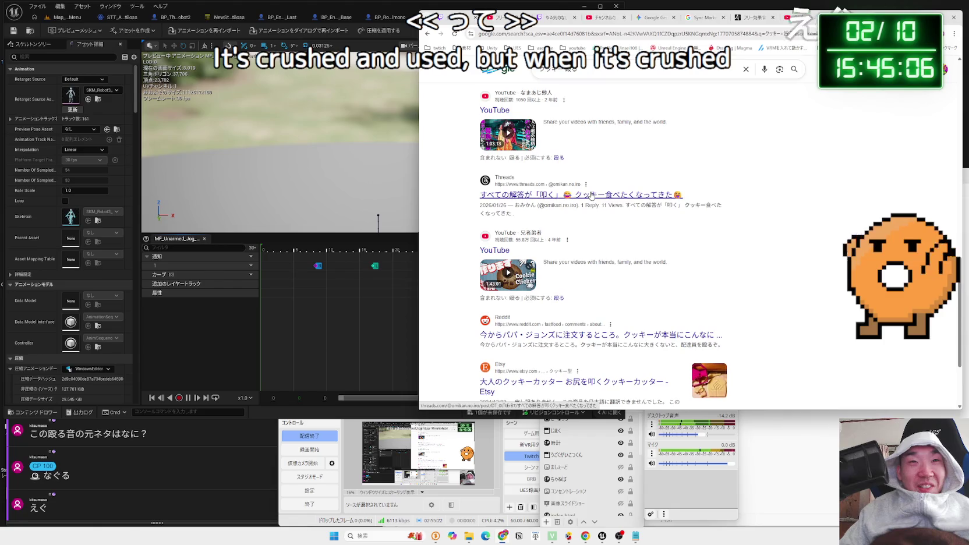
scroll(603, 204, up, 10)
scroll(591, 187, up, 3)
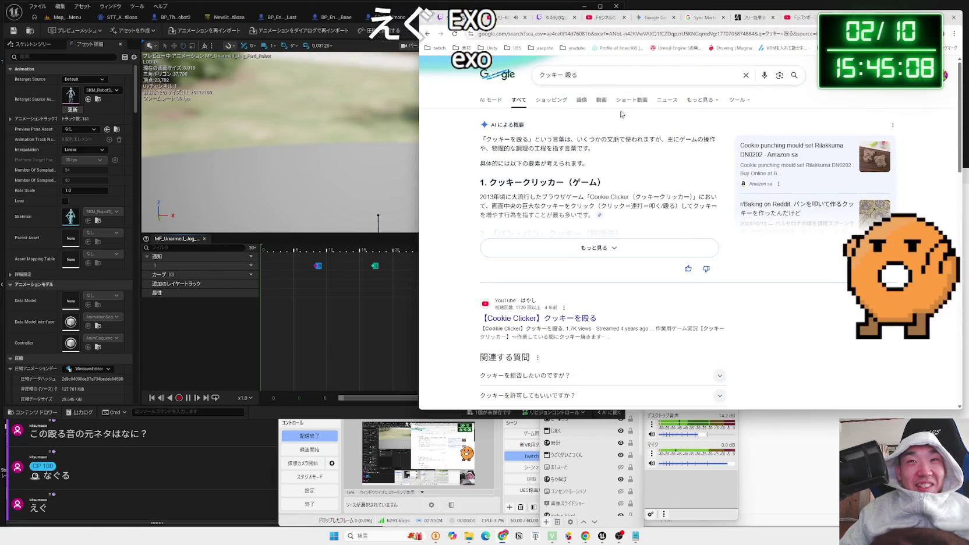
click(703, 71)
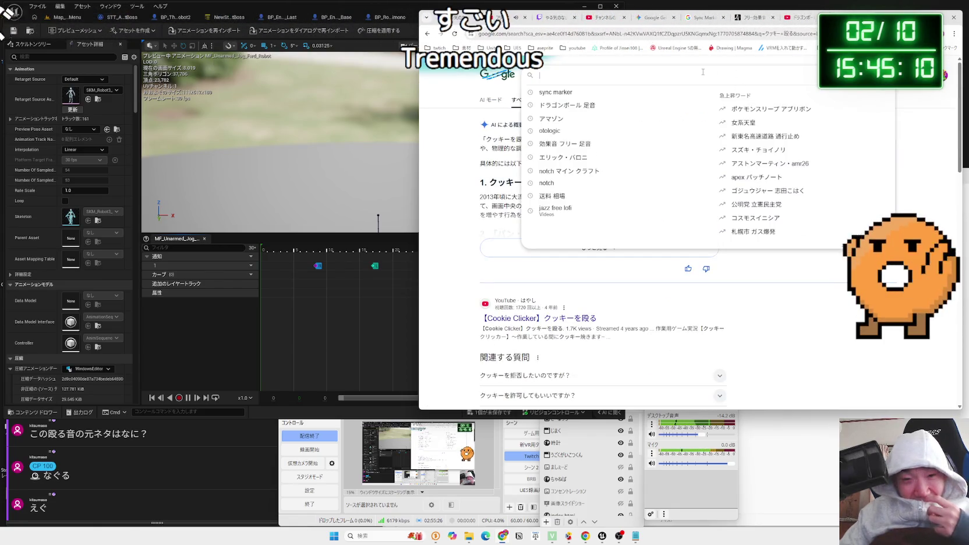
key(a)
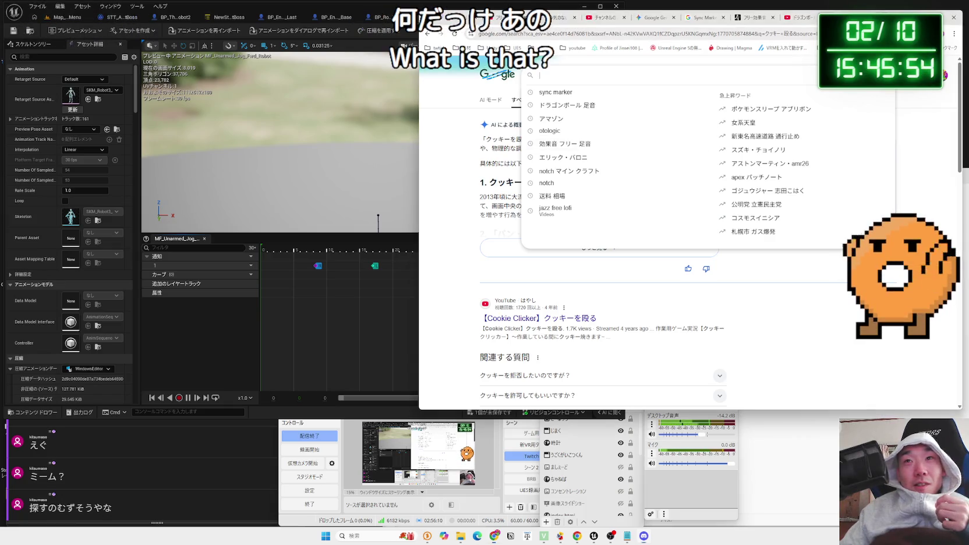
Search Google images for チーズ and preview the Président cheese picture
key(ctrl+t)
text(チーズ)
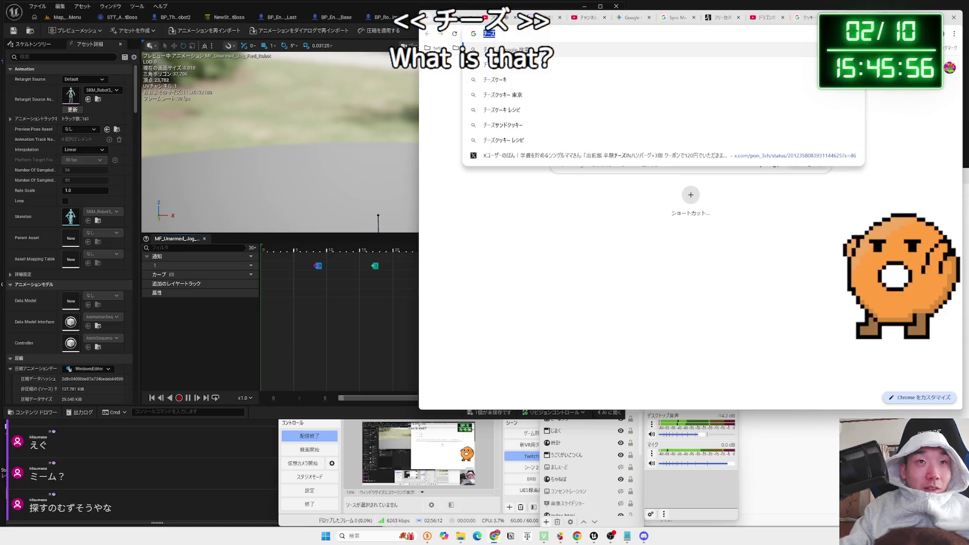
key(Return)
click(599, 103)
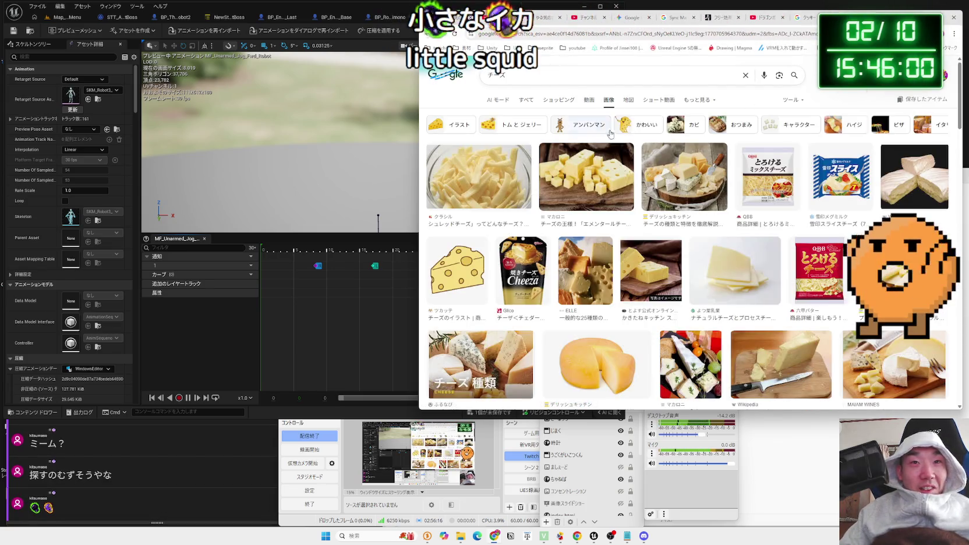
scroll(626, 189, down, 5)
scroll(626, 189, down, 2)
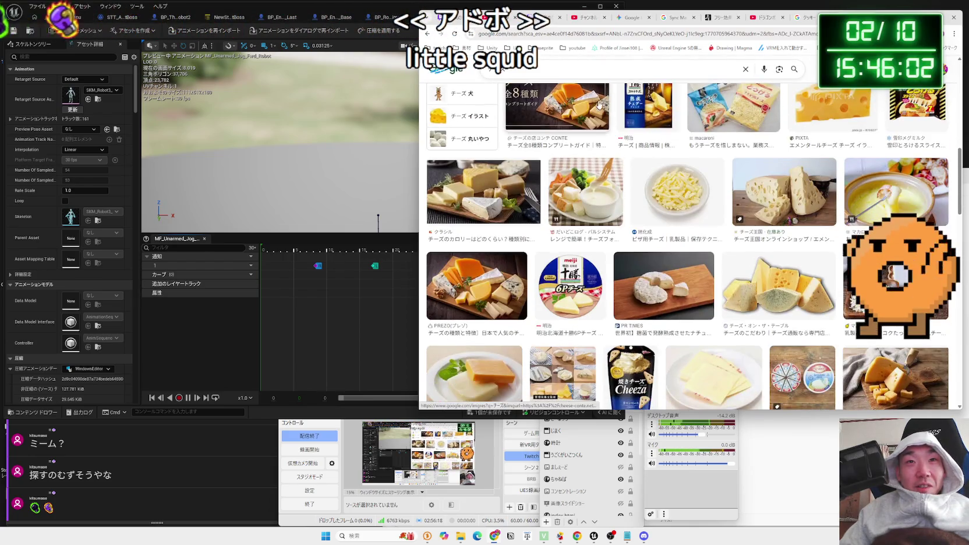
click(591, 71)
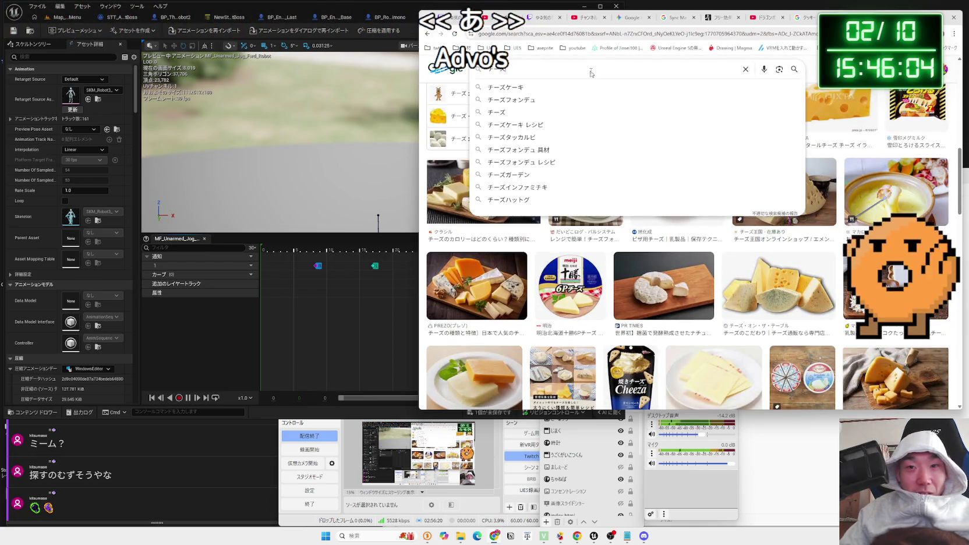
click(773, 379)
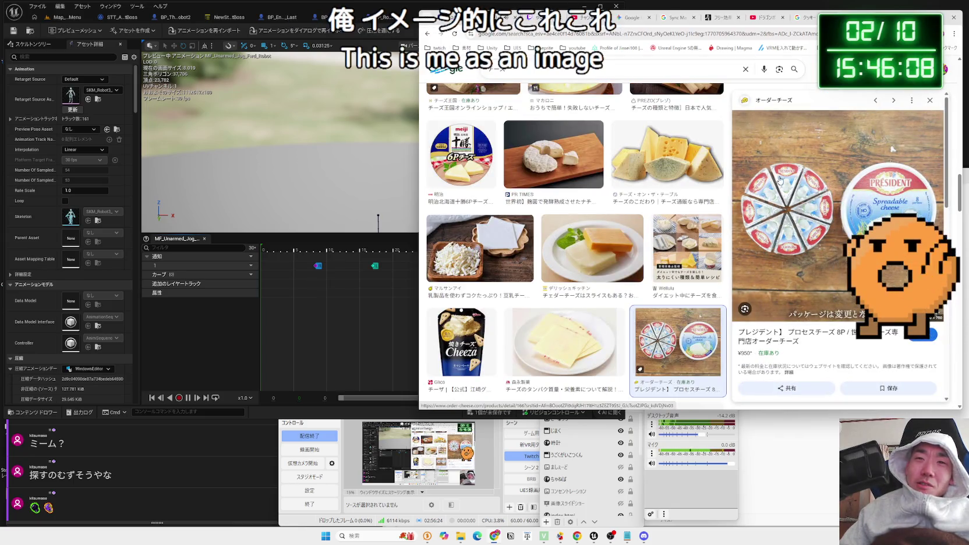
scroll(581, 147, down, 5)
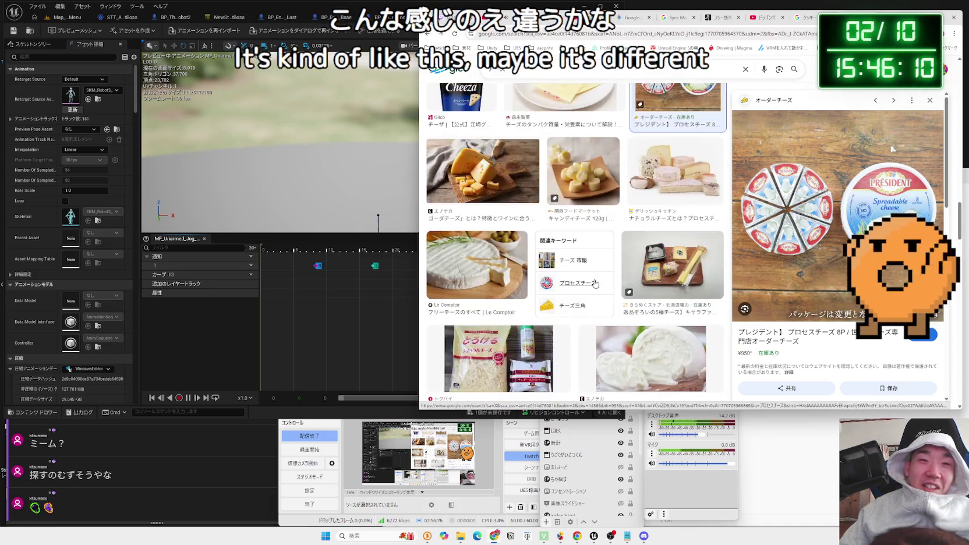
Refine the image search to チーズ 赤 青 and preview the 6Pチーズ result
click(552, 71)
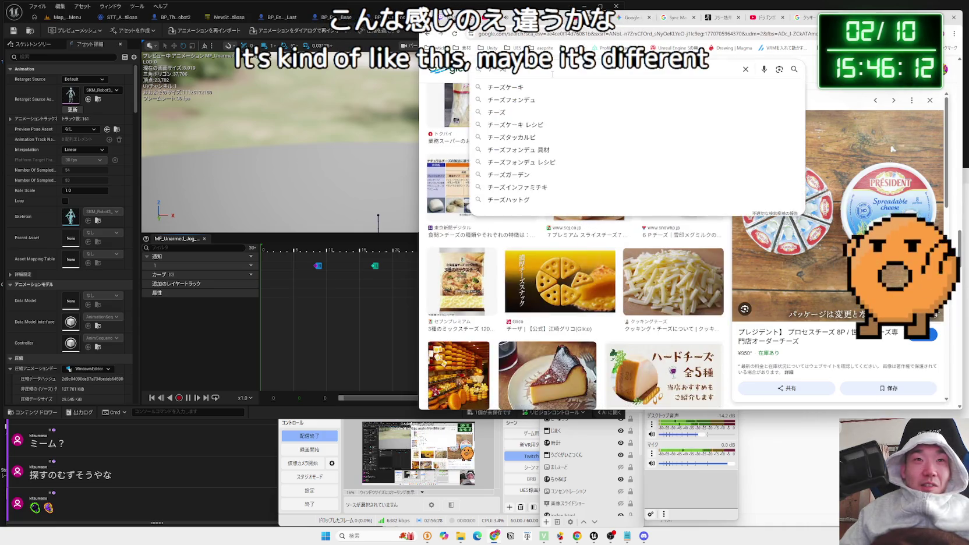
text( 赤)
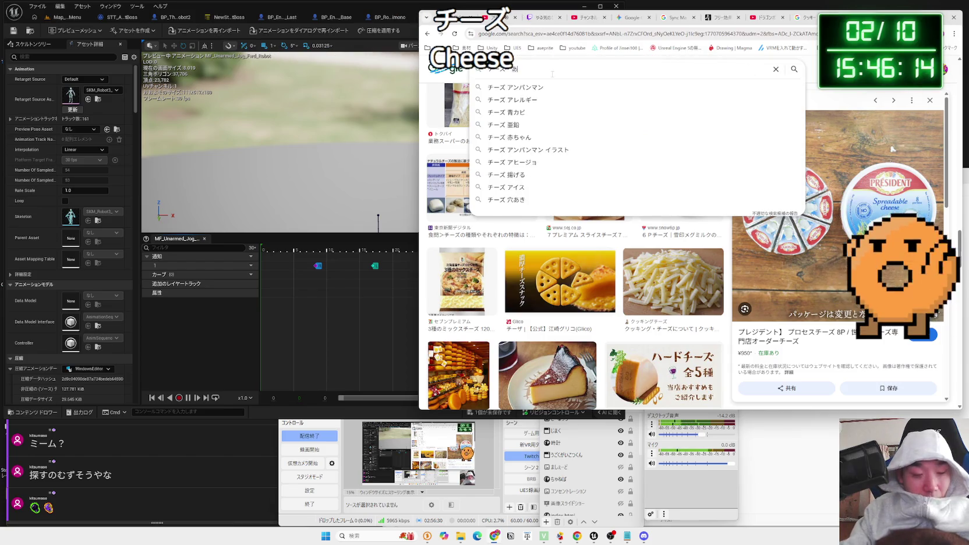
text( 青)
key(Return)
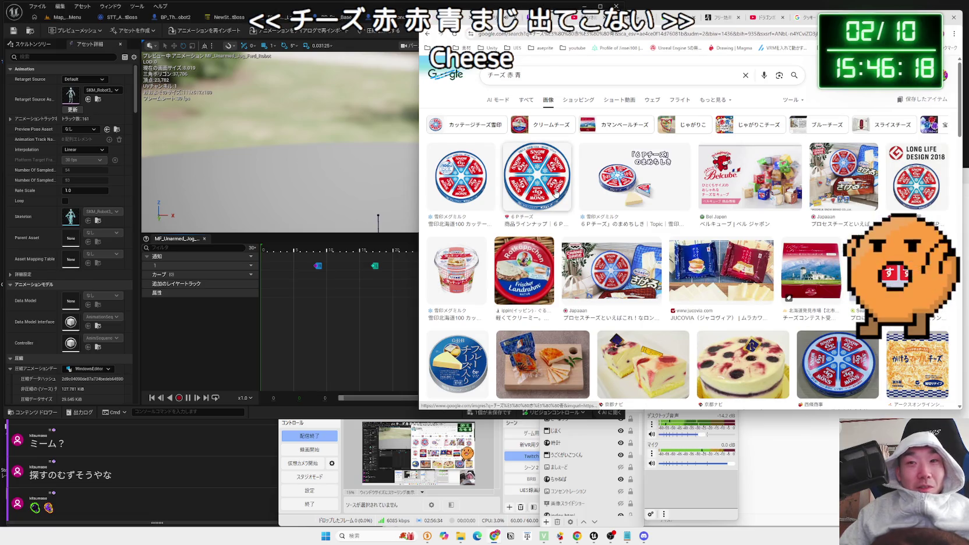
click(537, 175)
scroll(849, 229, down, 6)
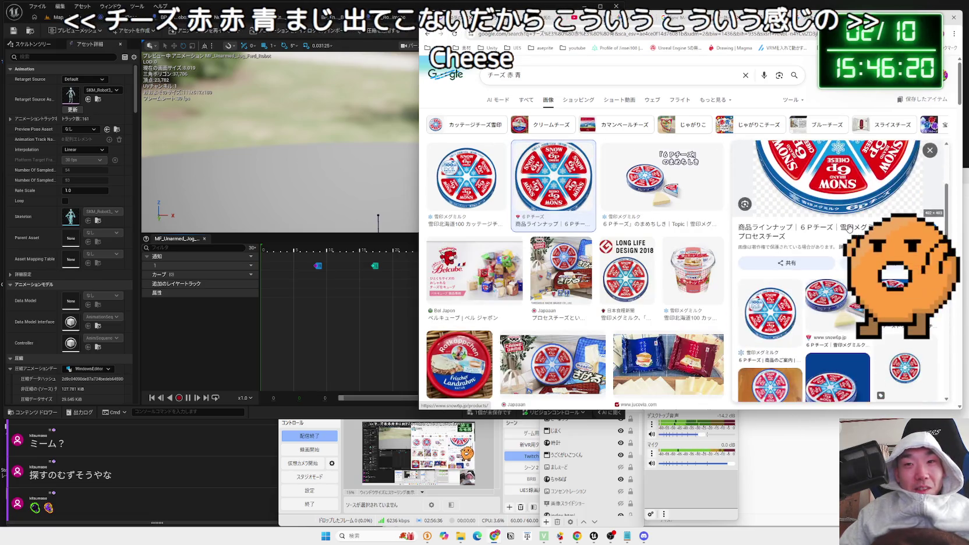
scroll(848, 228, up, 6)
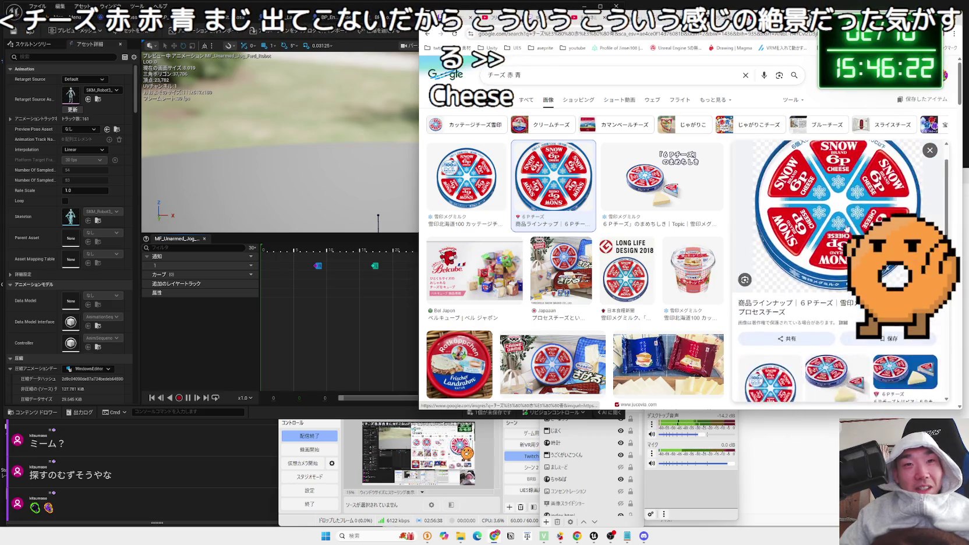
key(Zenkaku_Hankaku)
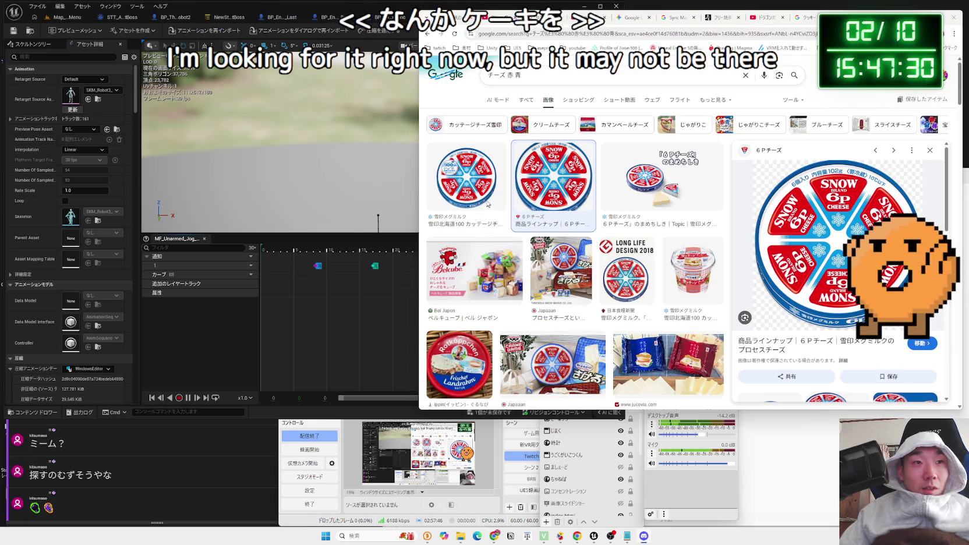
Search for ケーキ ショート and browse its video results
click(563, 78)
text(ケーキ)
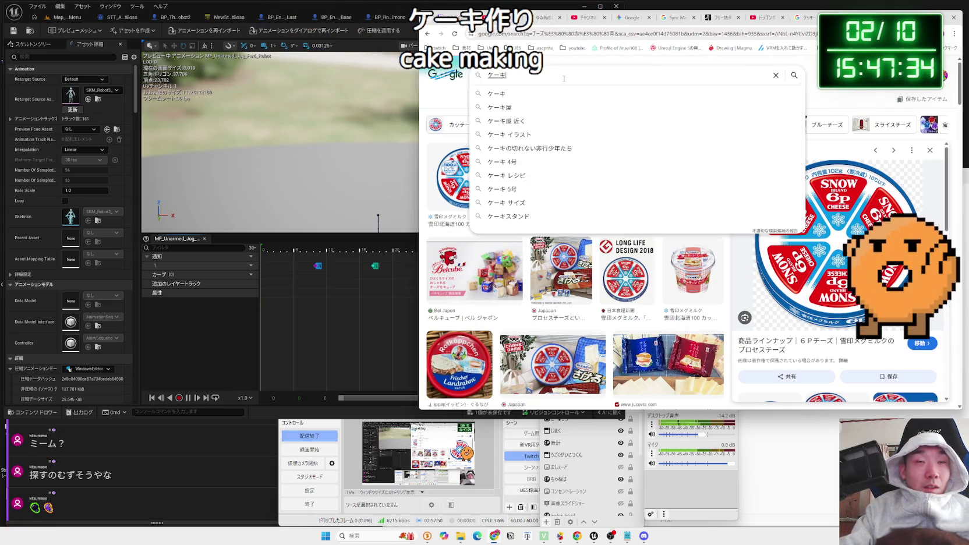
text(　コラボ)
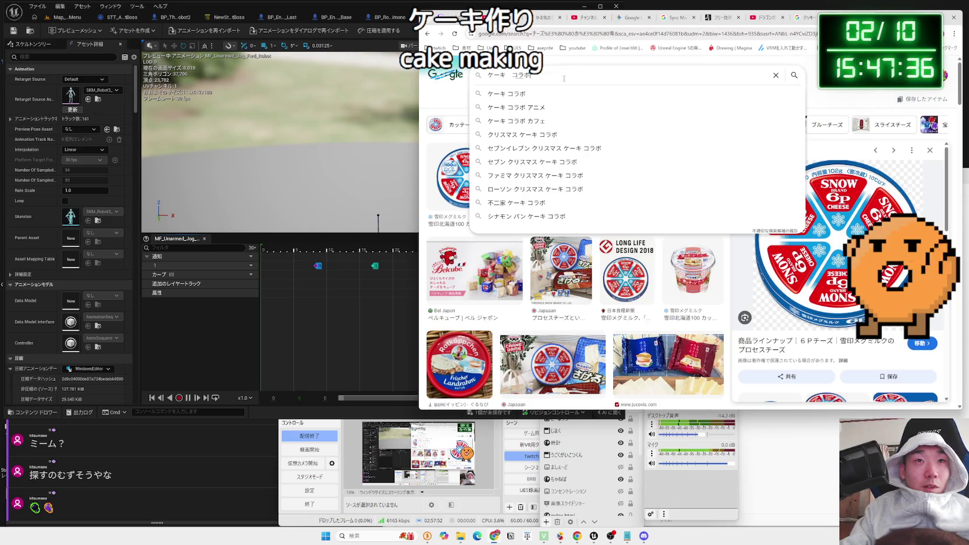
key(BackSpace)
key(BackSpace)
key(BackSpace)
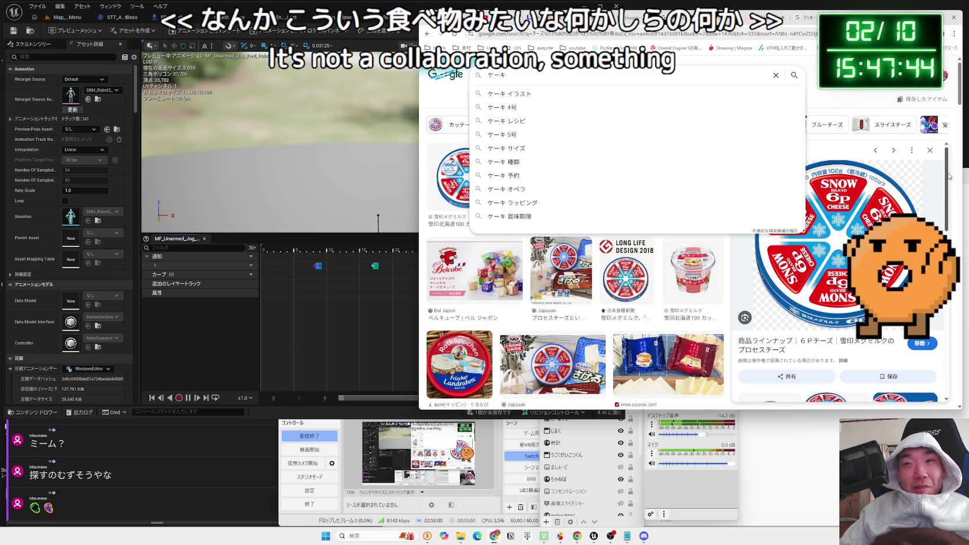
click(955, 149)
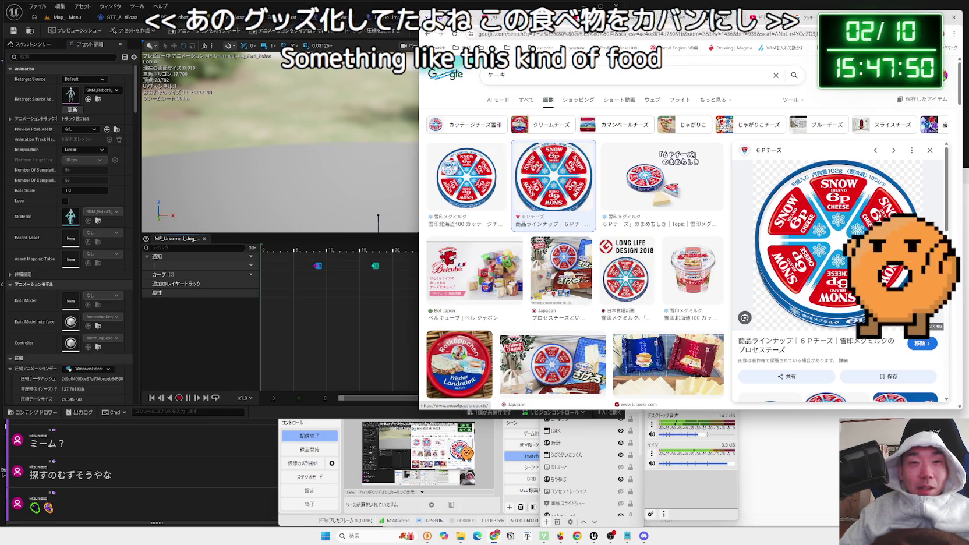
click(601, 77)
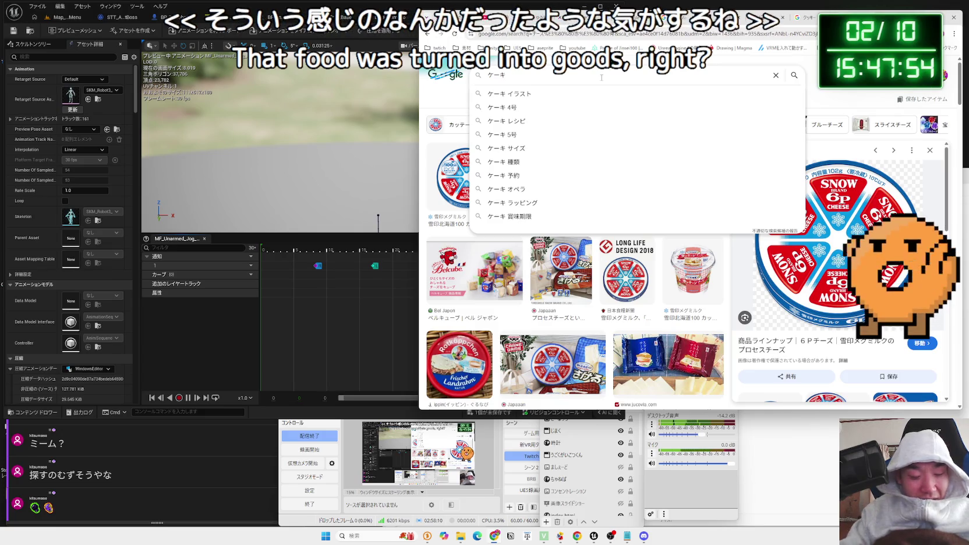
text(ショート)
key(Return)
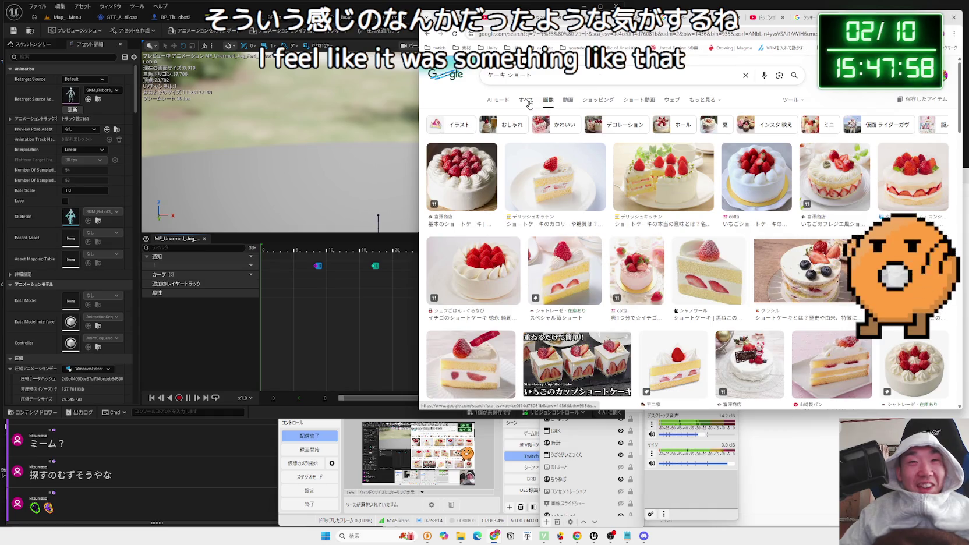
click(528, 101)
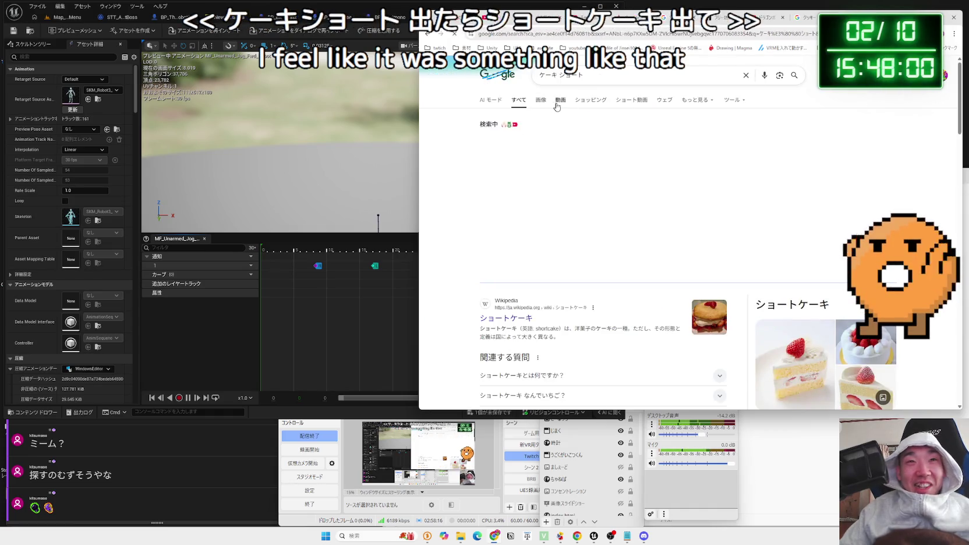
click(557, 100)
scroll(688, 245, down, 5)
scroll(582, 245, down, 3)
scroll(583, 245, up, 6)
Add グッズ and コラボ to the search, then return to the Dragon Ball boss footstep YouTube video
click(561, 69)
text(グッズ)
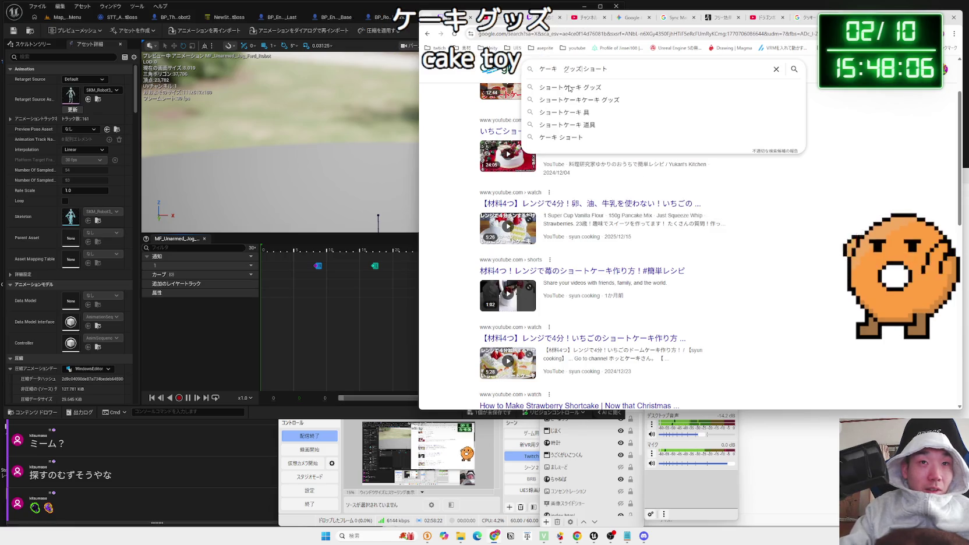
key(Return)
scroll(599, 87, down, 6)
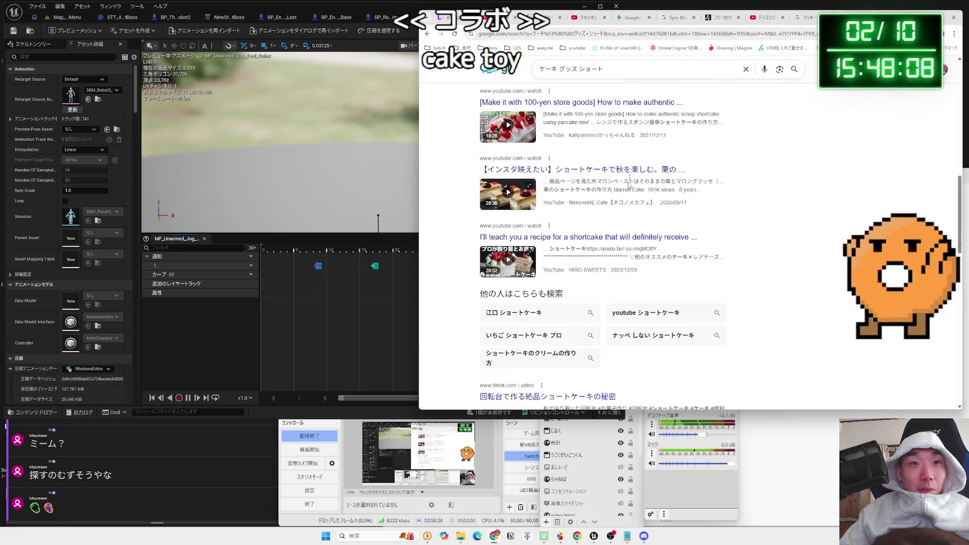
click(635, 77)
text(コラボ)
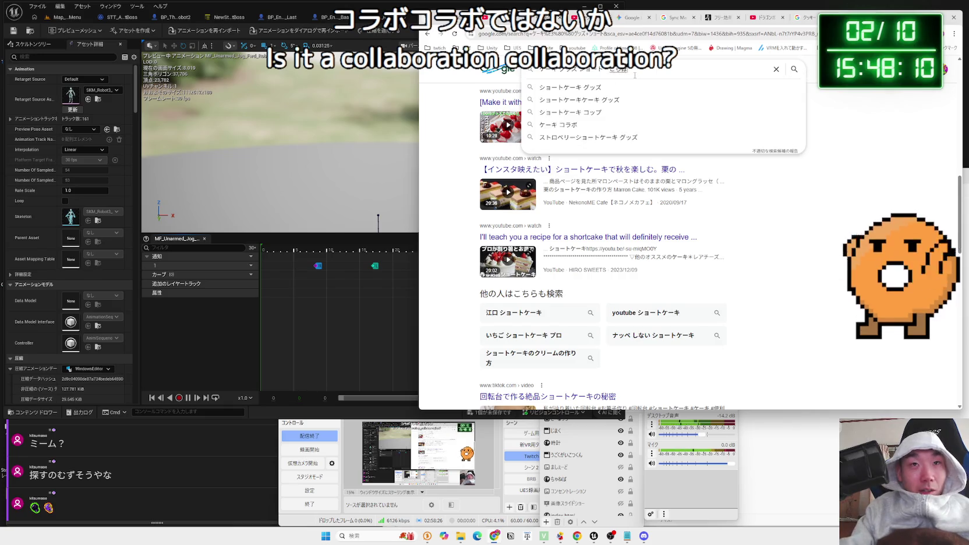
key(Return)
scroll(597, 197, down, 5)
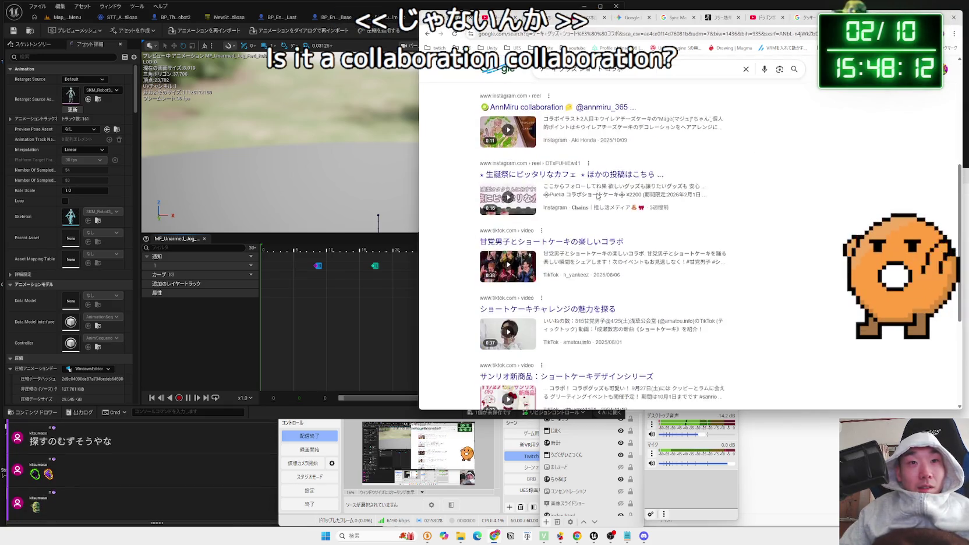
scroll(597, 197, down, 8)
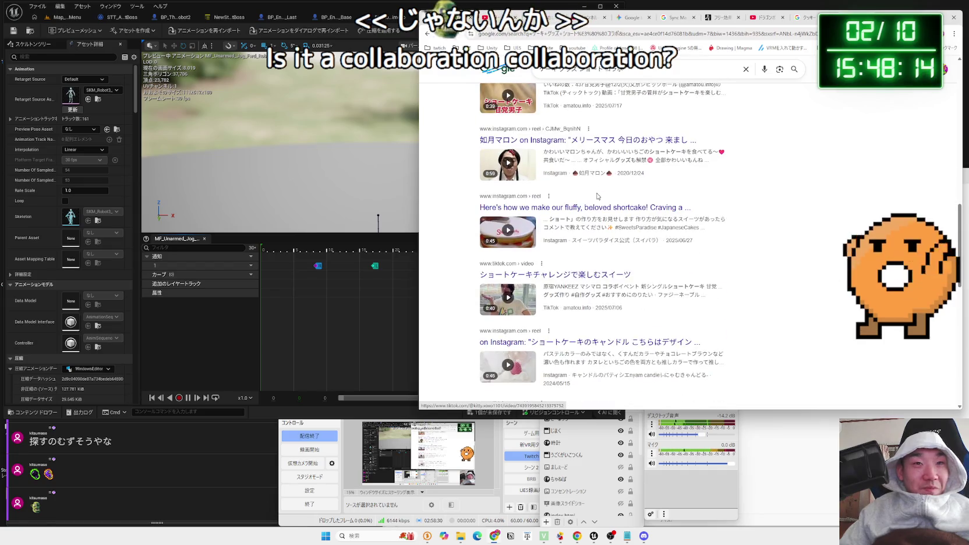
scroll(597, 197, down, 10)
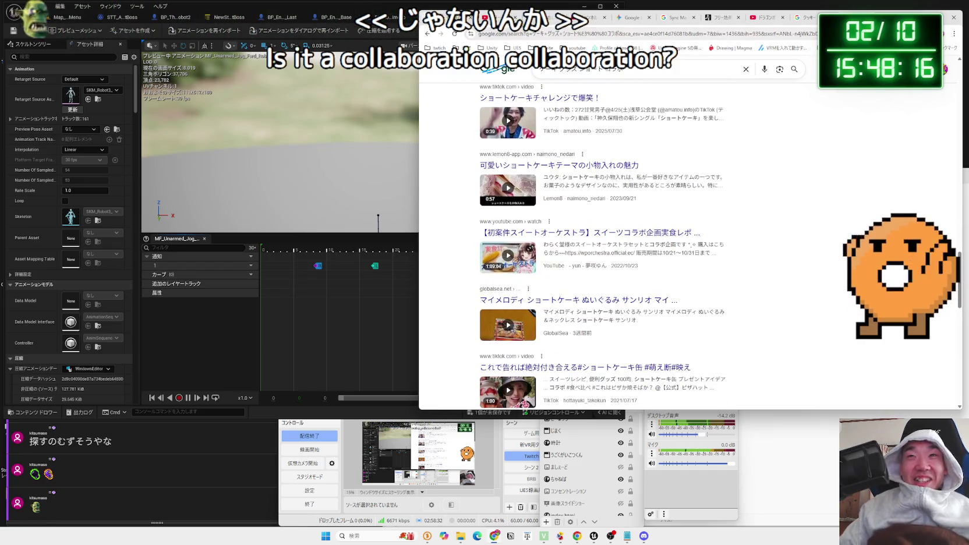
click(580, 48)
click(687, 145)
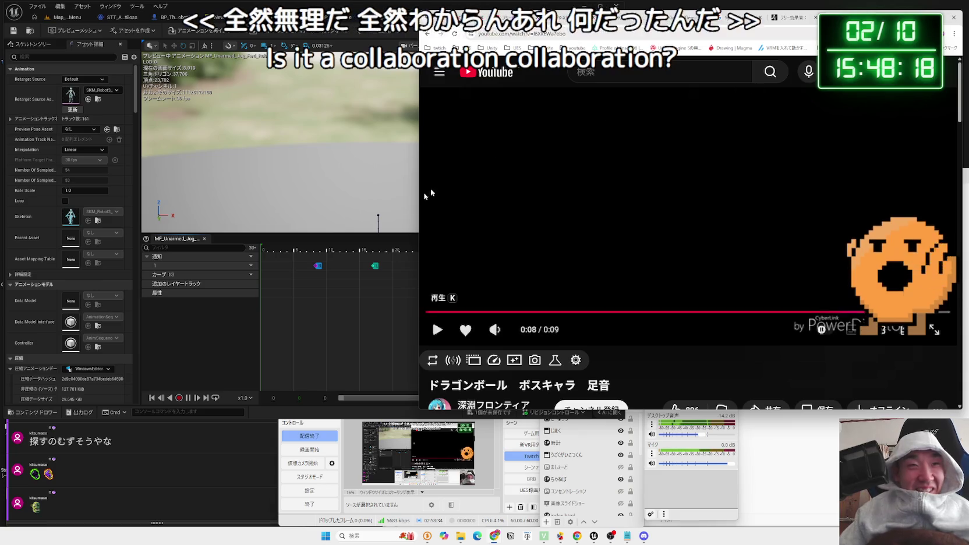
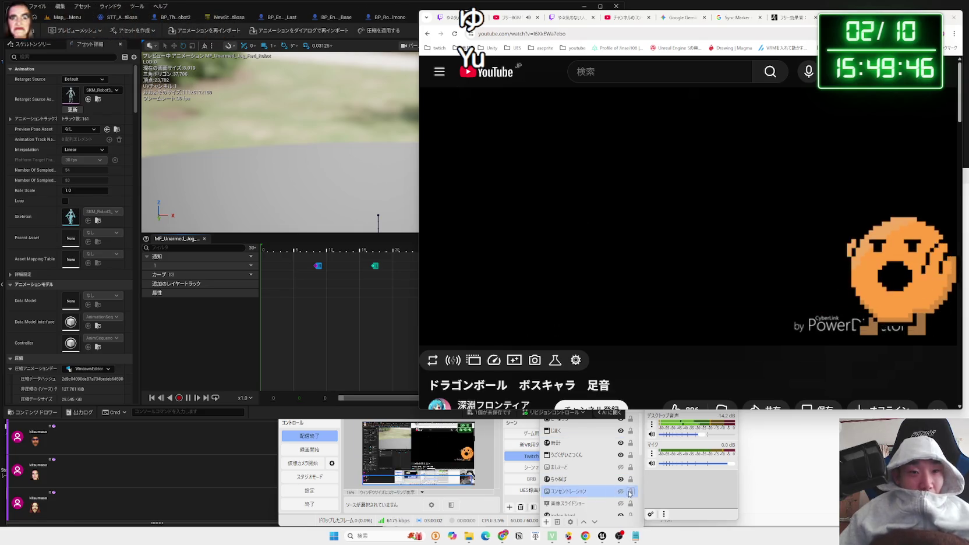
Replay the jog animation, then open the SFX_ashioto Sound Cue showing volume multiplier 0.75
click(488, 506)
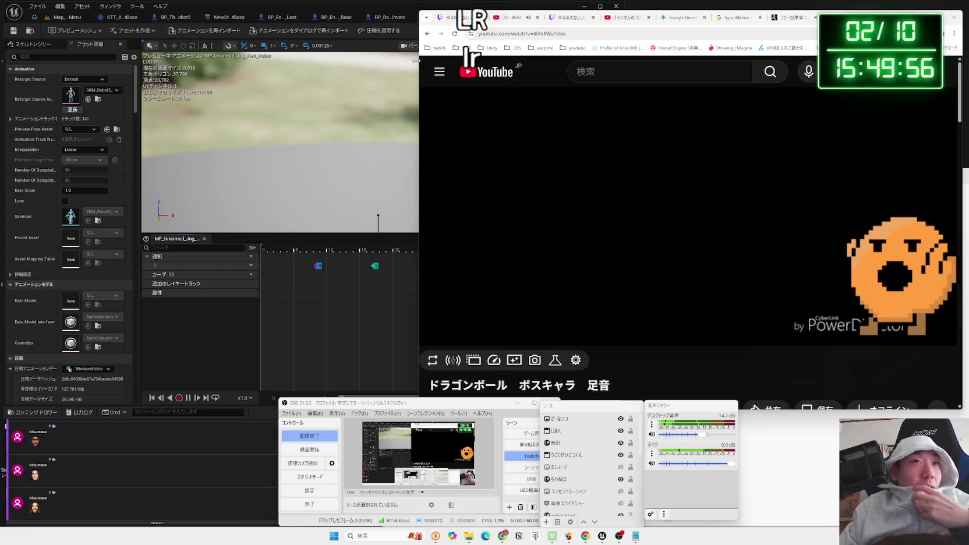
click(384, 12)
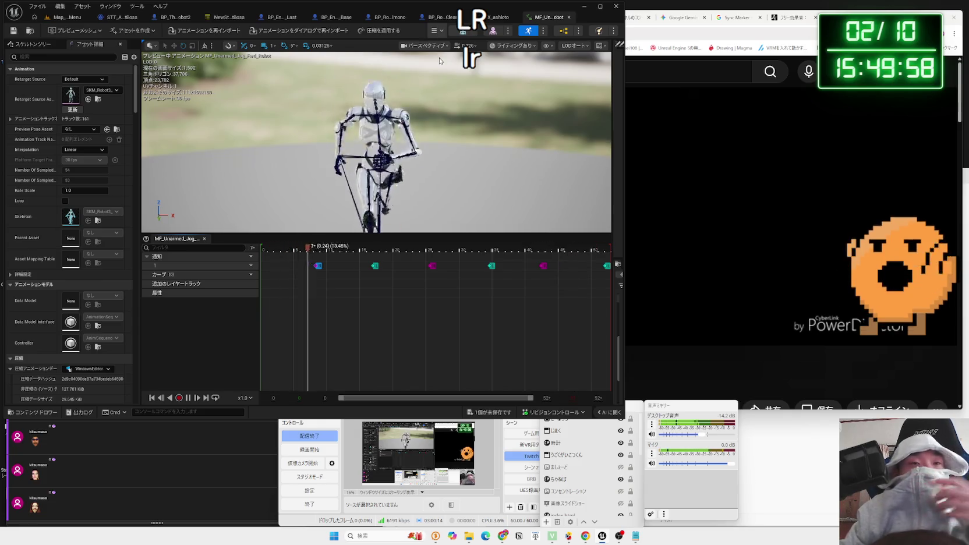
key(ctrl+Tab)
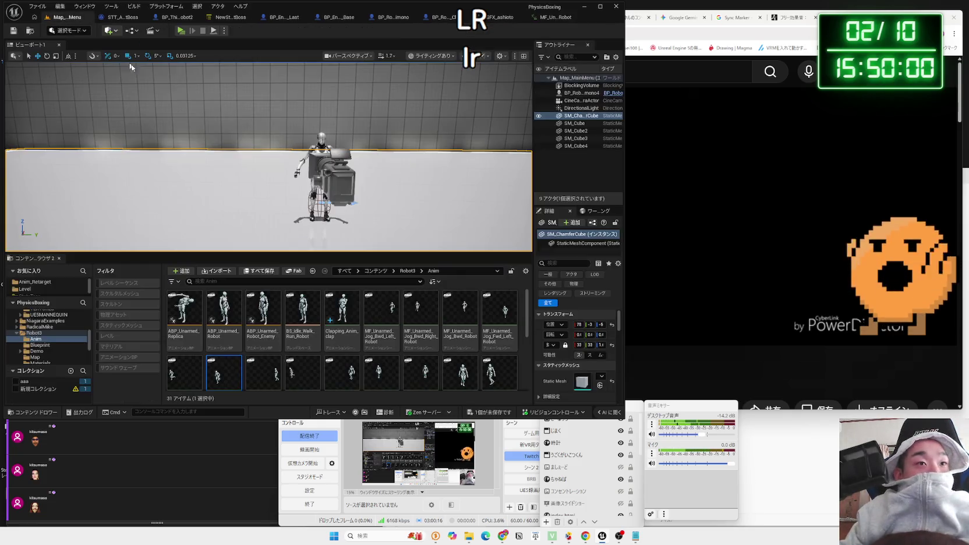
double_click(235, 360)
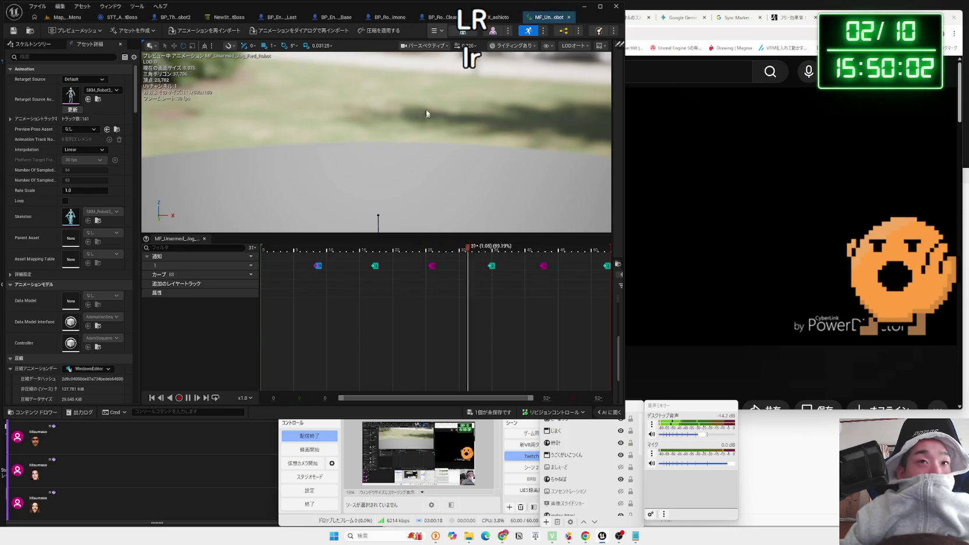
click(61, 18)
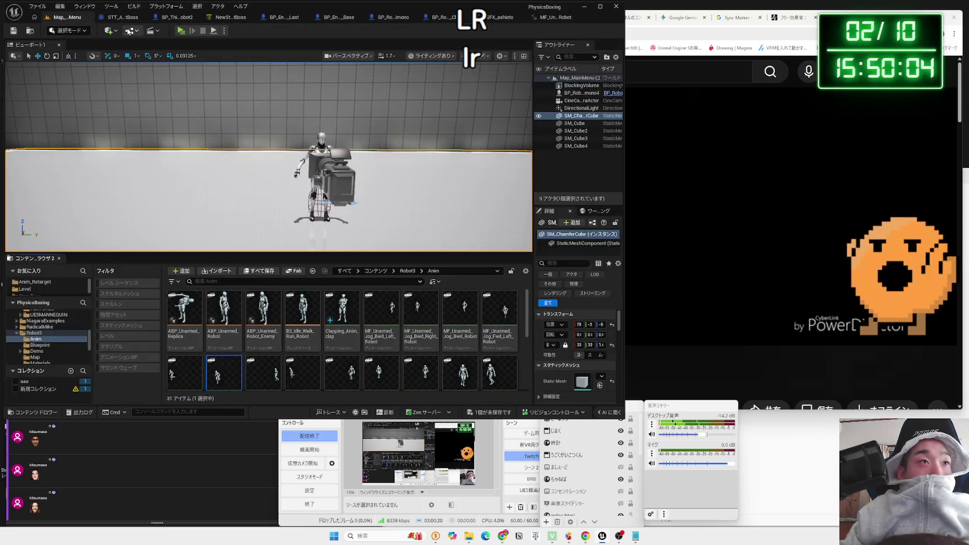
click(491, 18)
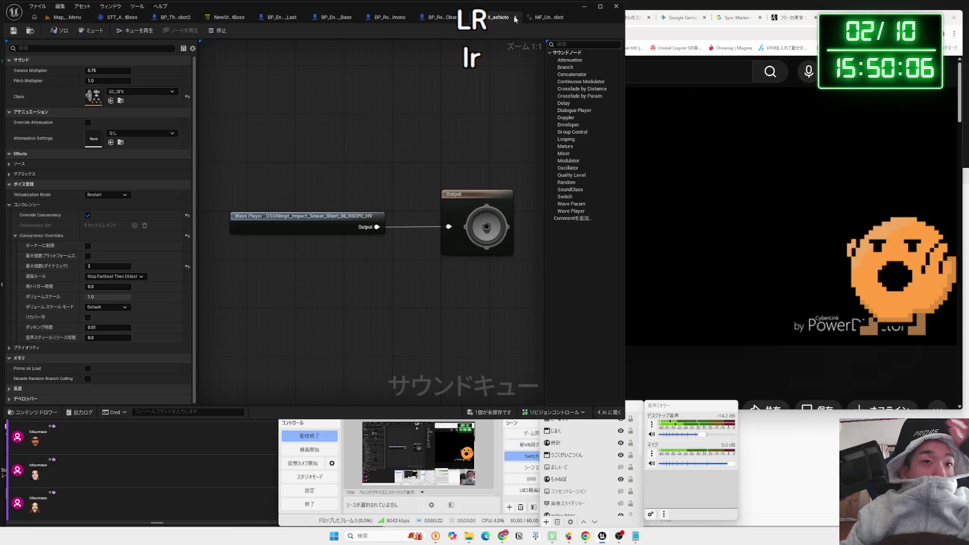
Close the SFX_ashioto Sound Cue and switch to the BP_Robo_Okimono event graph
click(515, 19)
click(420, 16)
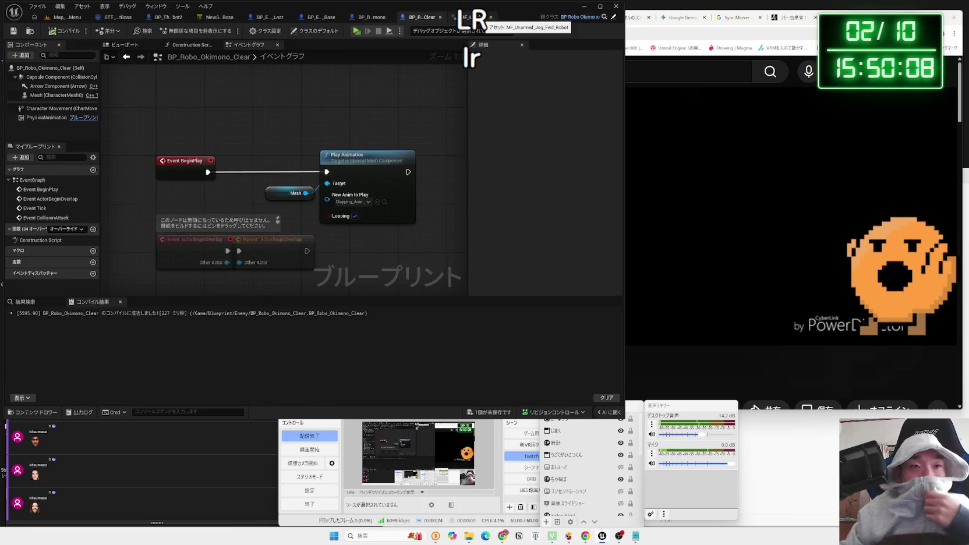
click(361, 19)
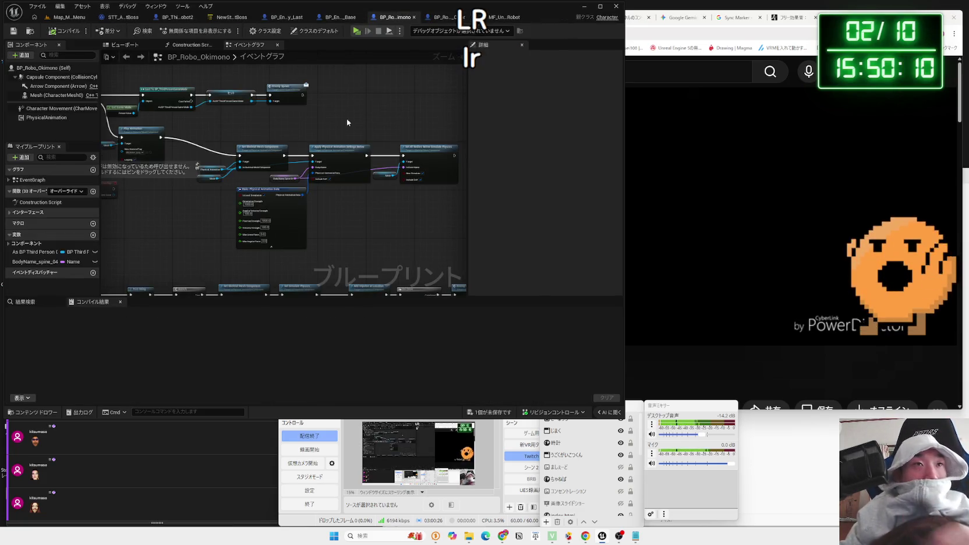
Nudge the physical-animation nodes slightly left, then return to the main level
drag(439, 251, 198, 145)
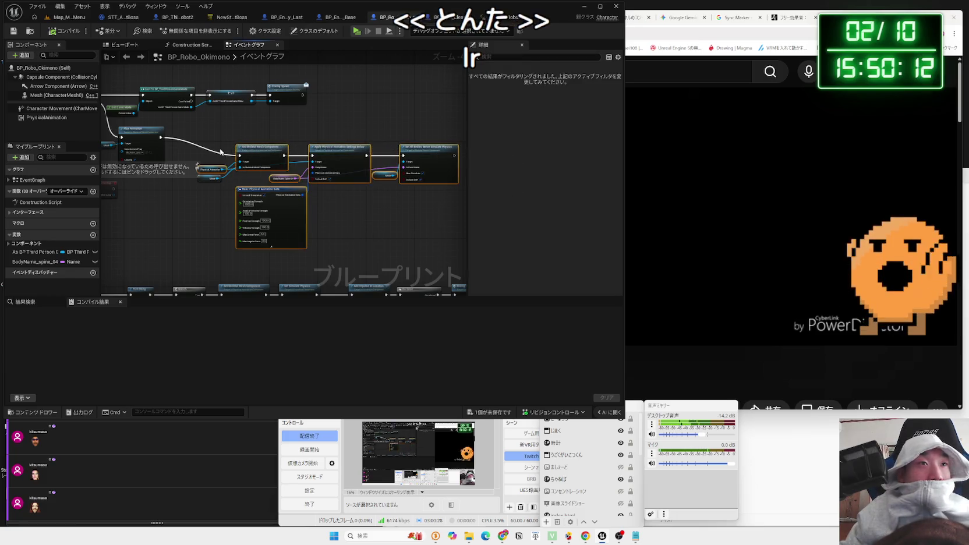
drag(428, 168, 413, 168)
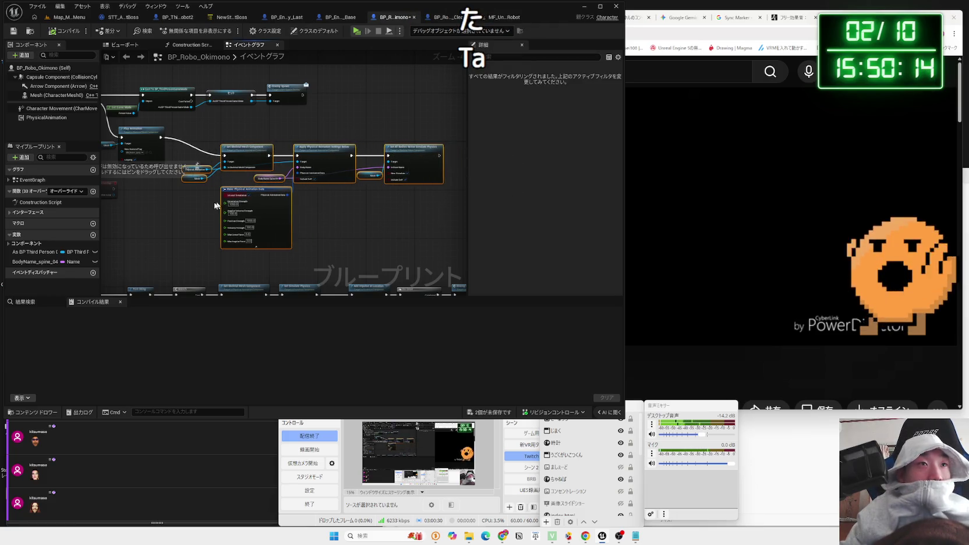
click(212, 142)
key(Home)
key(ctrl+Tab)
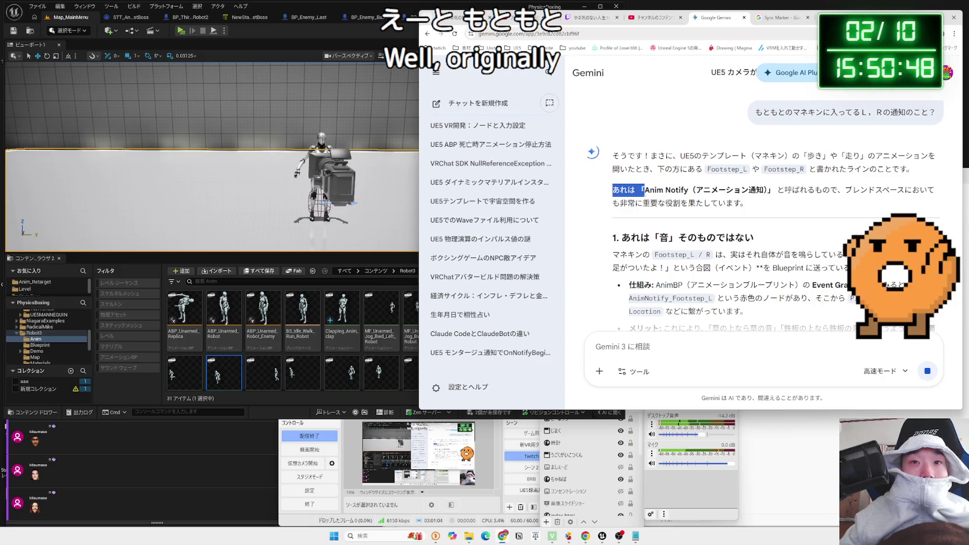
Read Gemini's explanation of Footstep_L/R notifies feeding Play Sound Location
click(728, 190)
scroll(816, 195, down, 2)
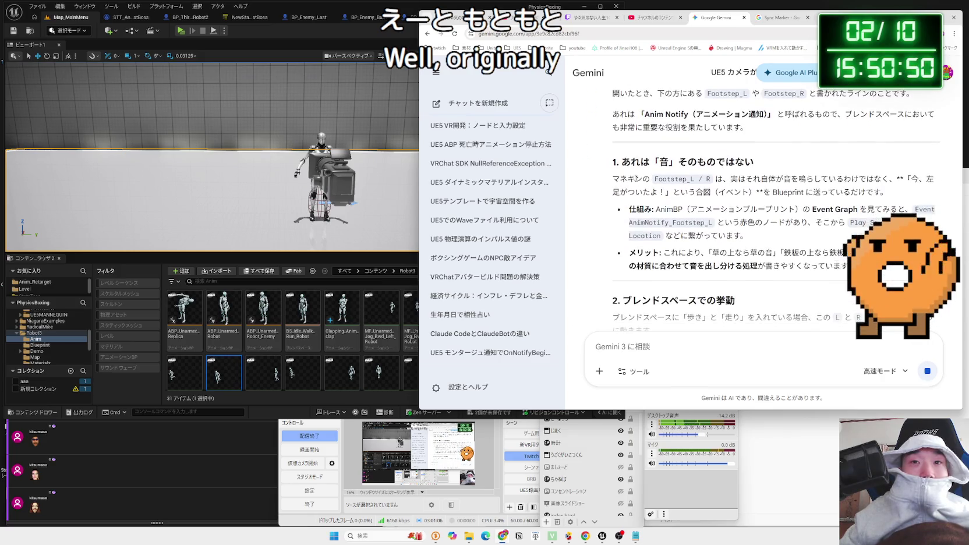
mouse_move(748, 235)
mouse_down()
mouse_move(635, 162)
mouse_move(809, 223)
mouse_move(640, 210)
mouse_move(810, 223)
mouse_move(641, 209)
mouse_move(747, 235)
mouse_up()
Back in Unreal, select ABP_Unarmed_Robot in the Content Browser
click(237, 314)
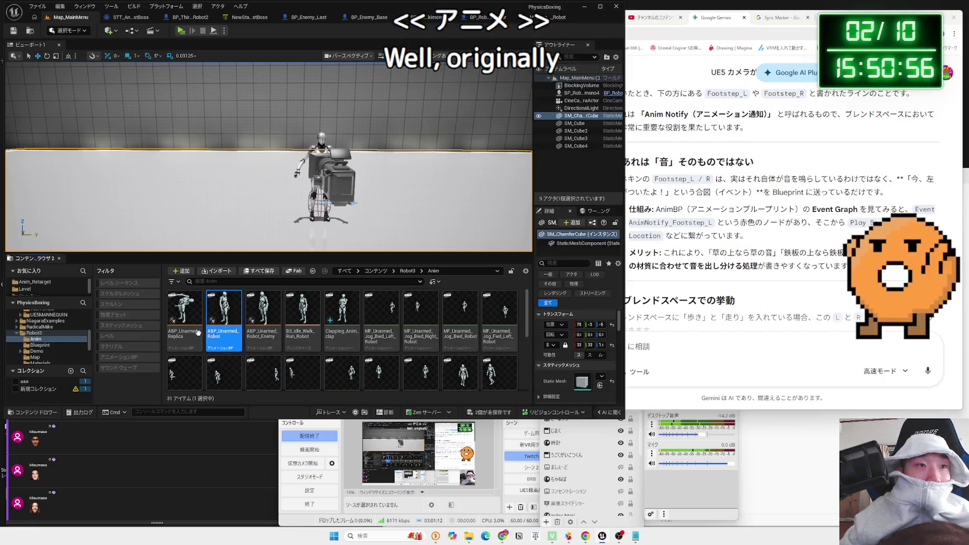
click(198, 333)
click(225, 344)
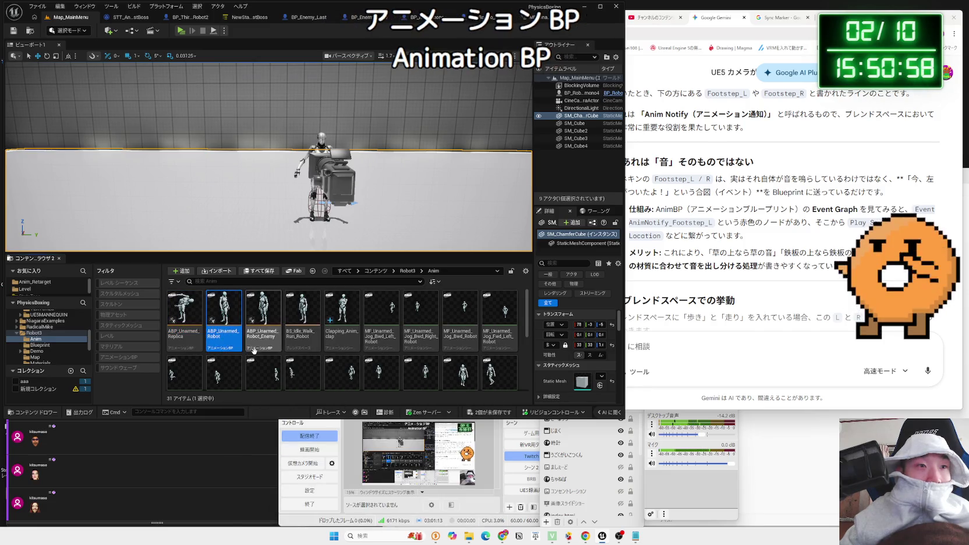
Open ABP_Unarmed_Robot's Event Graph, close the MF_Unarmed_Jog tab, and reread Gemini's explanation
double_click(231, 343)
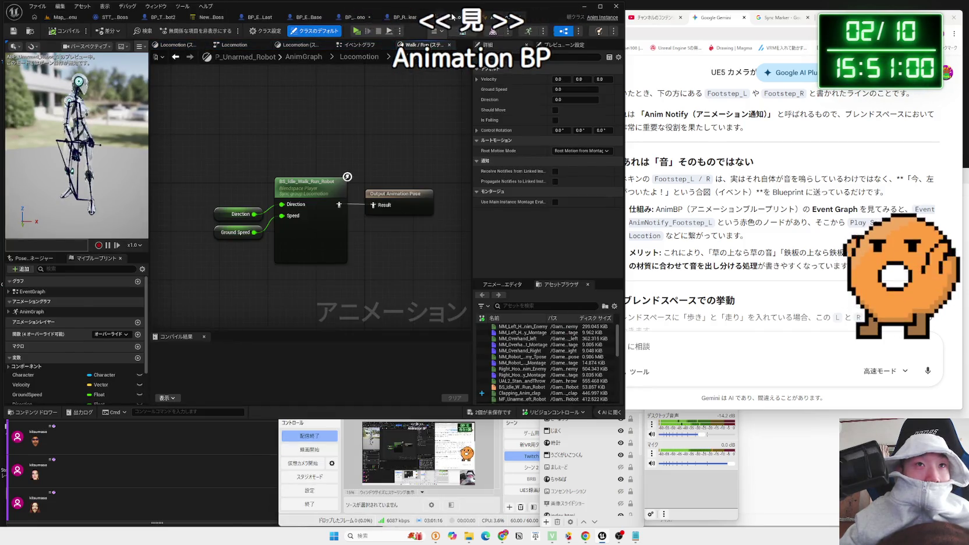
click(492, 17)
click(515, 18)
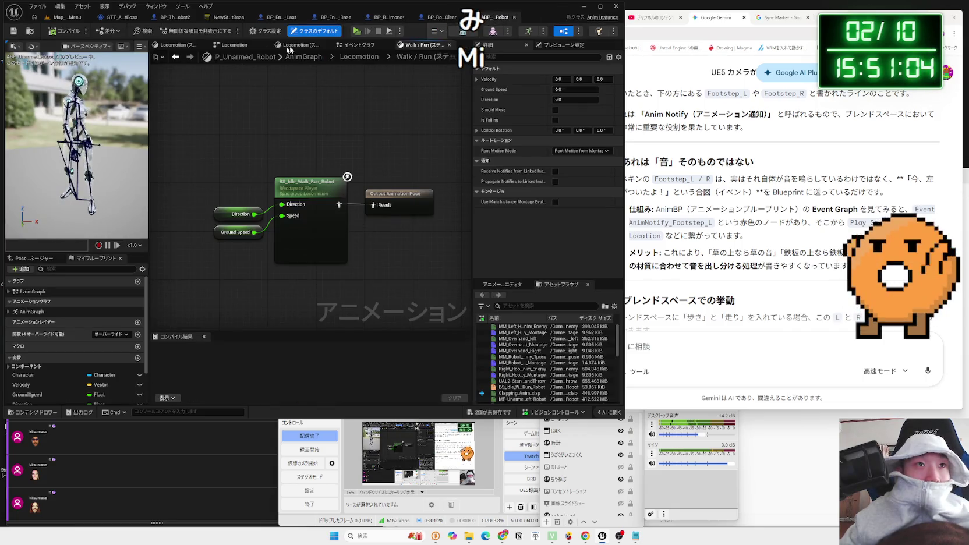
click(358, 45)
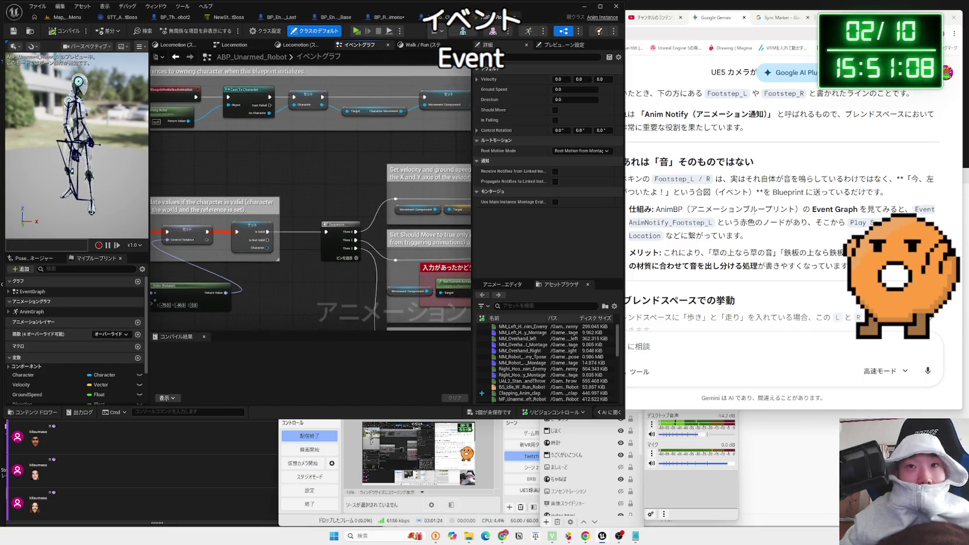
click(754, 211)
drag(664, 222, 662, 235)
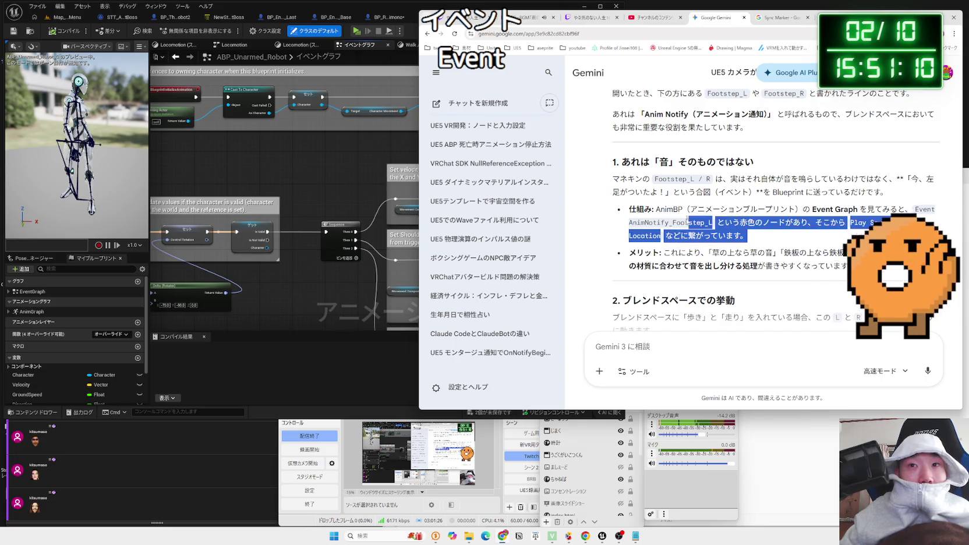
click(254, 321)
Add a test node from the event graph's node search, then delete the unwanted spectral analysis node
right_click(237, 246)
text(KL)
key(BackSpace)
key(BackSpace)
text(L)
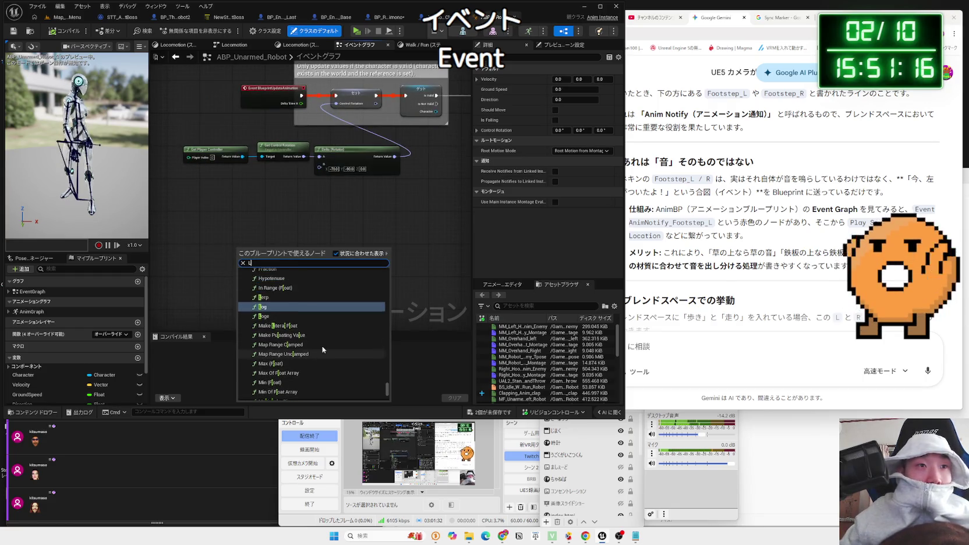
drag(384, 387, 392, 267)
scroll(314, 320, down, 10)
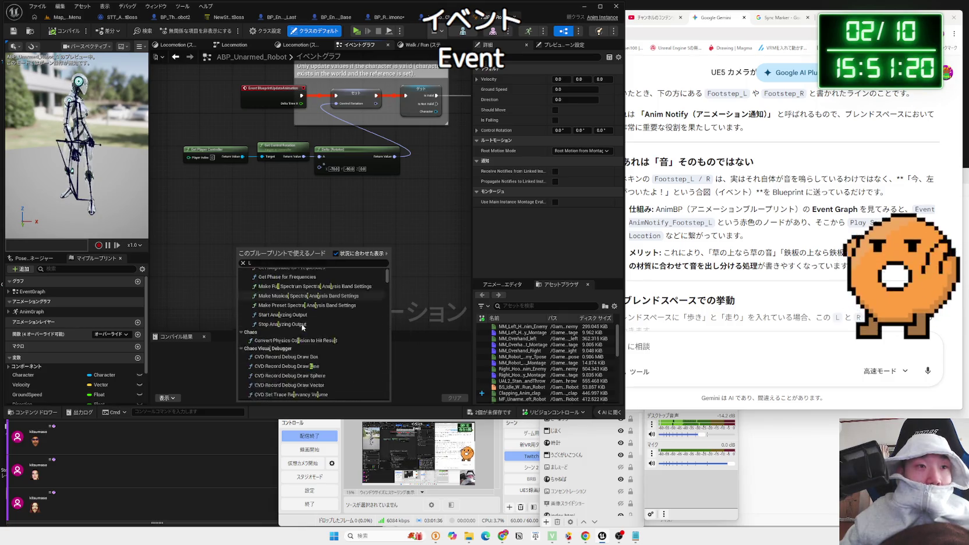
key(Down)
key(Return)
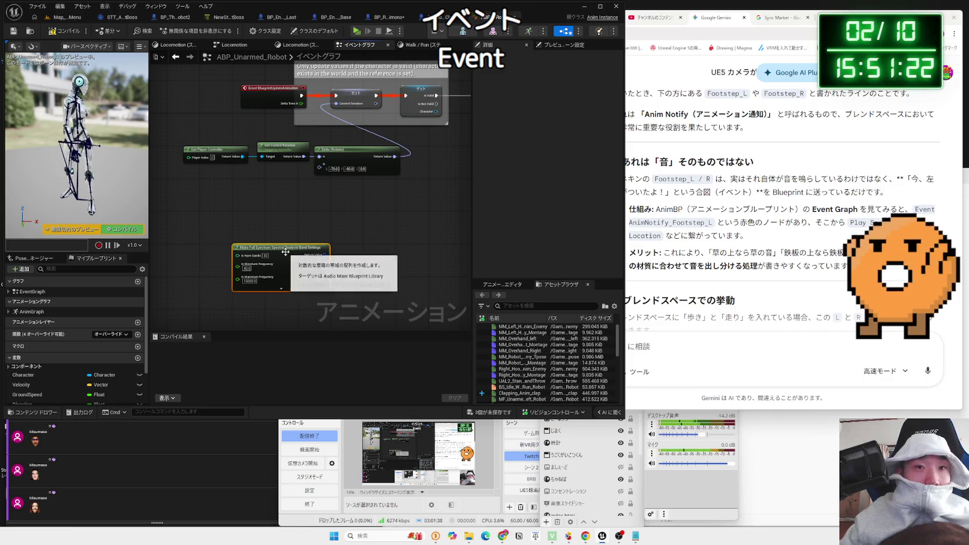
key(Delete)
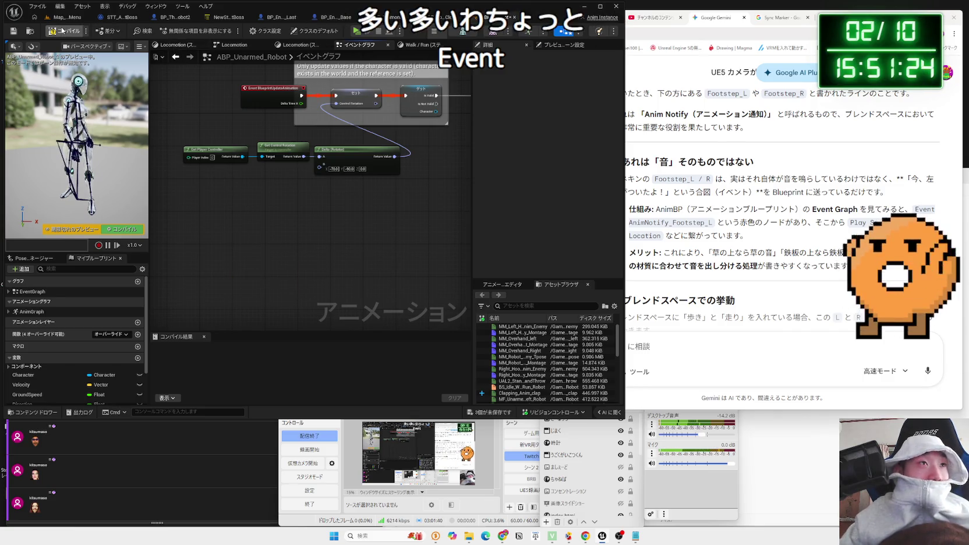
Compile ABP_Unarmed_Robot and return to the Map_MainMenu level
click(65, 31)
click(781, 210)
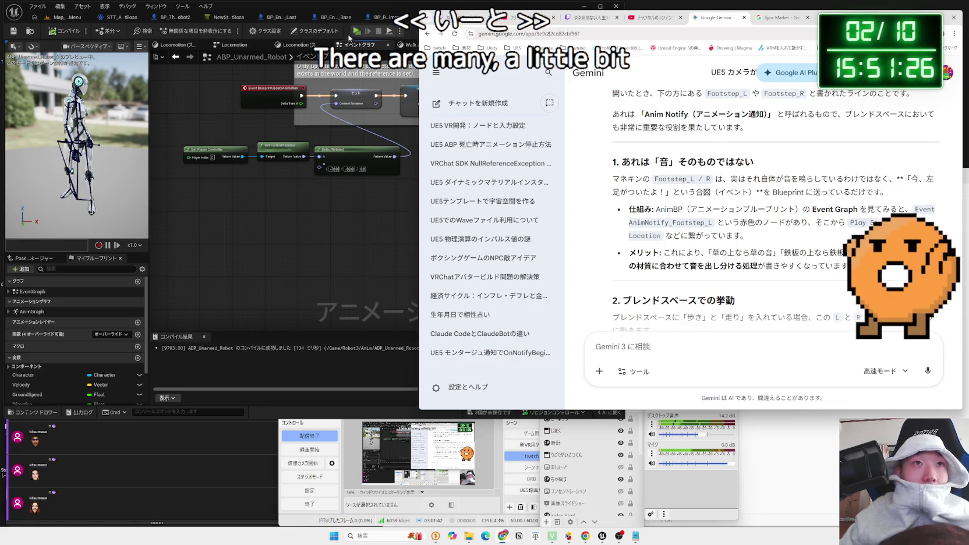
click(443, 18)
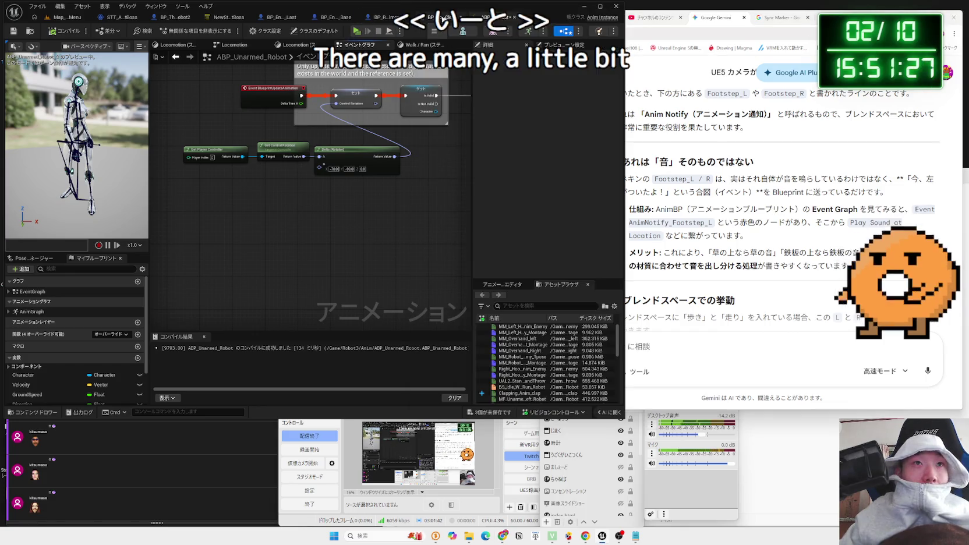
click(59, 18)
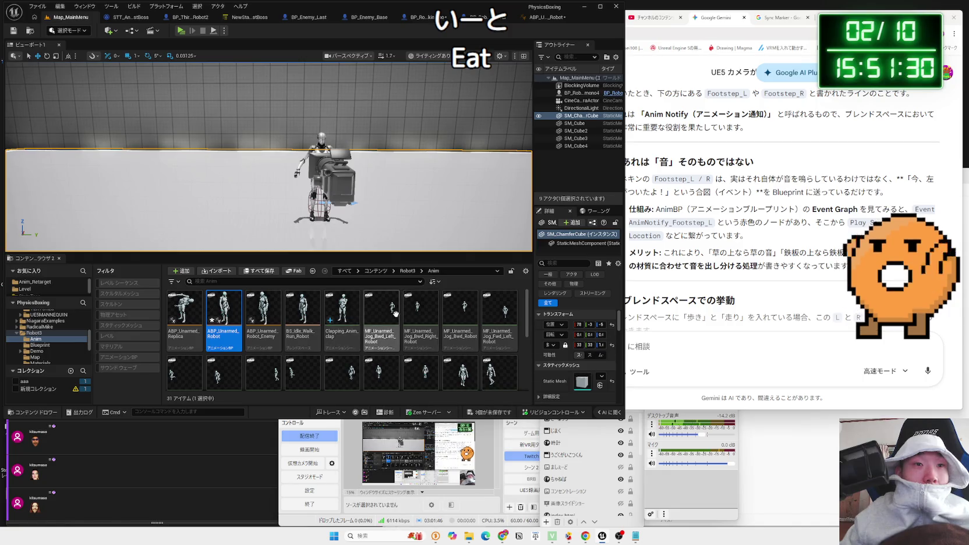
Open the MF_Unarmed_Walk_Fwd_Robot animation from the Content Browser
scroll(322, 314, down, 1)
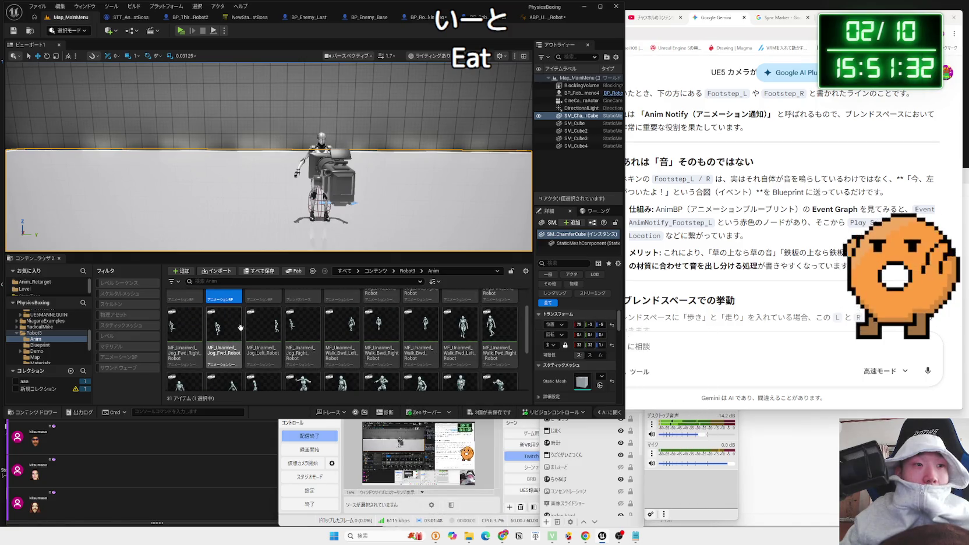
scroll(285, 328, down, 2)
scroll(279, 326, up, 1)
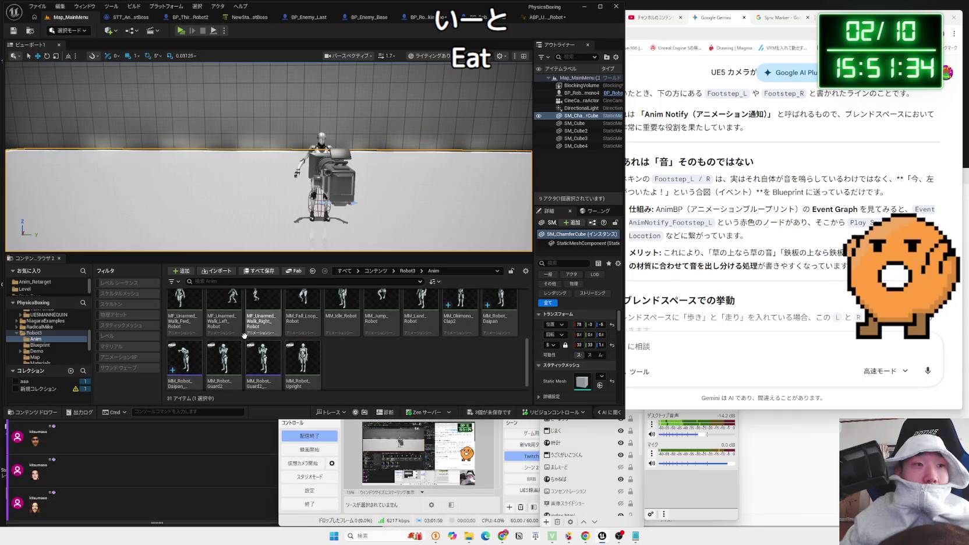
click(187, 315)
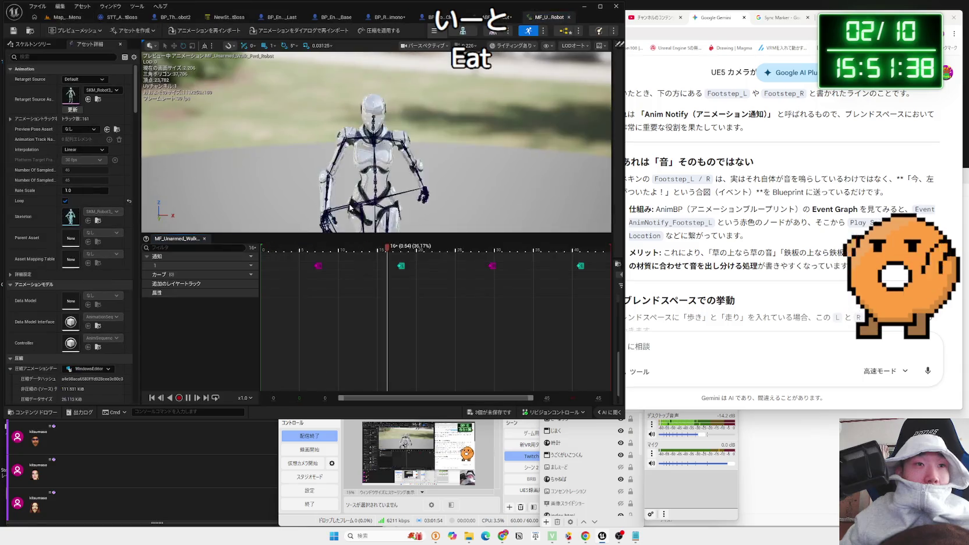
Inspect the footstep notifies' Notify Begin Time and Frame via their context menus
right_click(317, 267)
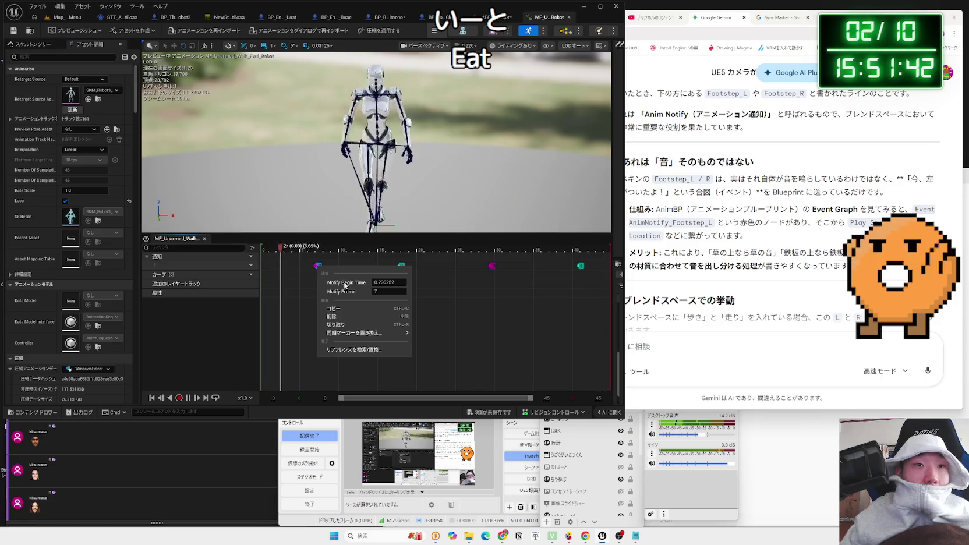
mouse_move(347, 333)
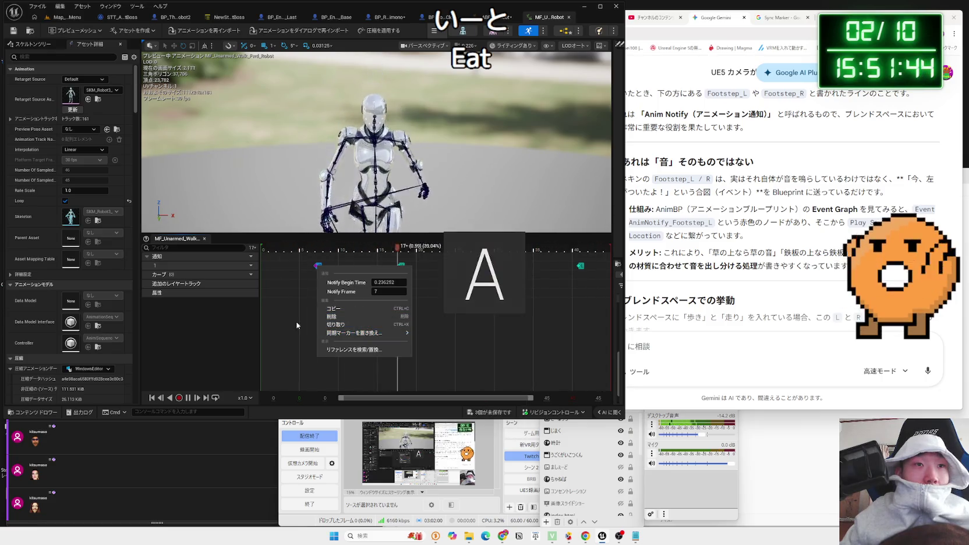
click(321, 270)
right_click(319, 270)
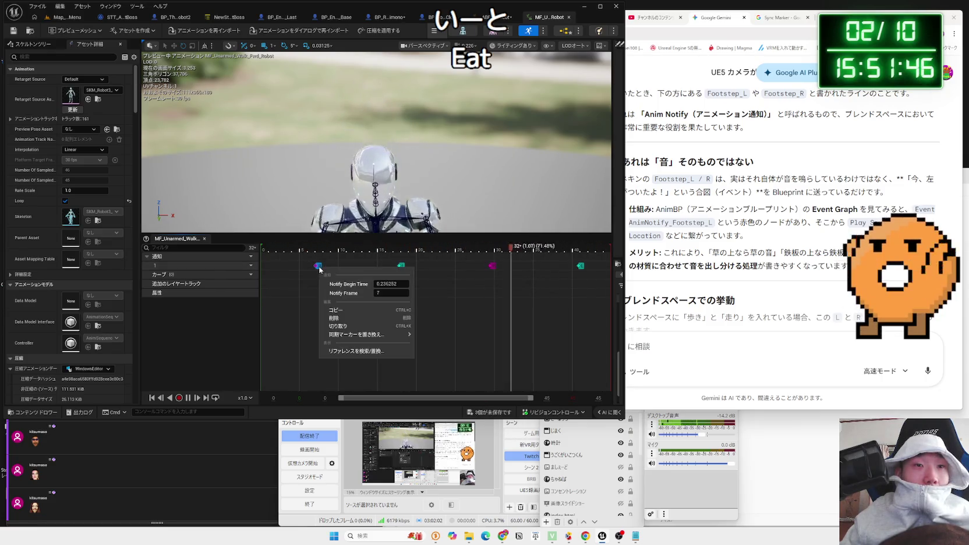
mouse_move(373, 334)
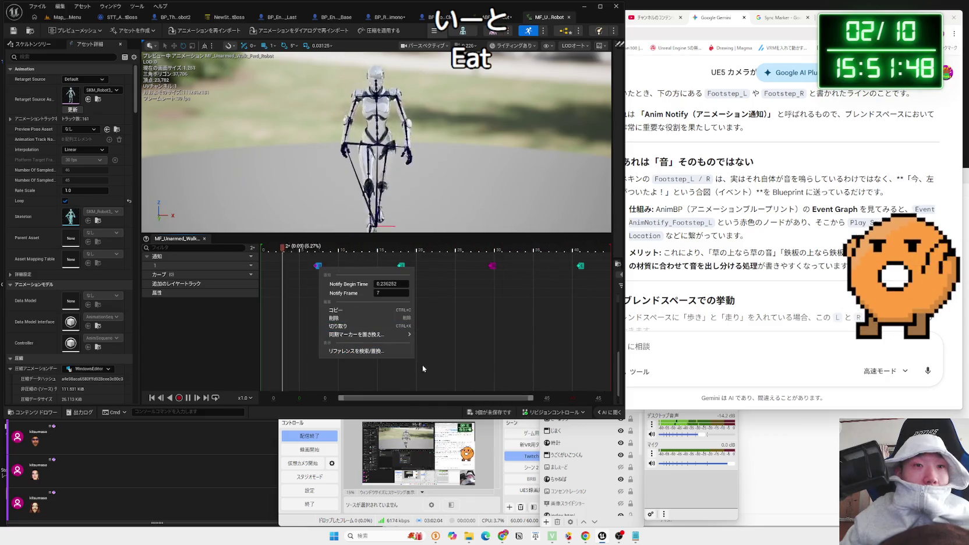
click(310, 303)
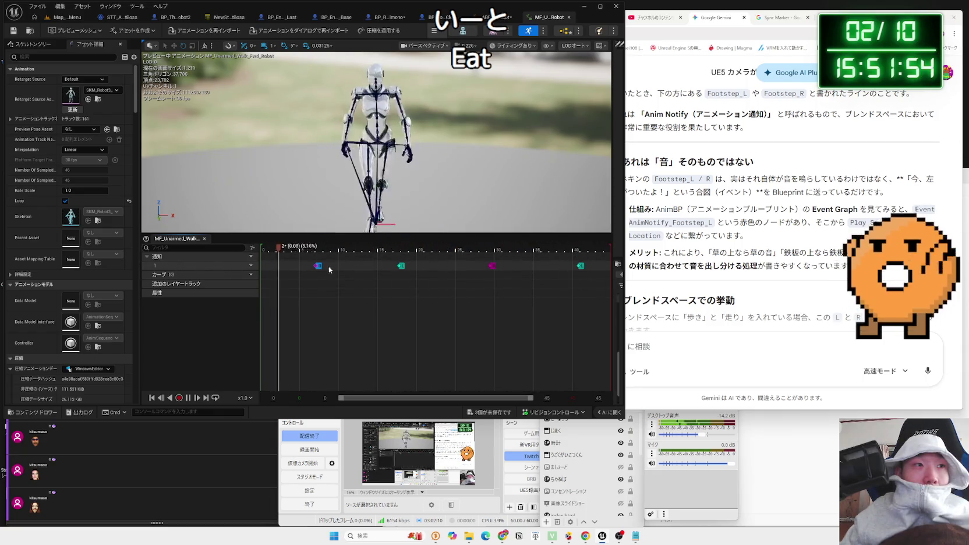
Go back to Gemini's footstep notify explanation and read further down
click(751, 222)
mouse_move(751, 222)
mouse_down()
mouse_move(664, 236)
mouse_move(635, 210)
mouse_up()
click(706, 214)
scroll(706, 214, down, 2)
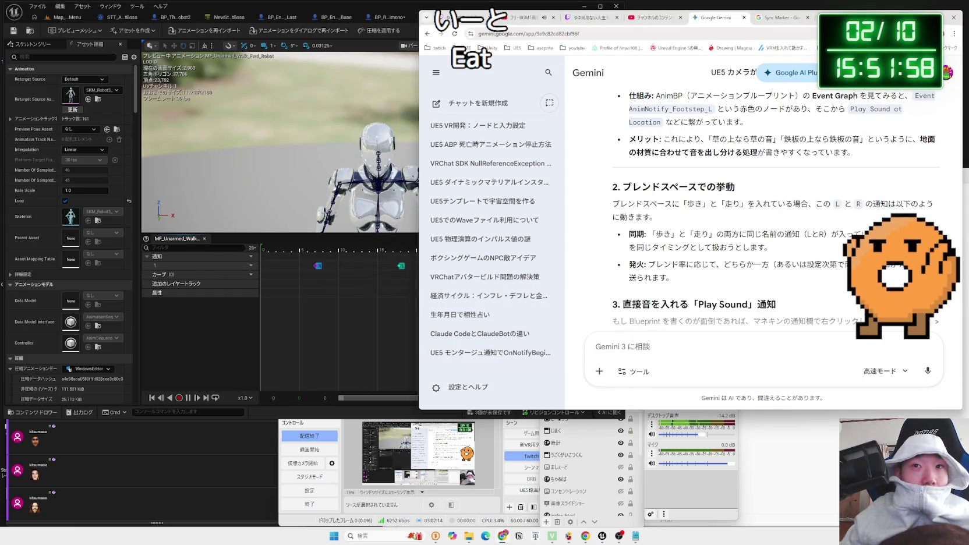
Read Gemini's section 3 on placing a 'Play Sound' notify directly on an animation
mouse_move(747, 205)
mouse_down()
mouse_move(659, 217)
mouse_move(670, 203)
mouse_move(788, 252)
mouse_up()
click(787, 251)
drag(629, 233, 772, 249)
click(772, 250)
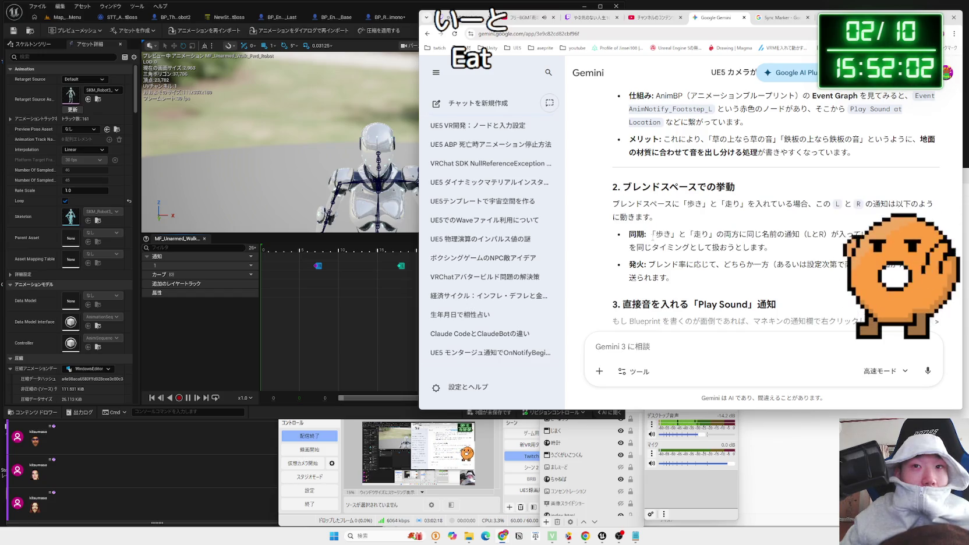
scroll(772, 250, down, 3)
scroll(661, 235, up, 1)
mouse_move(621, 169)
mouse_down()
mouse_move(749, 180)
mouse_move(715, 172)
mouse_up()
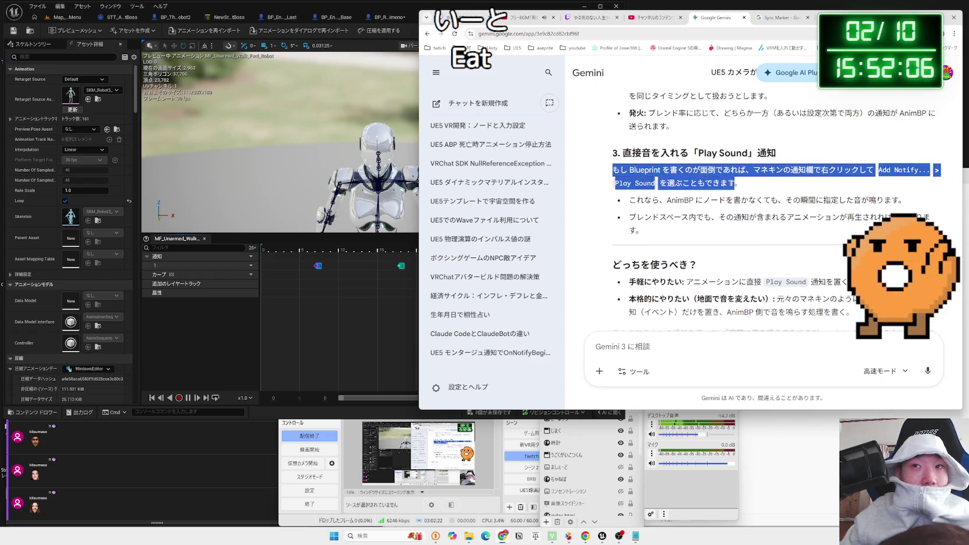
mouse_move(629, 171)
mouse_down()
mouse_move(738, 185)
mouse_move(640, 231)
mouse_up()
drag(823, 216, 644, 201)
click(643, 201)
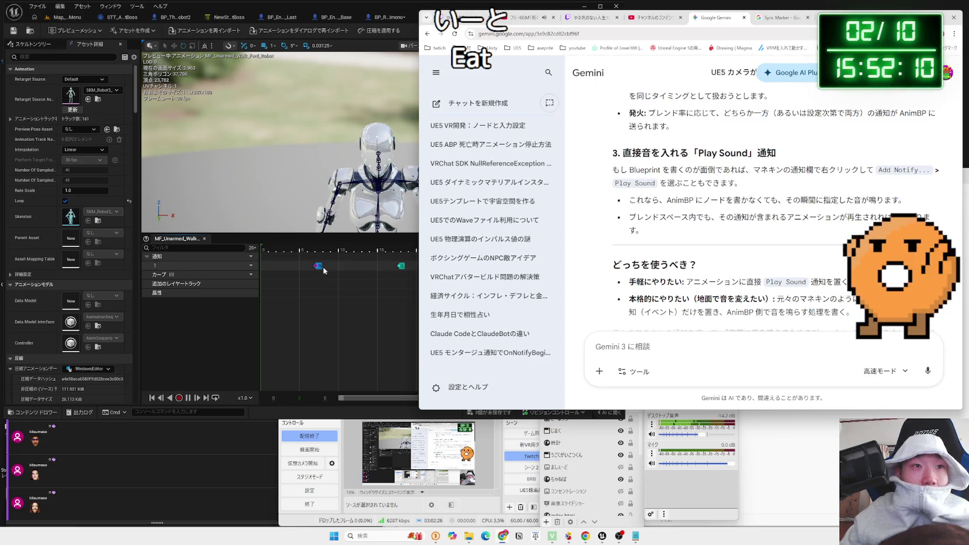
Reveal the walk animation's Details and Asset Browser panel and check the first notify at 0.230252, frame 7
click(317, 266)
right_click(320, 269)
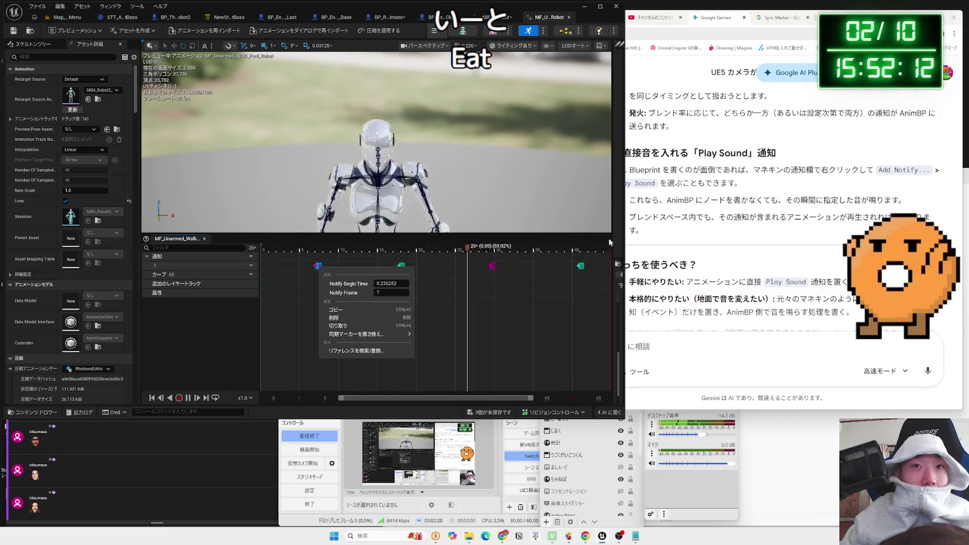
mouse_move(613, 228)
mouse_down()
mouse_move(464, 228)
mouse_move(489, 228)
mouse_up()
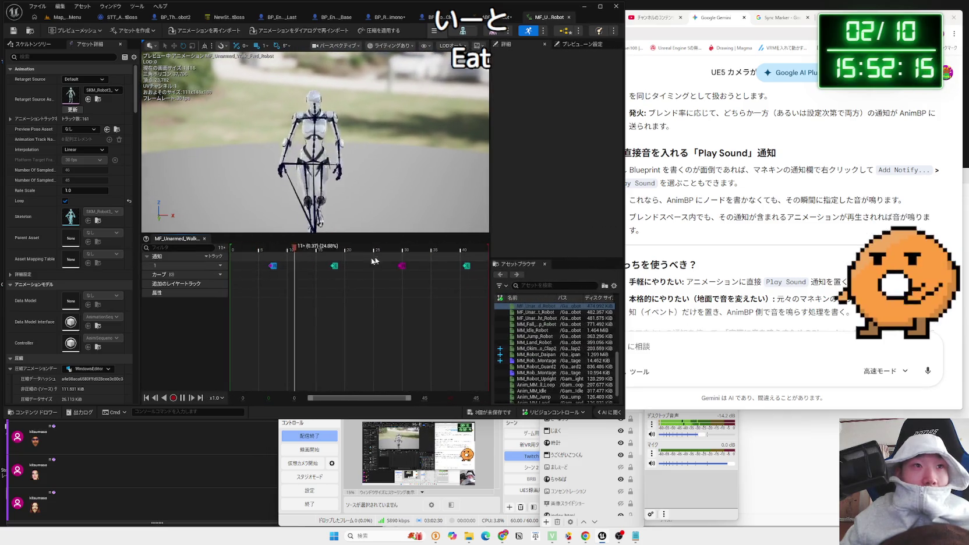
right_click(271, 268)
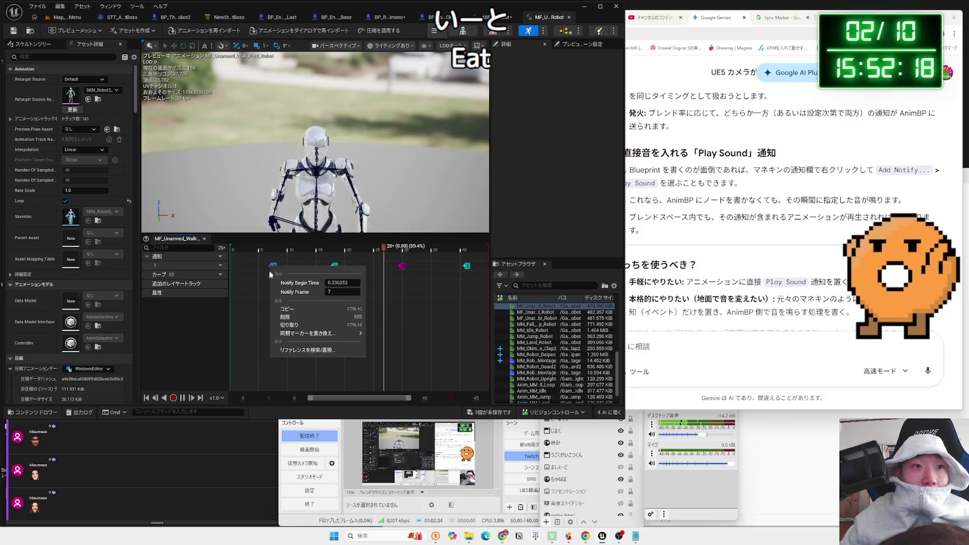
click(275, 270)
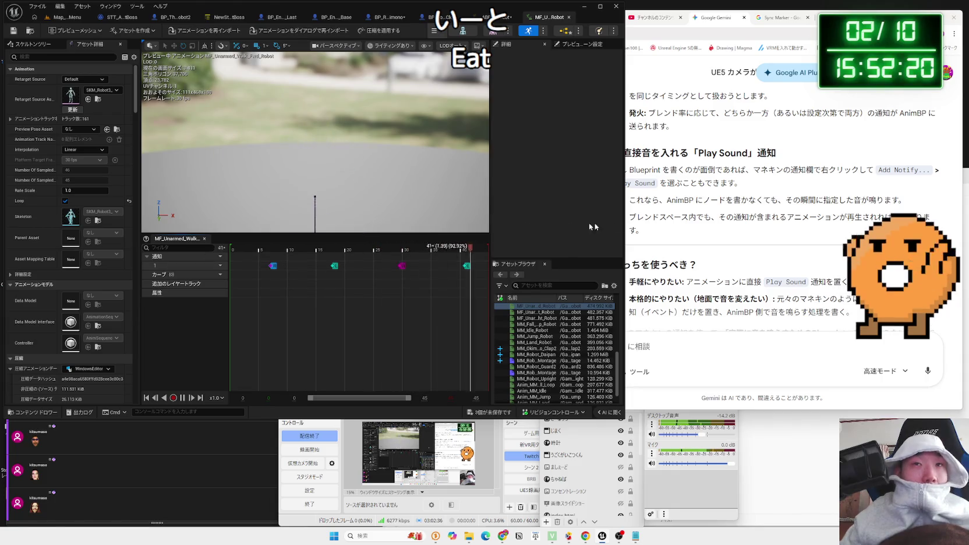
click(729, 175)
scroll(728, 175, down, 2)
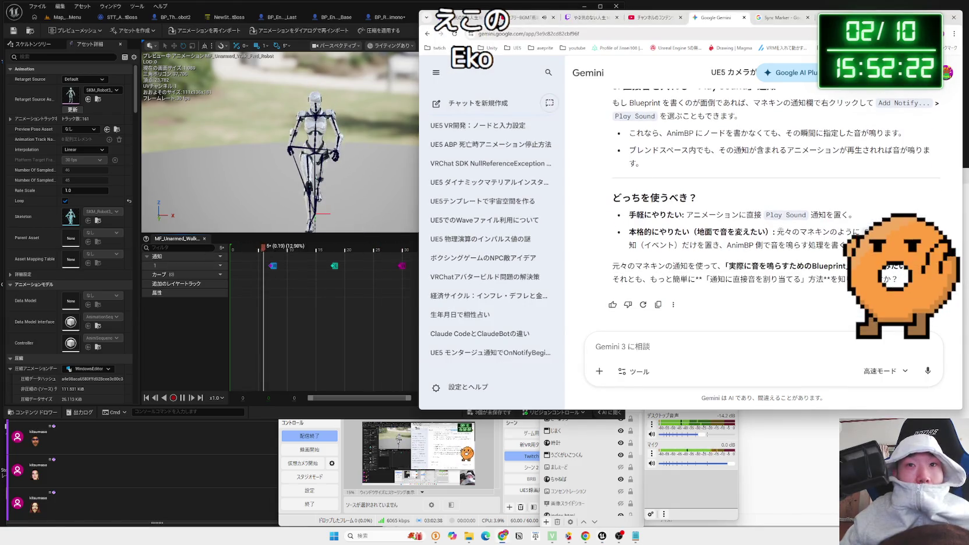
click(209, 337)
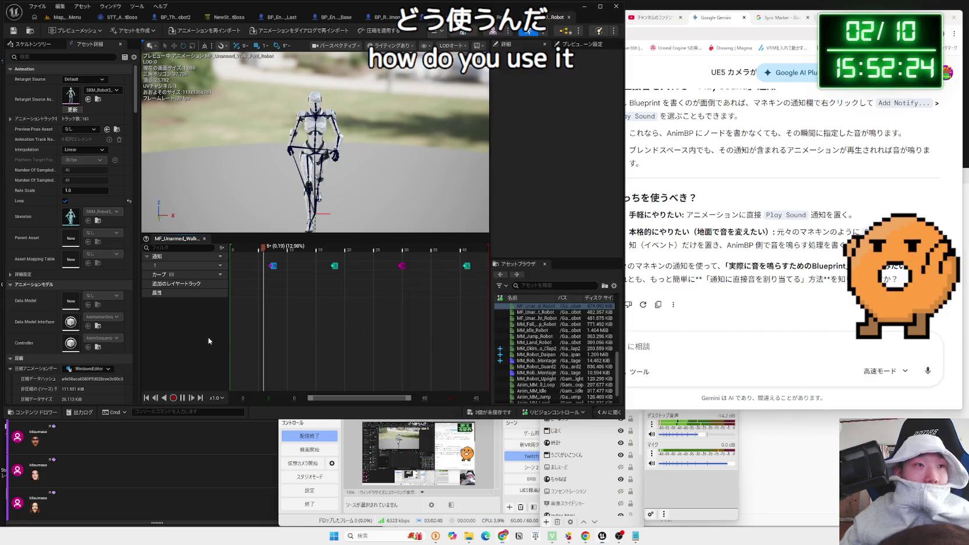
In ABP_Unarmed_Robot's Event Graph, add then undo a function and browse the Override list
click(442, 17)
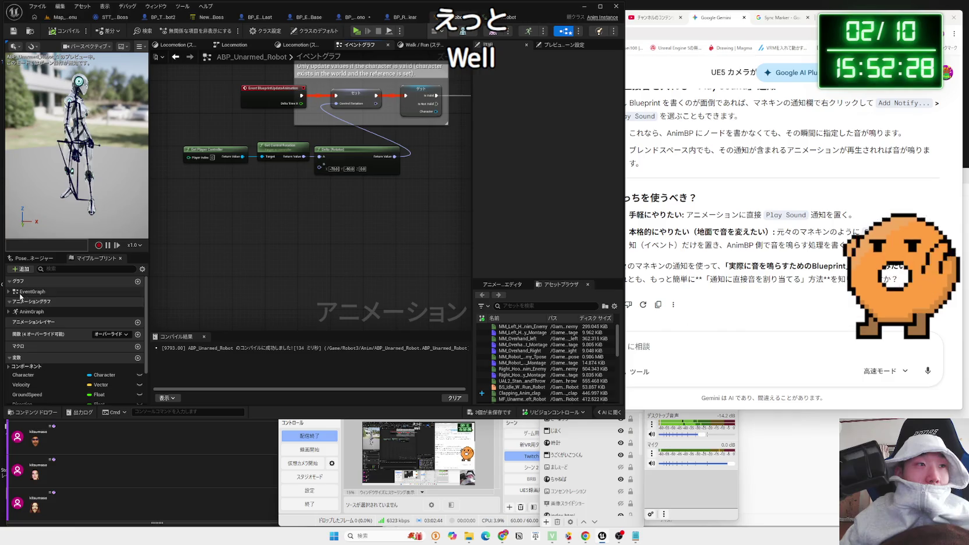
click(137, 334)
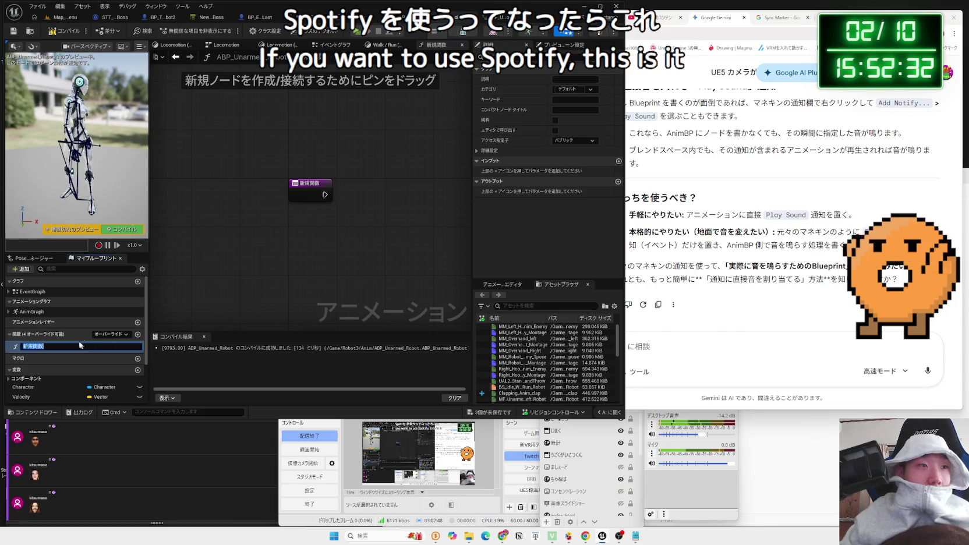
key(ctrl+z)
click(108, 339)
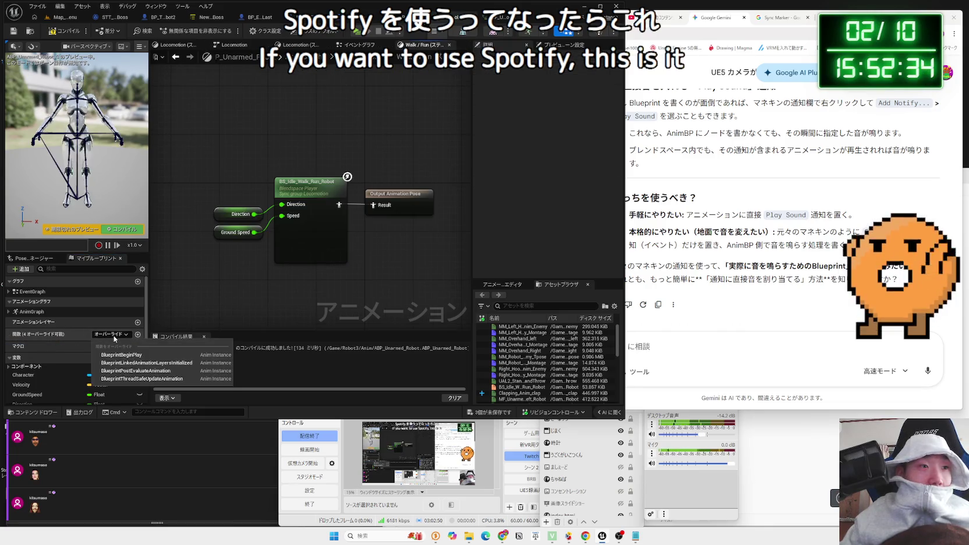
click(140, 337)
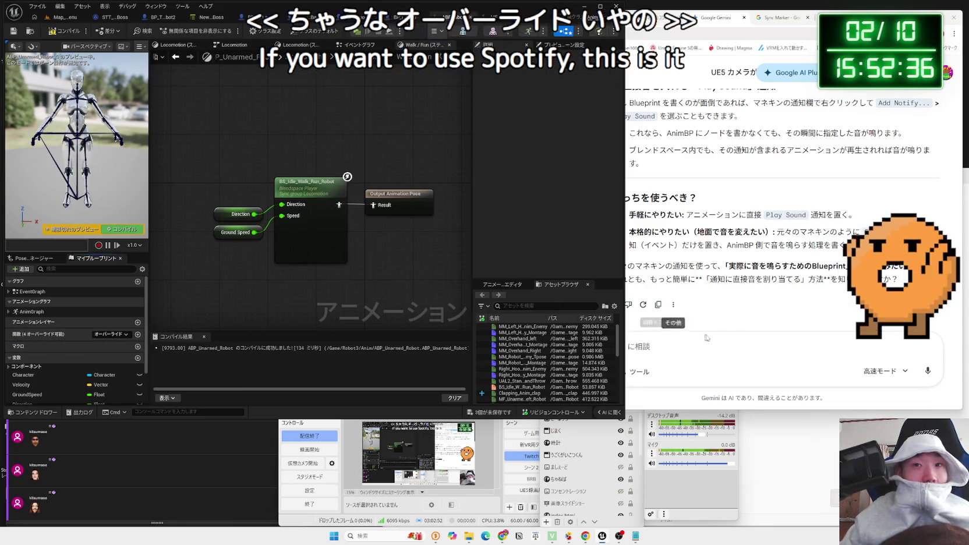
click(756, 279)
scroll(756, 279, up, 3)
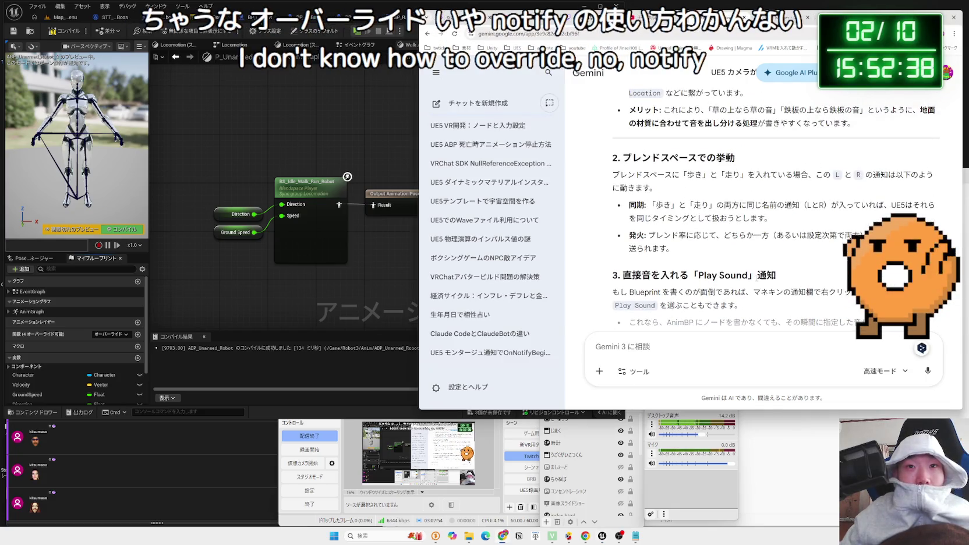
Review Gemini's answer and send the follow-up question '使い方がわかりません'
scroll(757, 280, up, 2)
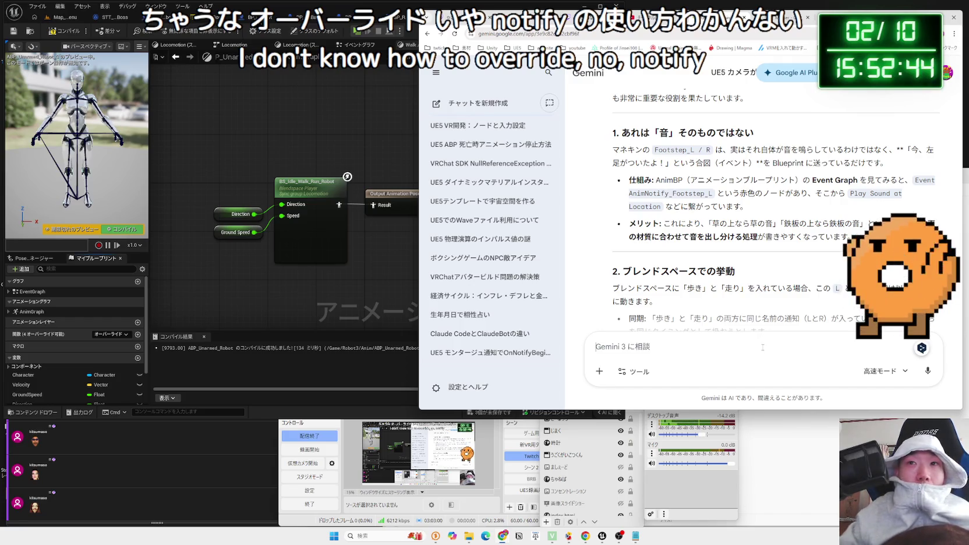
scroll(778, 267, up, 1)
scroll(729, 249, up, 1)
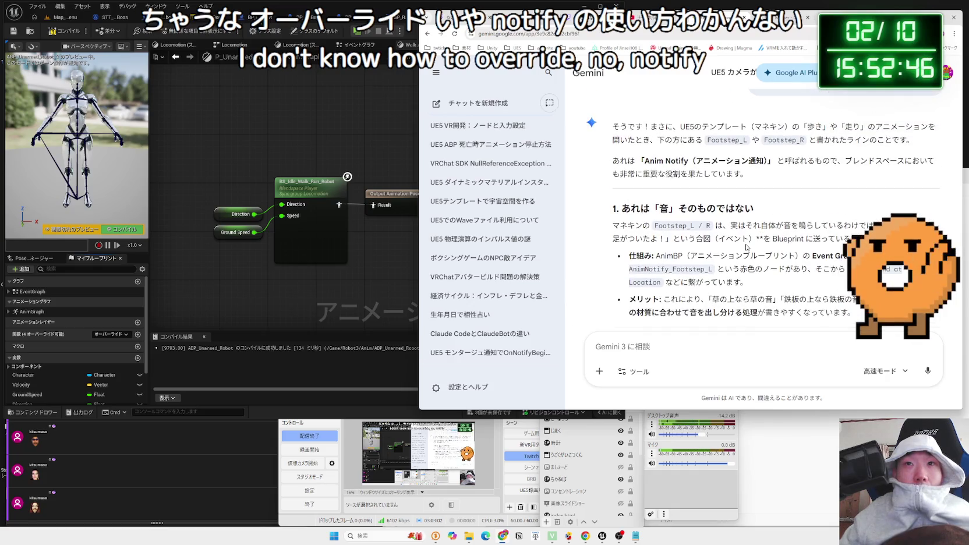
scroll(744, 249, down, 5)
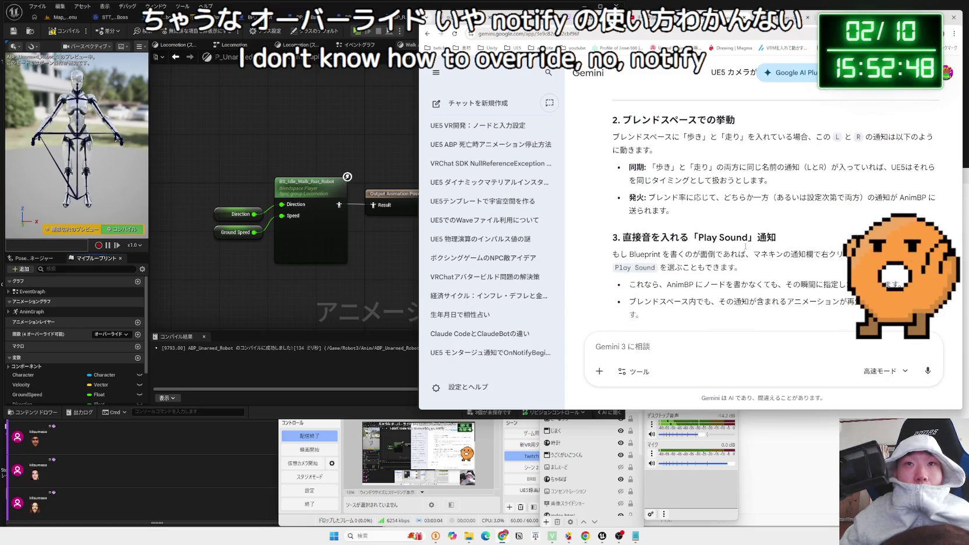
scroll(745, 250, down, 1)
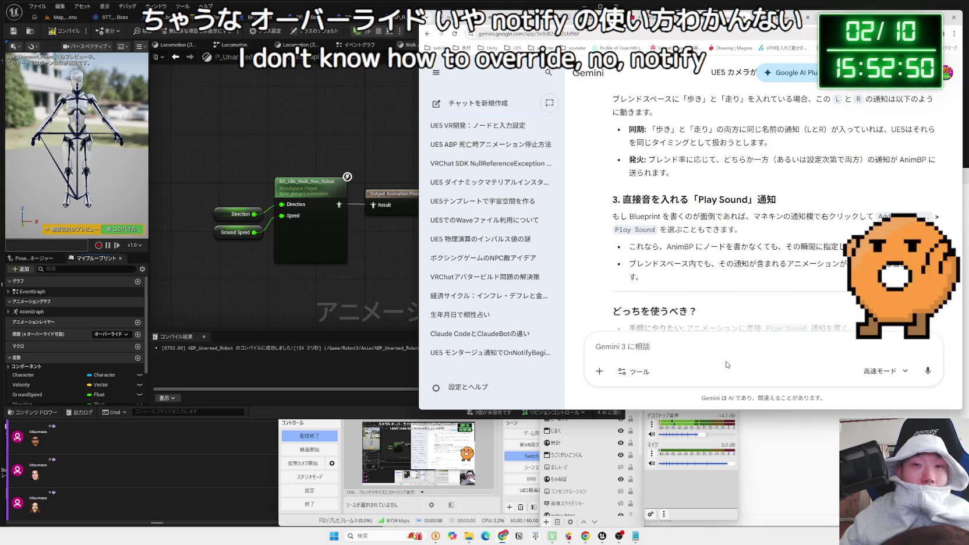
text(tukai)
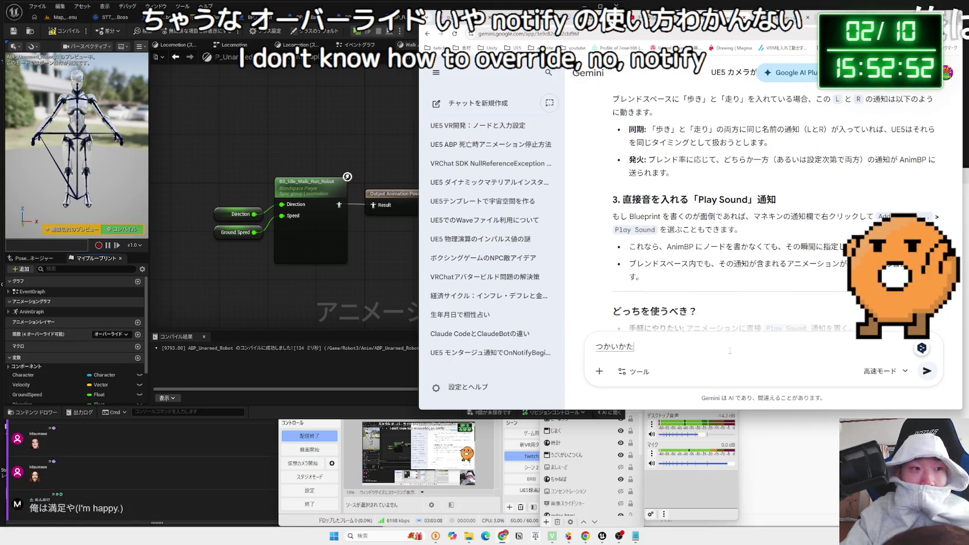
text(gawakarimasen)
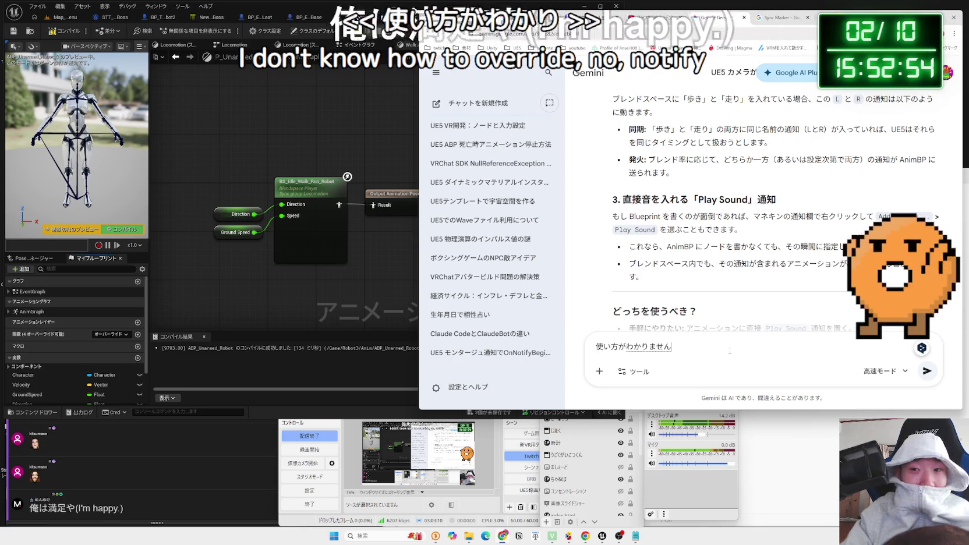
key(Return)
key(Return)
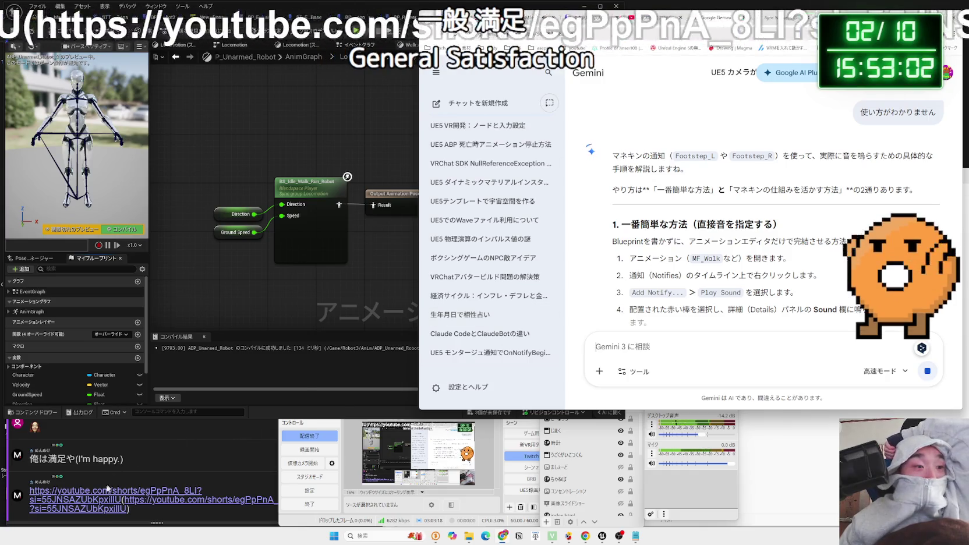
Open the cheese bento Short from the comments link, enlarge the window, and replay it from the start
click(116, 500)
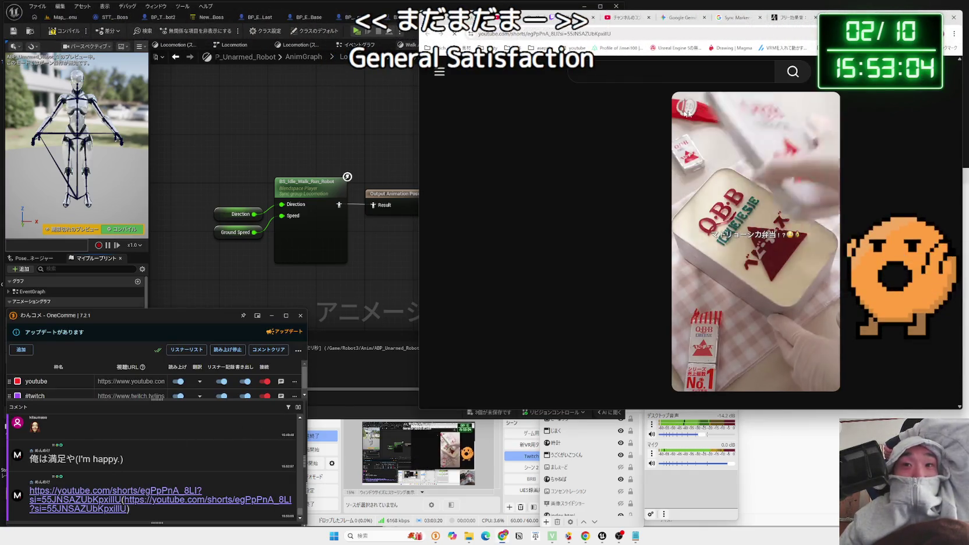
click(686, 262)
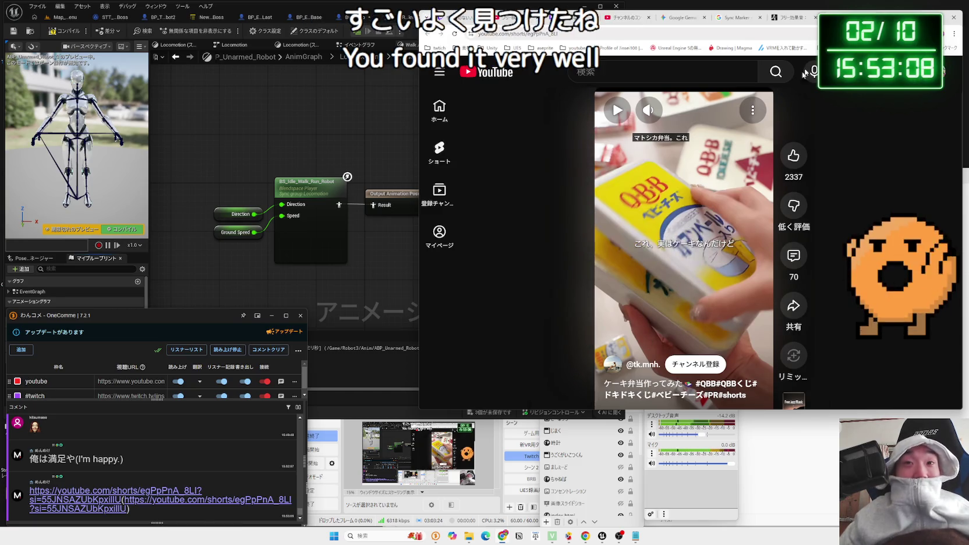
drag(768, 7, 633, 11)
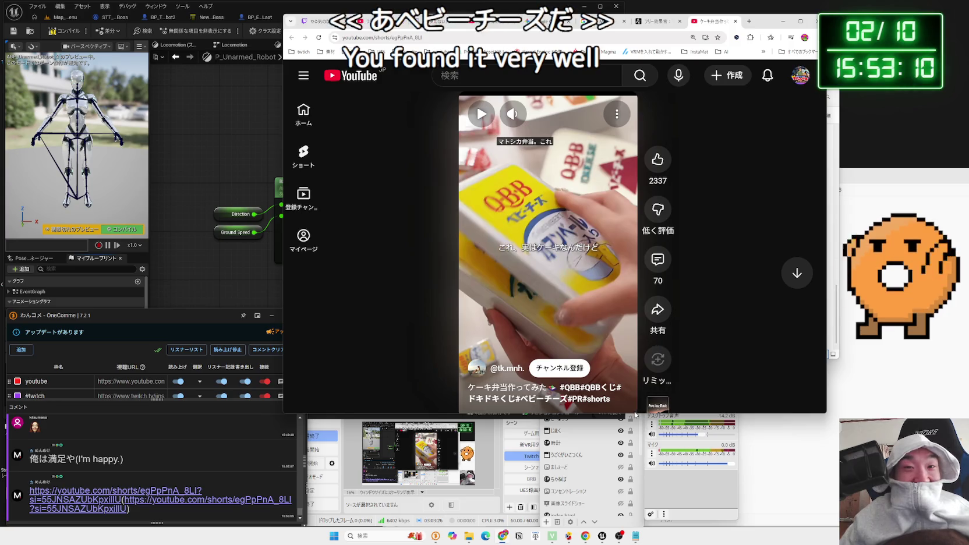
drag(633, 417, 632, 474)
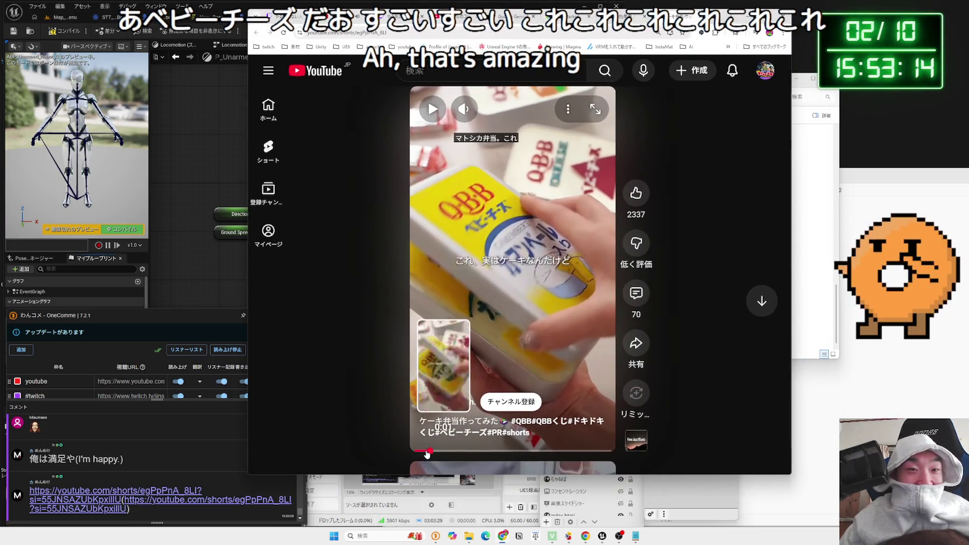
click(413, 450)
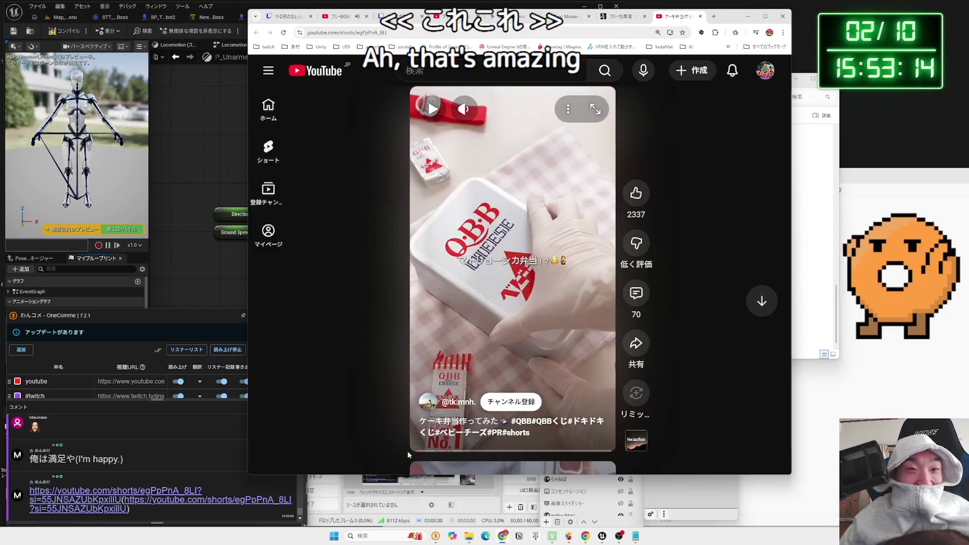
drag(725, 18, 704, 19)
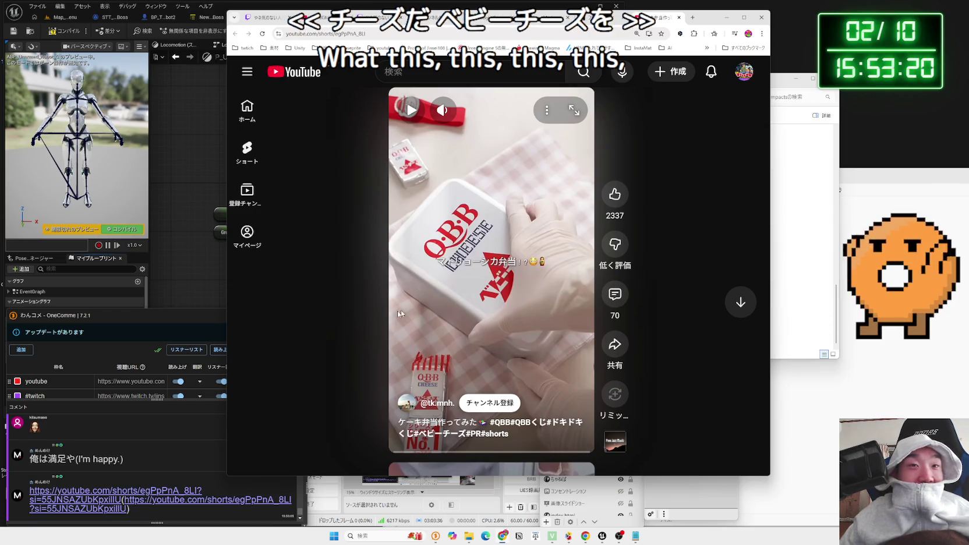
click(446, 312)
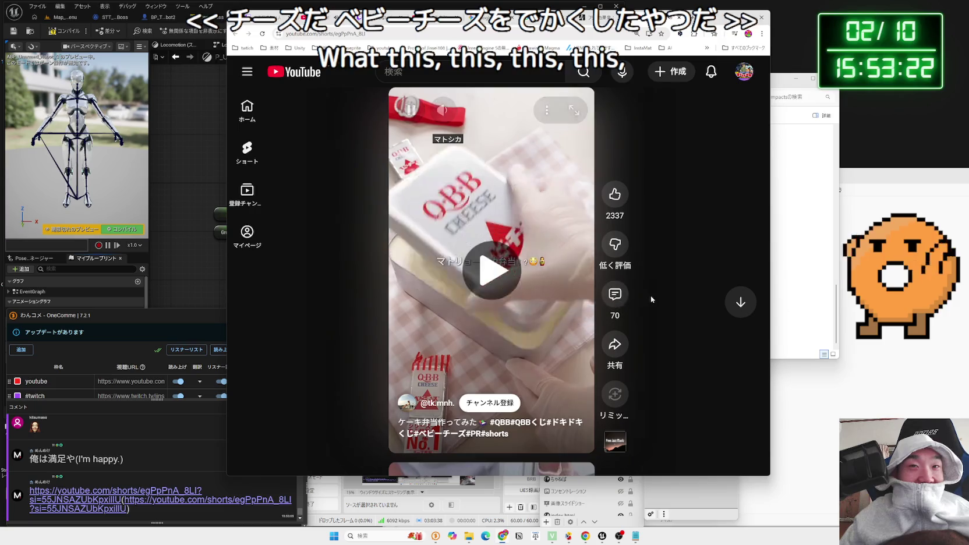
mouse_move(503, 111)
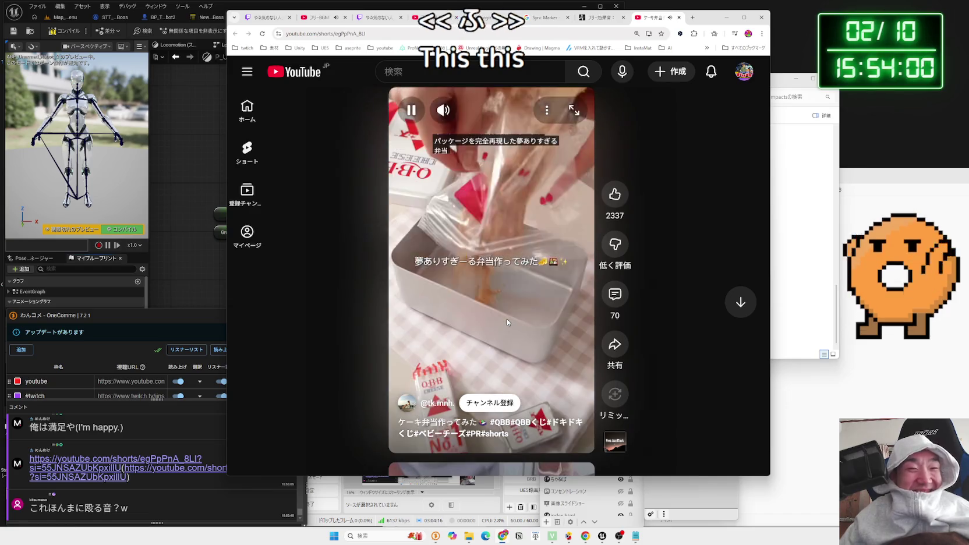
Pause, rewind to 0:06 and replay the Short, then open and close its comments
click(507, 319)
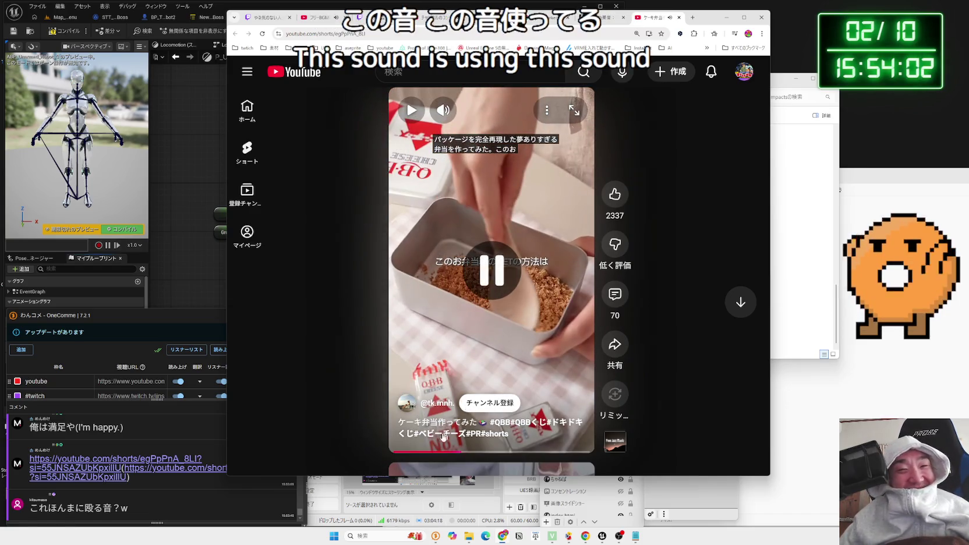
click(424, 453)
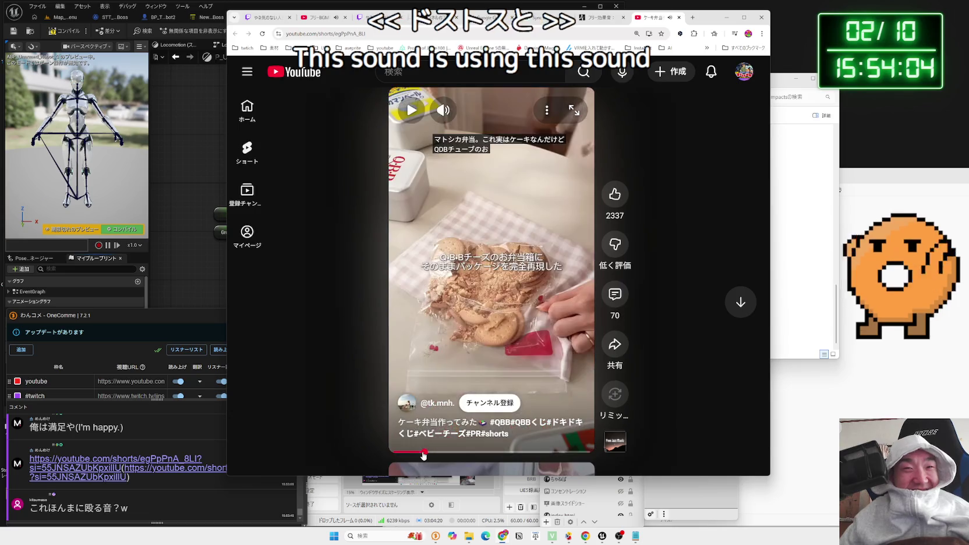
click(528, 321)
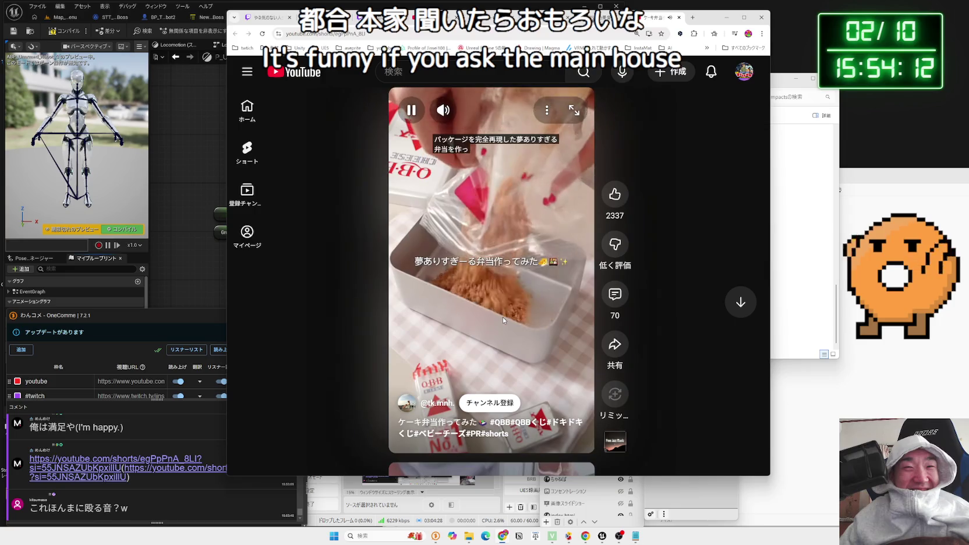
click(503, 318)
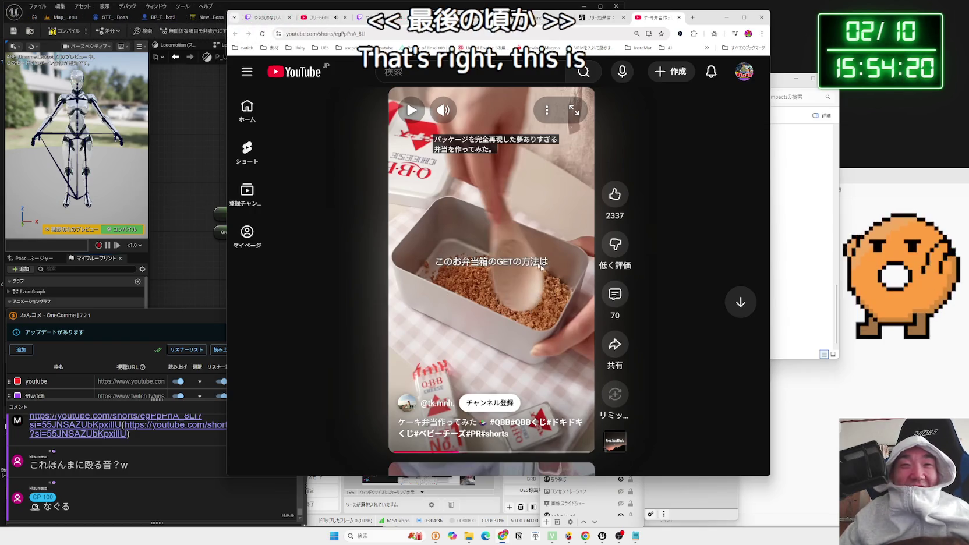
click(440, 451)
click(547, 343)
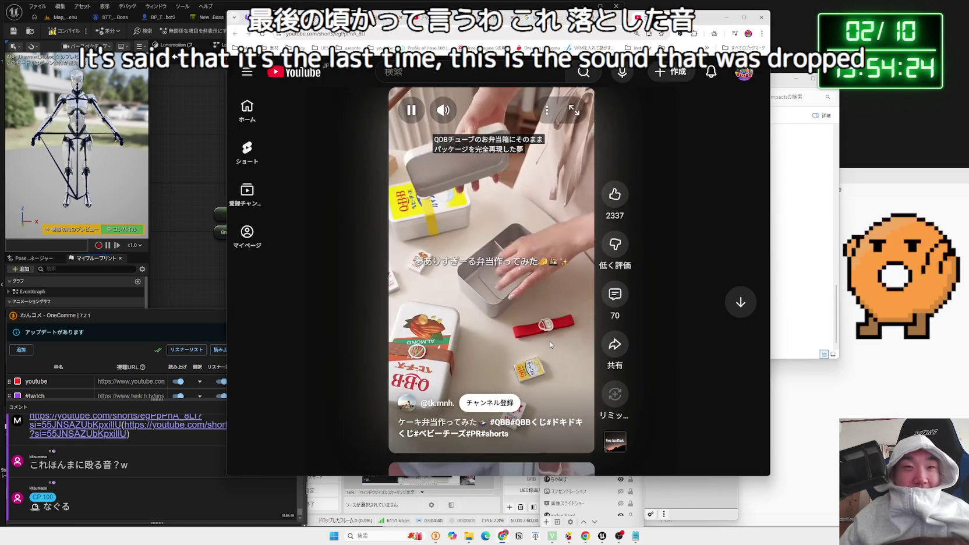
click(550, 341)
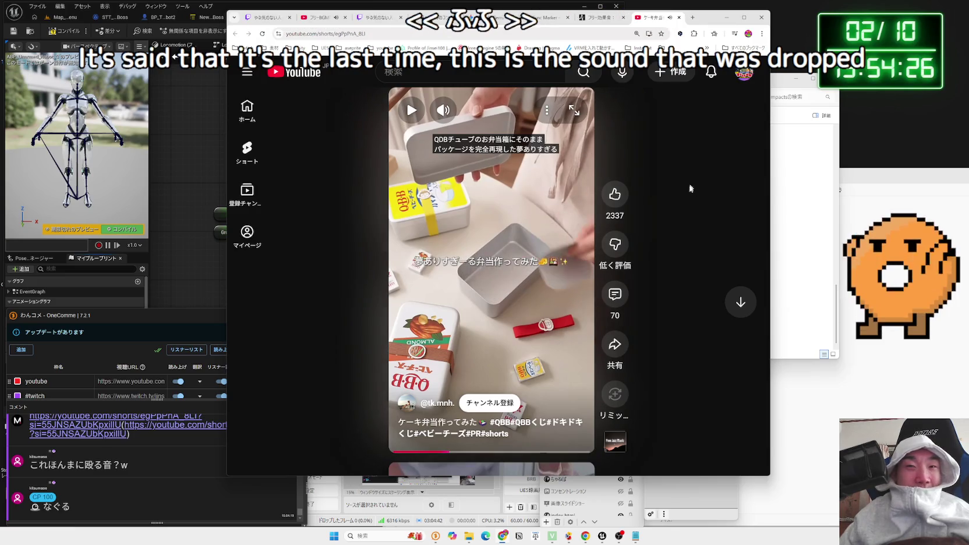
click(615, 294)
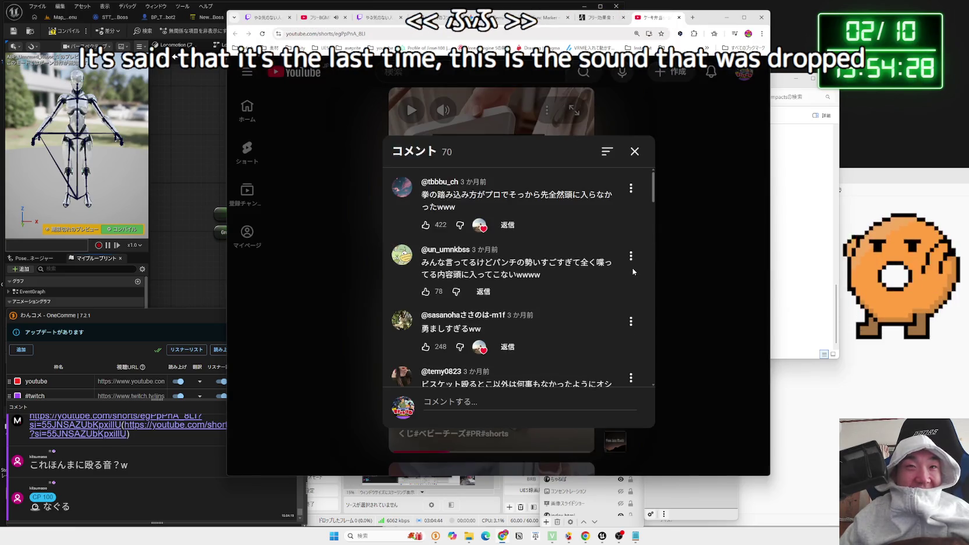
click(639, 153)
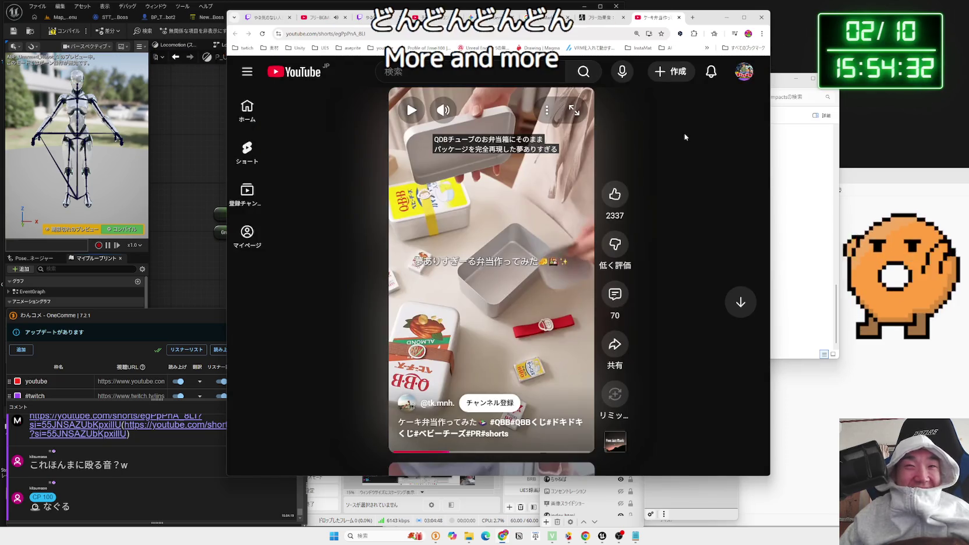
Skip to about 0:14, close the YouTube Shorts tab, and return to the Google Gemini chat
drag(702, 27, 835, 31)
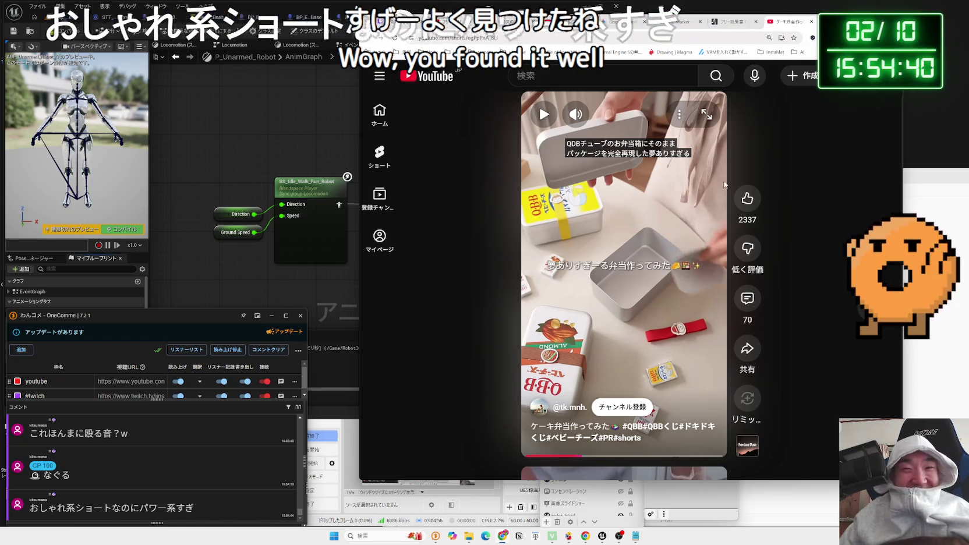
drag(841, 21, 793, 7)
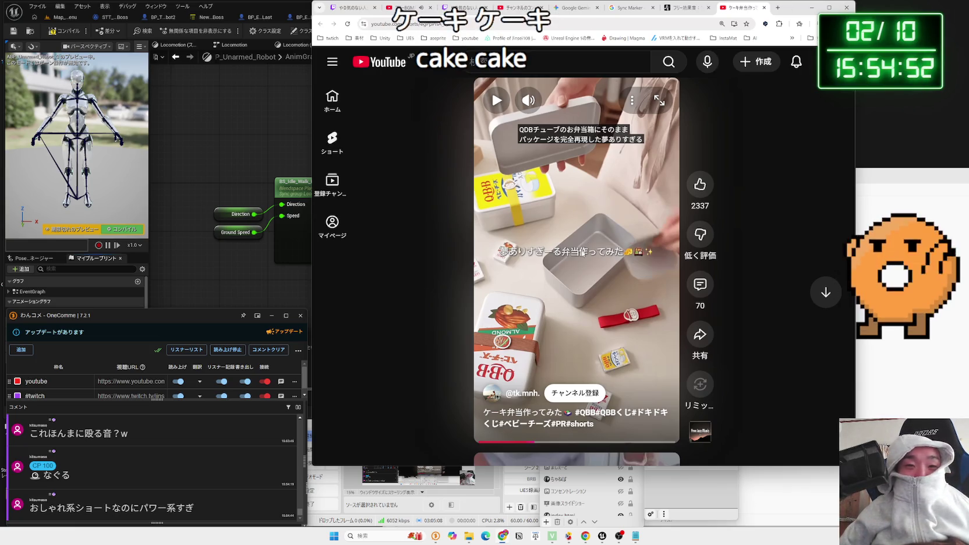
click(577, 442)
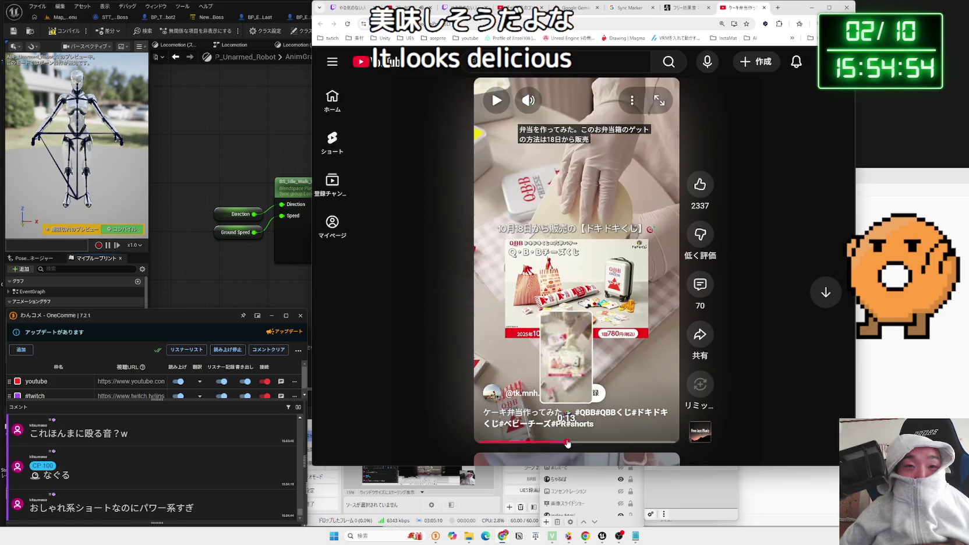
click(765, 7)
drag(789, 3, 878, 16)
click(757, 22)
click(708, 25)
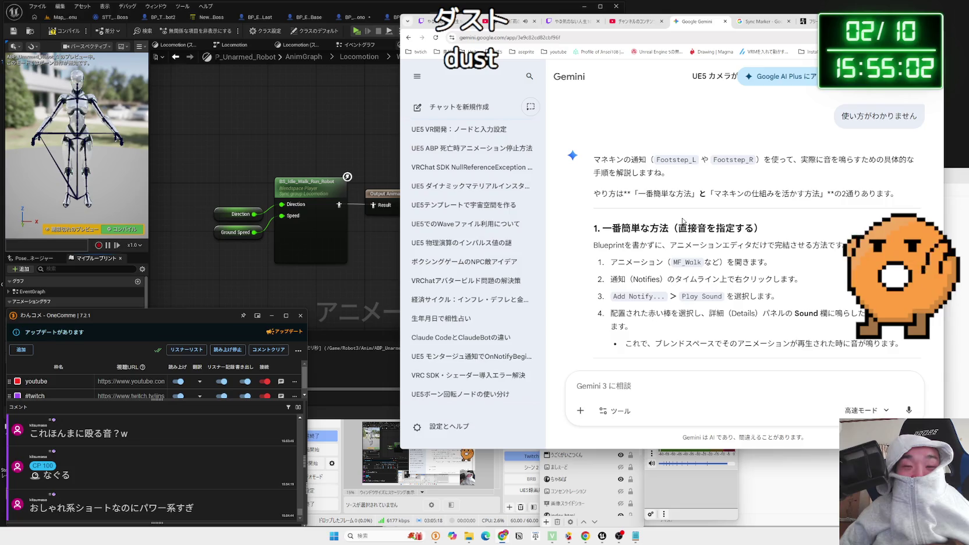
Scroll Gemini's answer down to the Animation Blueprint footstep method, then return to the Unreal editor
scroll(683, 222, down, 2)
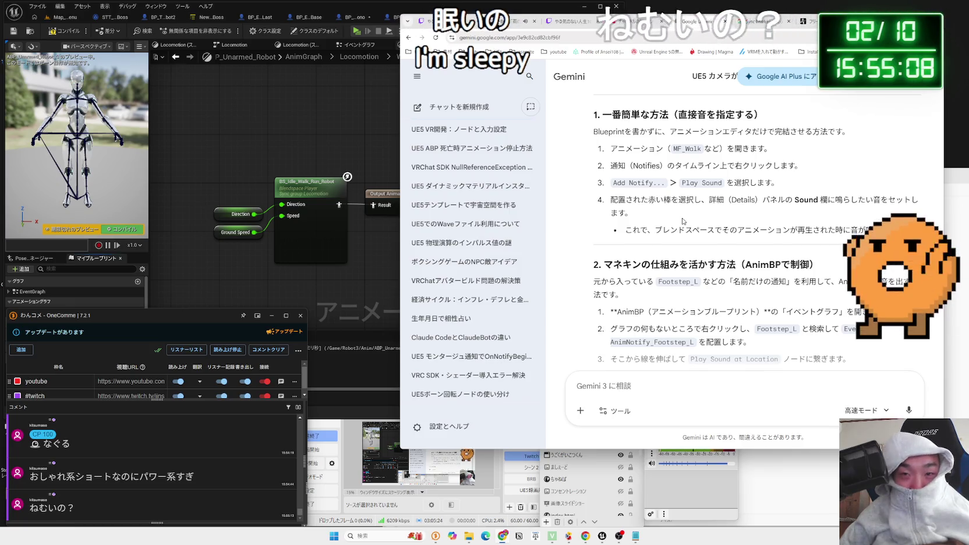
scroll(683, 222, down, 1)
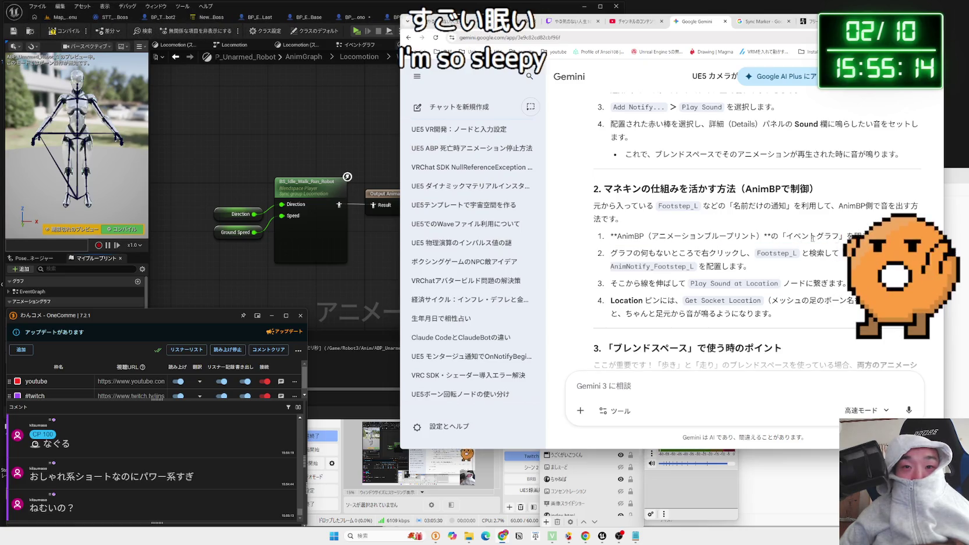
click(389, 256)
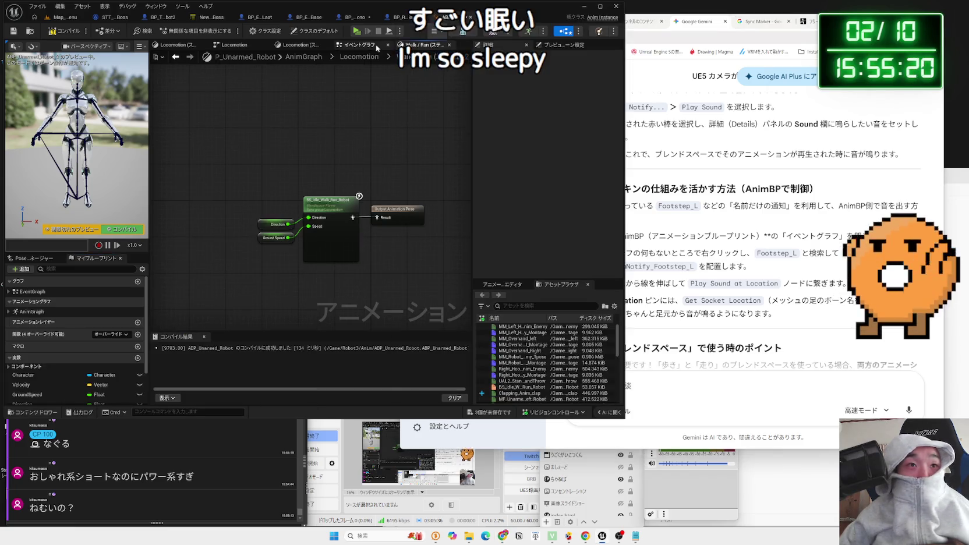
In the Event Graph, search 'animnotify', add a Cast To AnimNotify node, then undo it
click(378, 45)
right_click(244, 248)
text(ani)
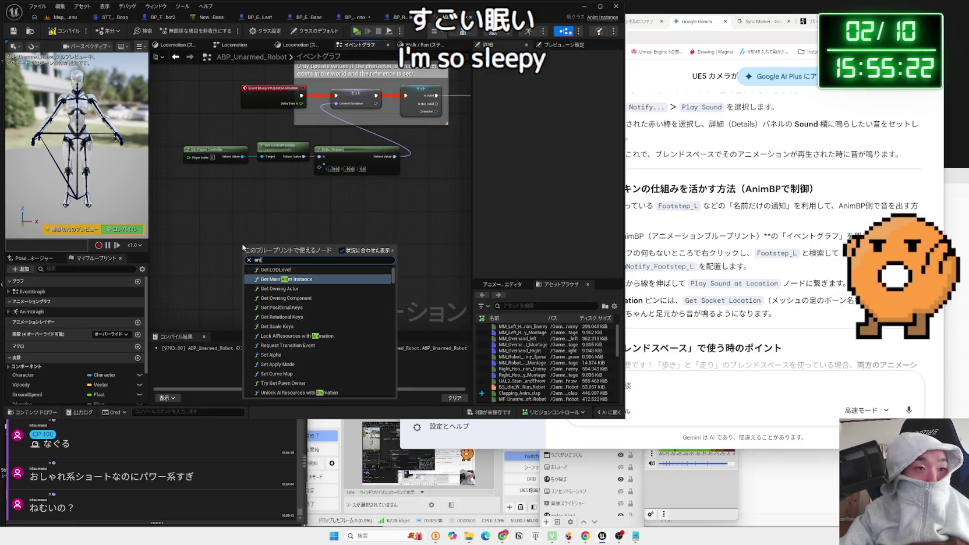
text(mnotify l)
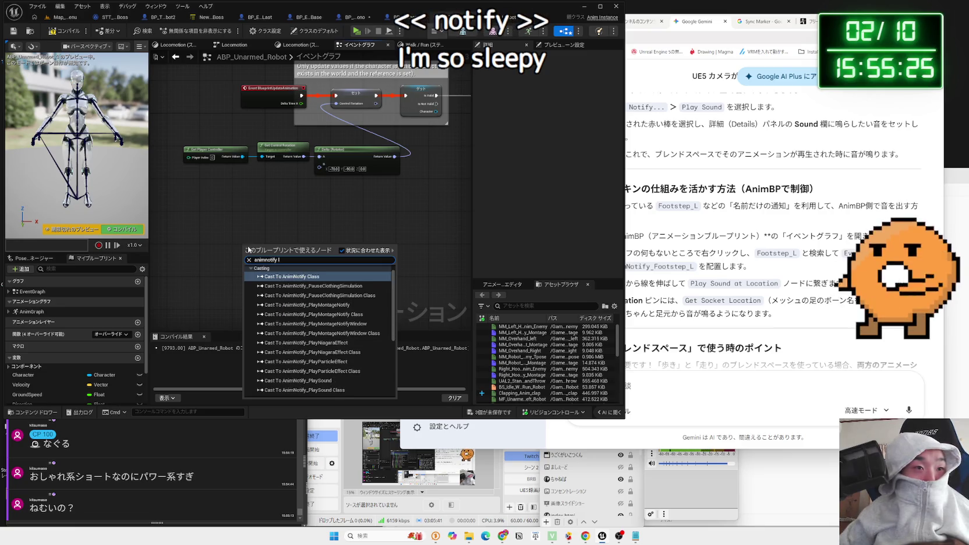
scroll(339, 337, down, 5)
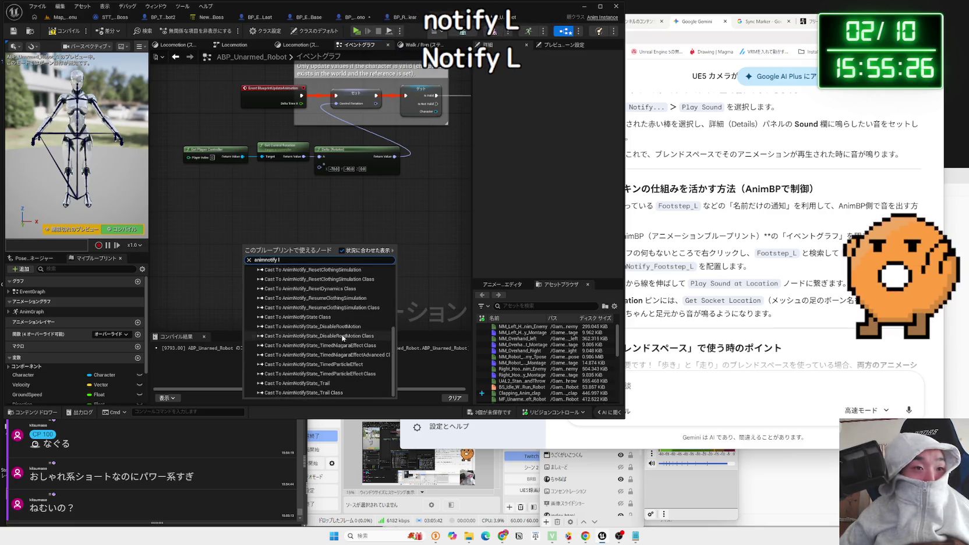
scroll(349, 349, up, 5)
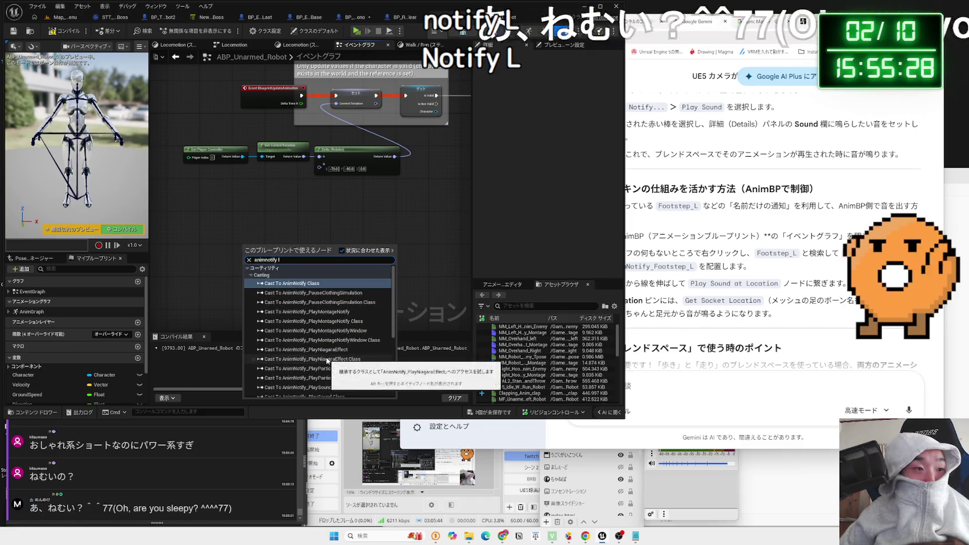
key(BackSpace)
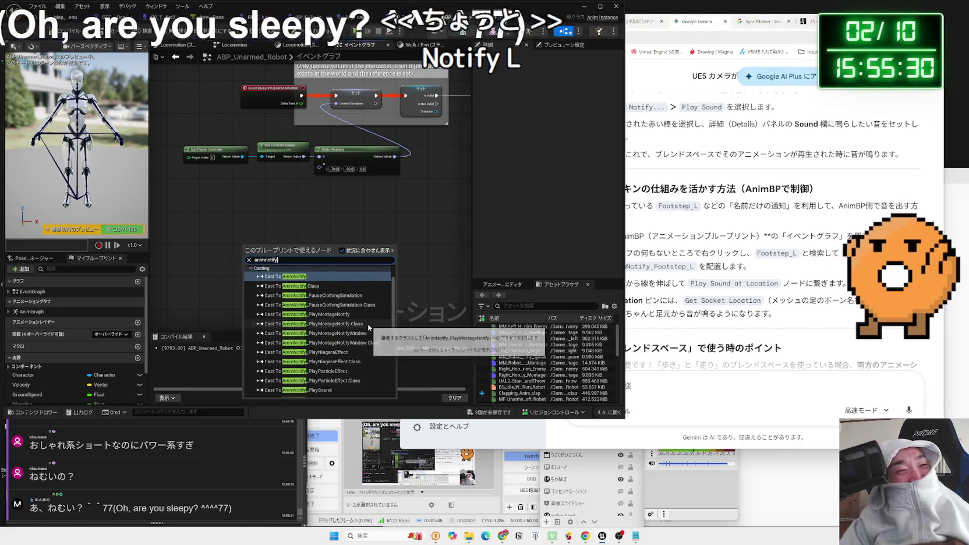
click(303, 277)
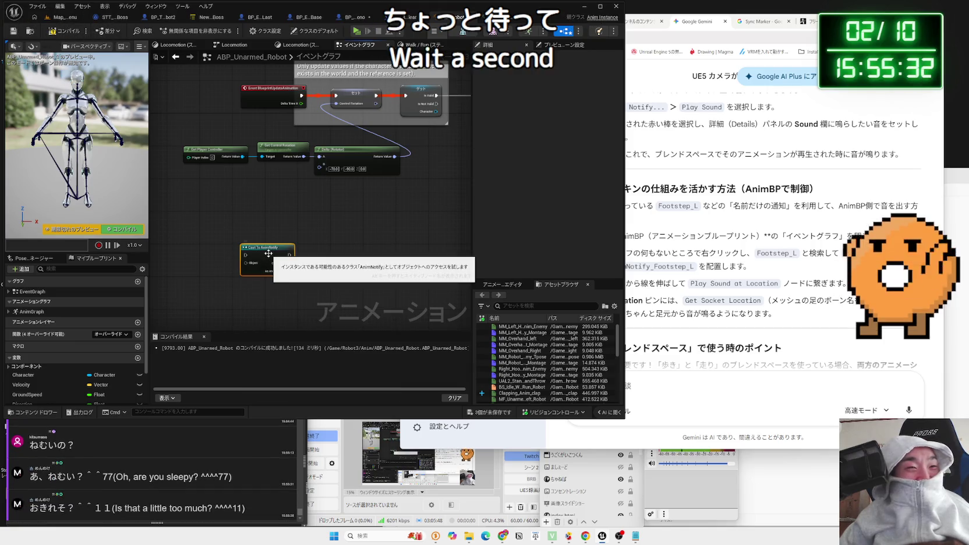
key(ctrl+z)
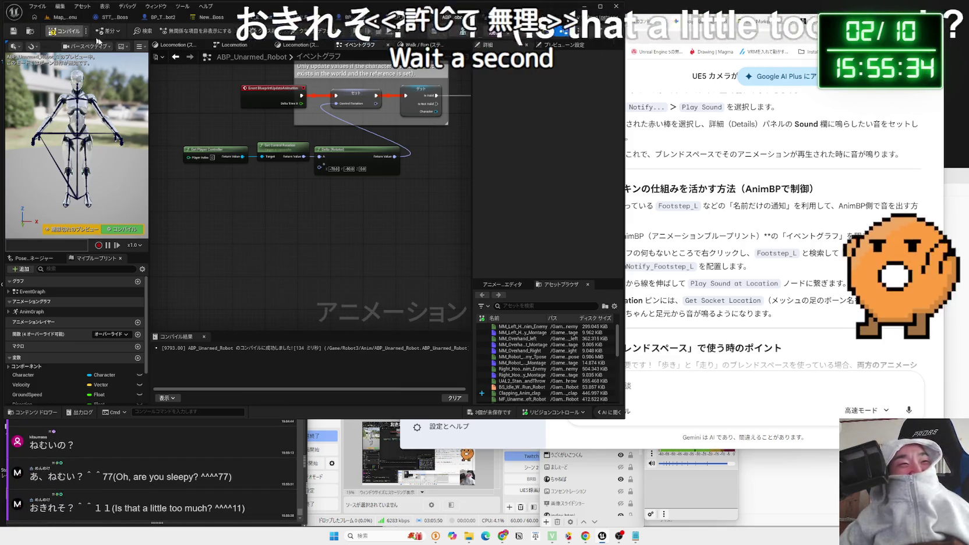
Reread Gemini's steps, search nodes for 'l', then dismiss the search without adding a node
click(760, 272)
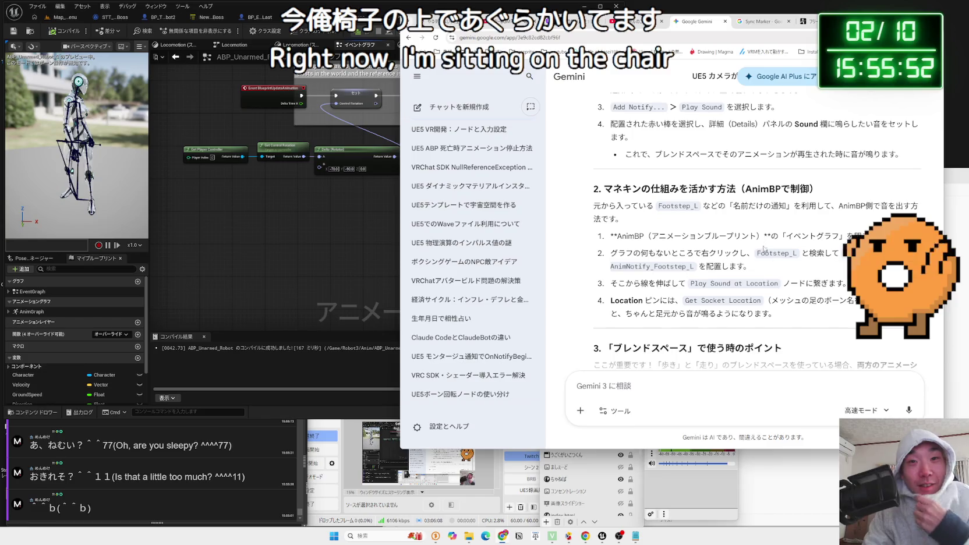
scroll(756, 231, down, 2)
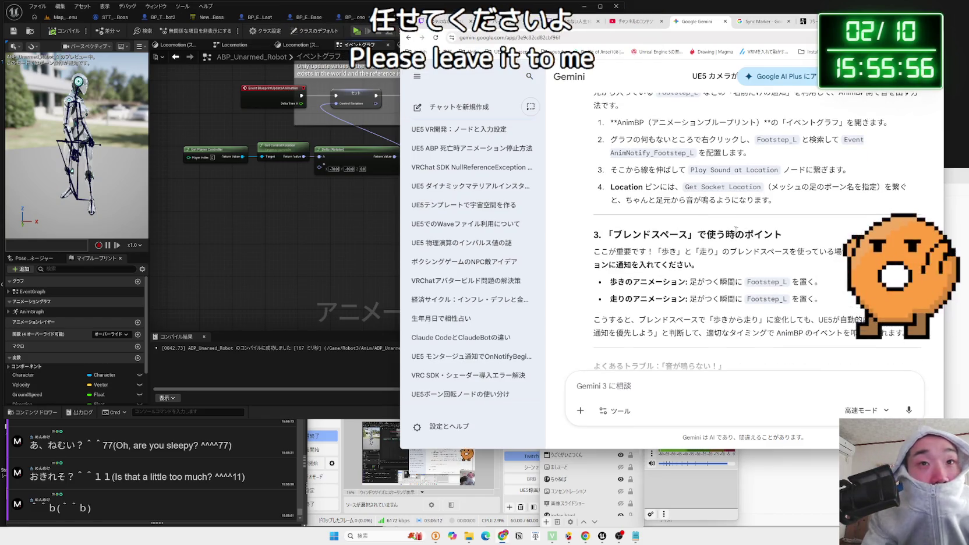
scroll(708, 239, up, 2)
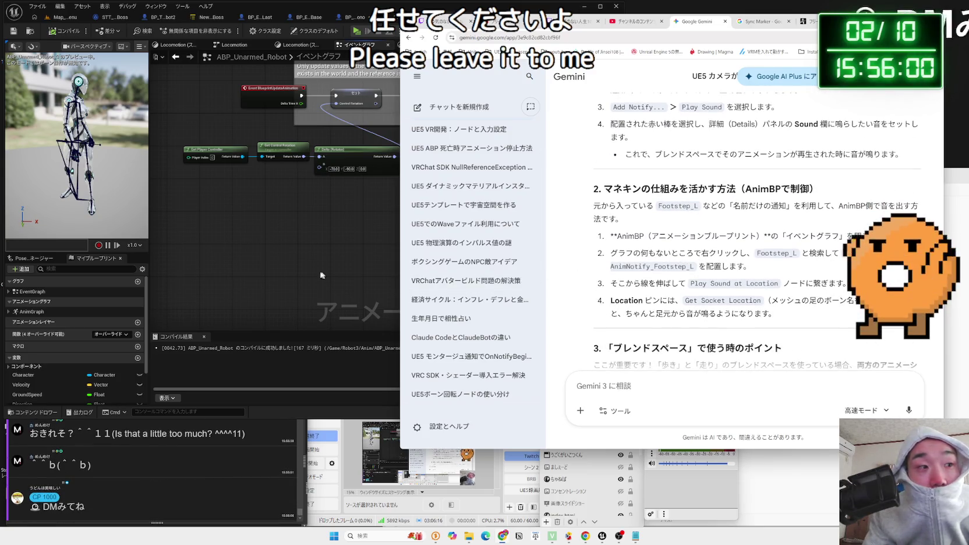
right_click(290, 272)
text(l)
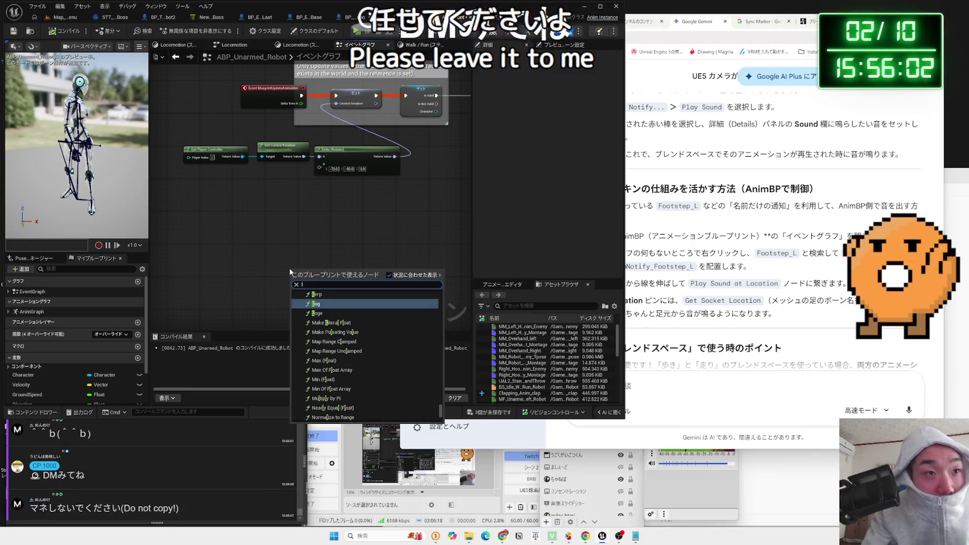
scroll(417, 397, down, 5)
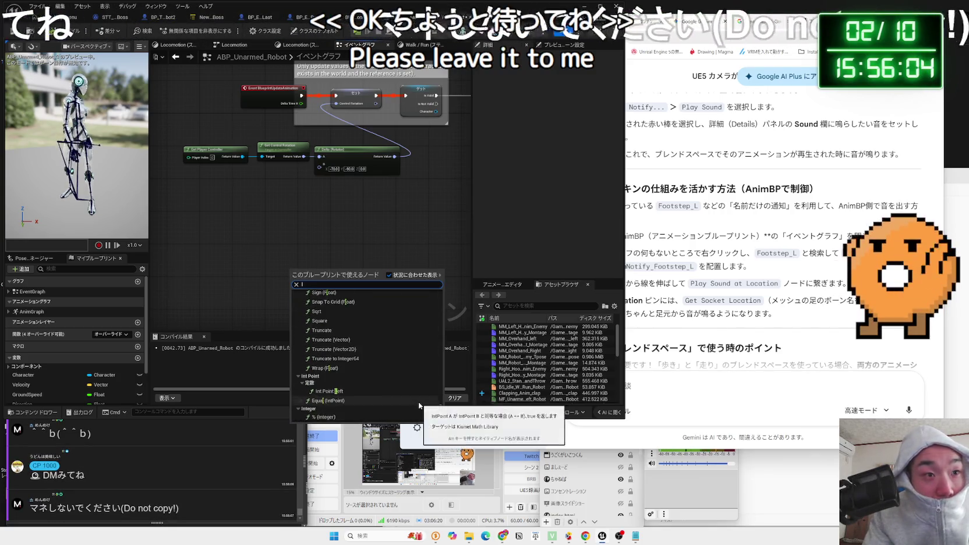
scroll(442, 421, down, 10)
drag(441, 420, 440, 346)
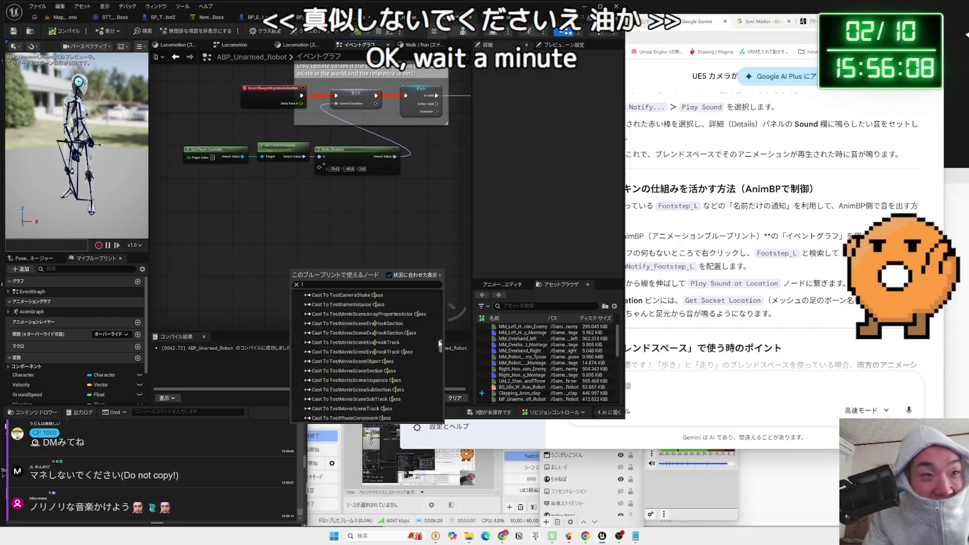
click(358, 250)
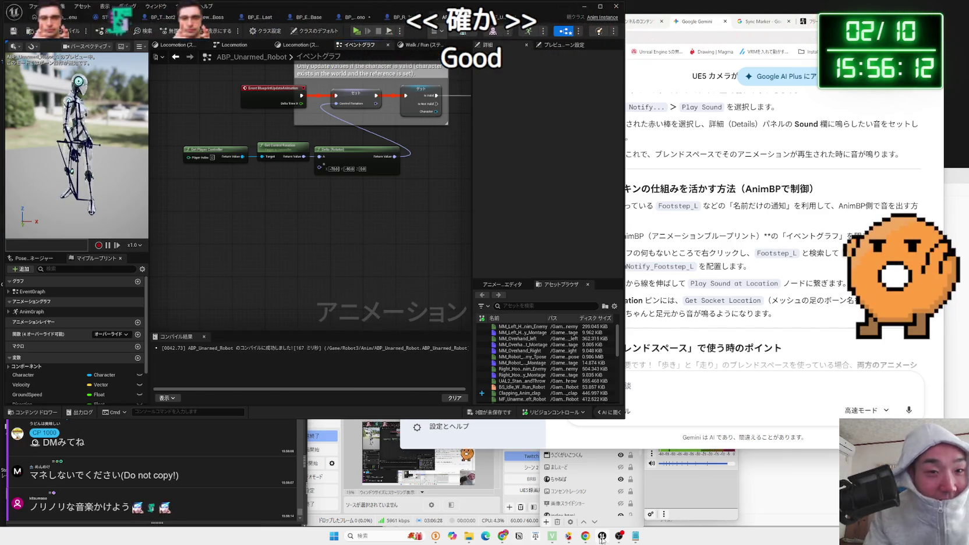
Alt+Tab from the event graph to the browser showing the pink-dress character drawing
key(a)
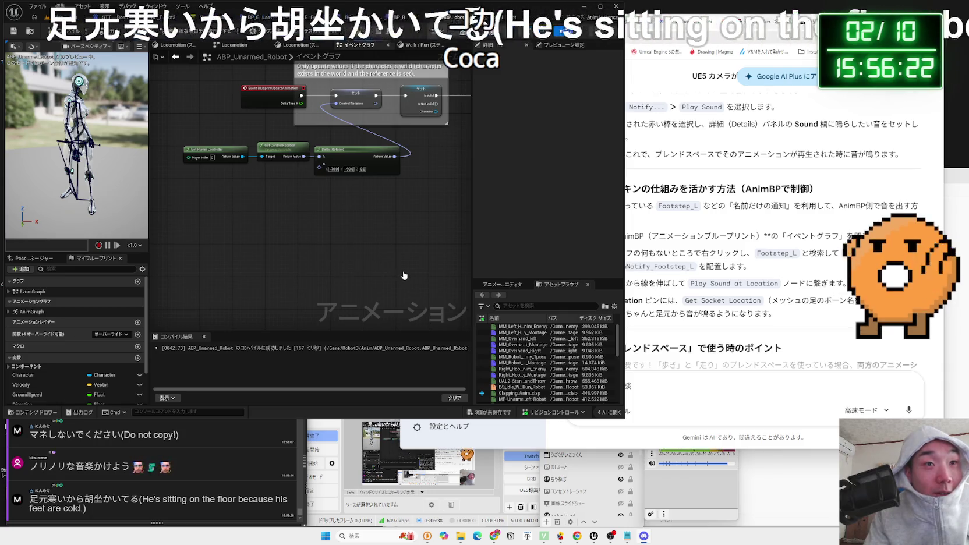
key(alt+Tab)
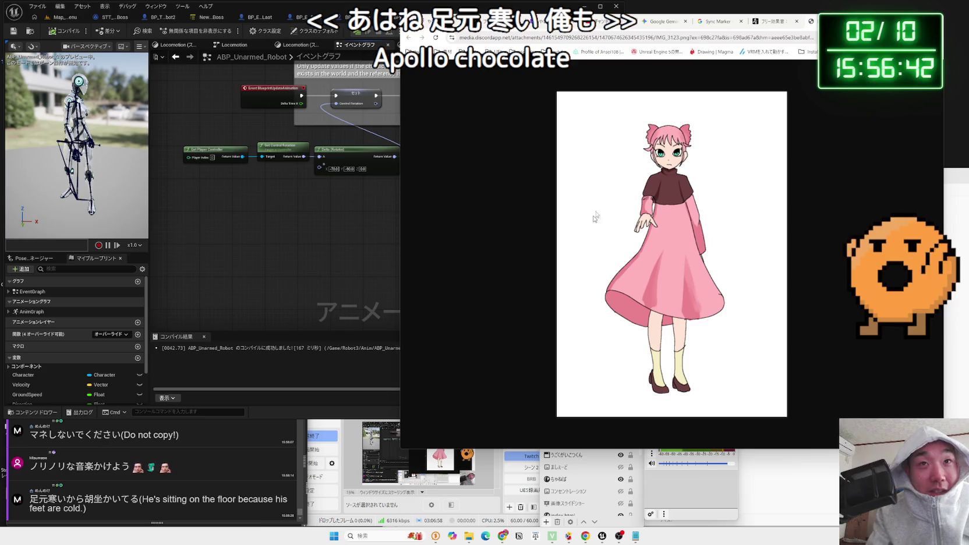
Glance over the Twitch channel page, then return to the character drawing tab
key(ctrl+w)
scroll(558, 330, down, 10)
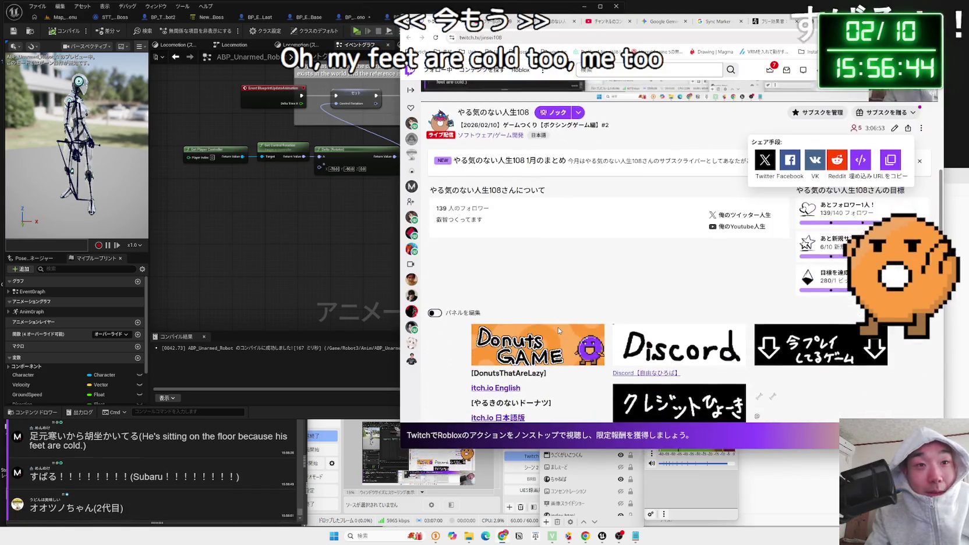
scroll(594, 266, up, 10)
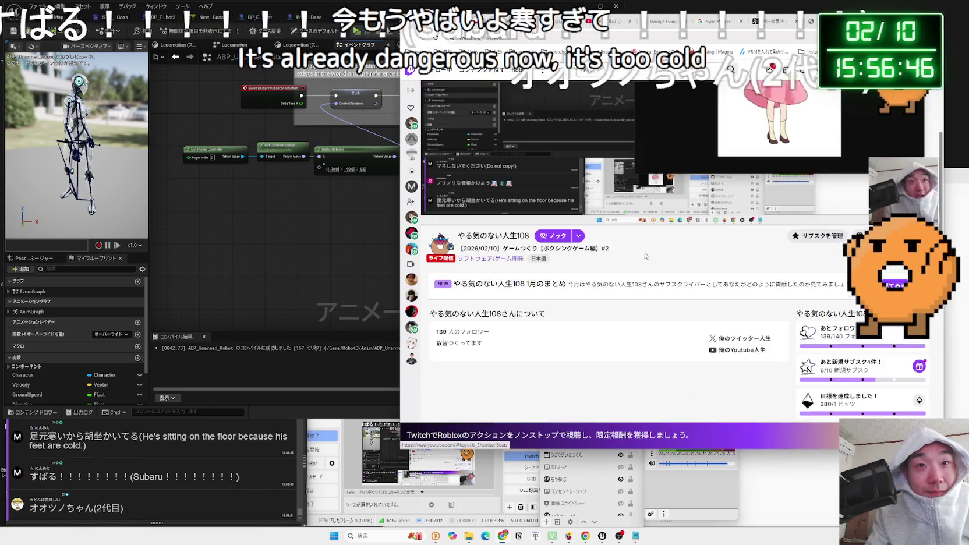
scroll(575, 270, up, 3)
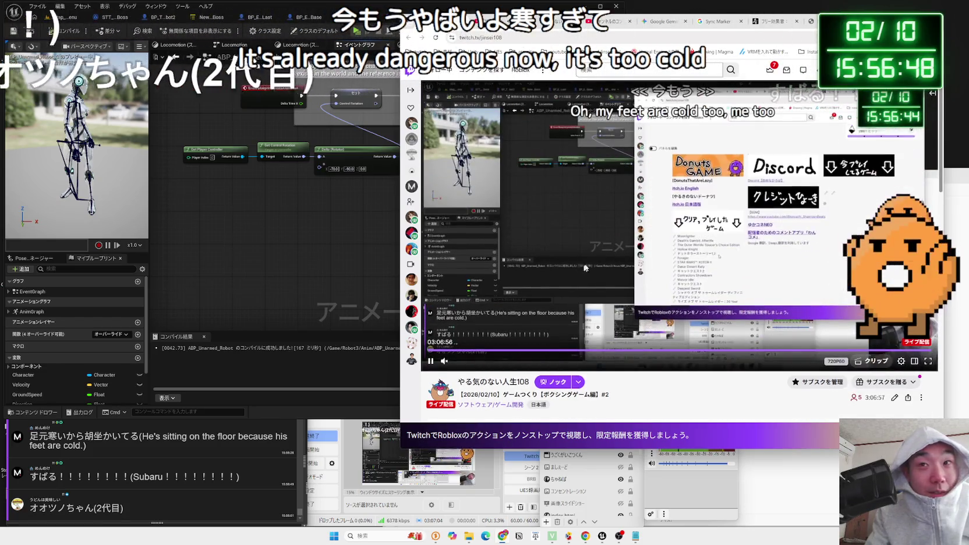
key(ctrl+Tab)
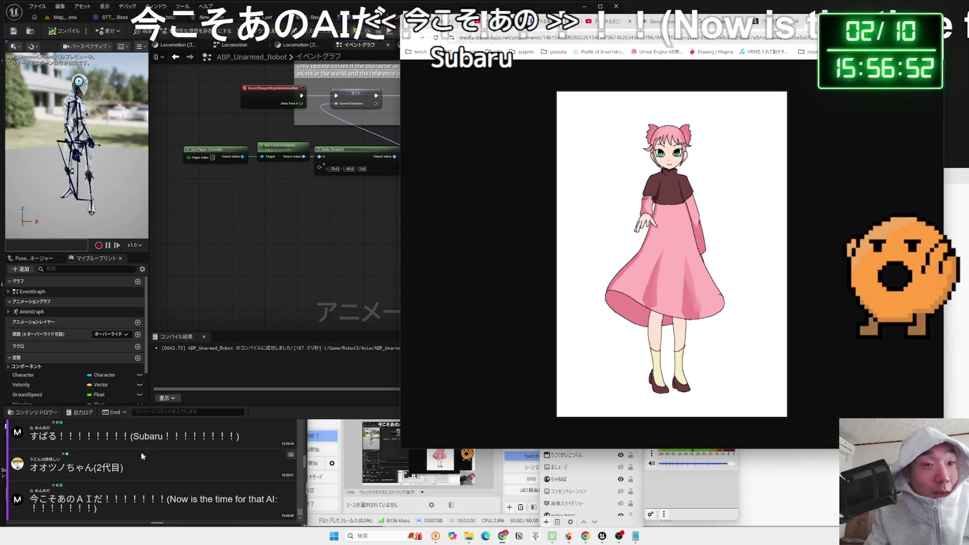
Bring up the comment viewer and OBS, then open the video file in a player and enlarge it
click(100, 472)
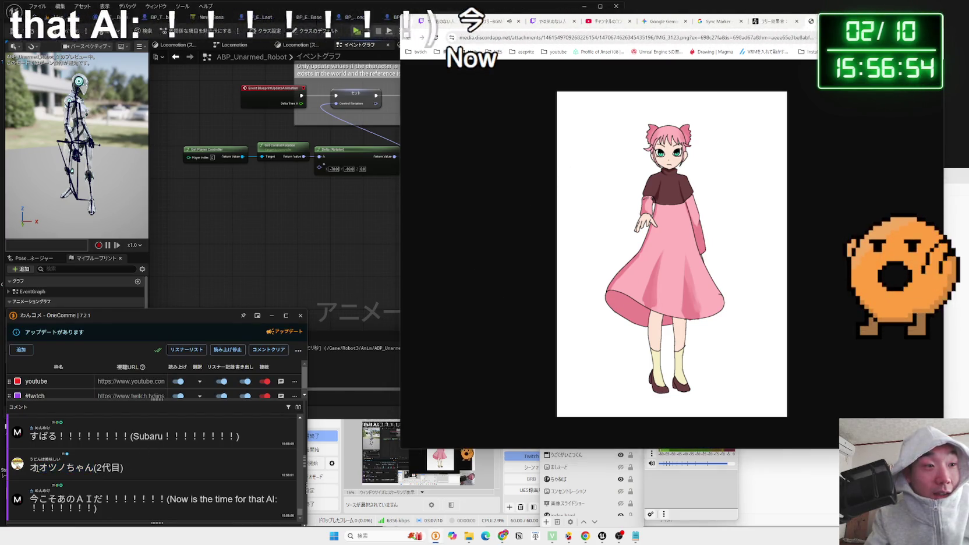
click(489, 508)
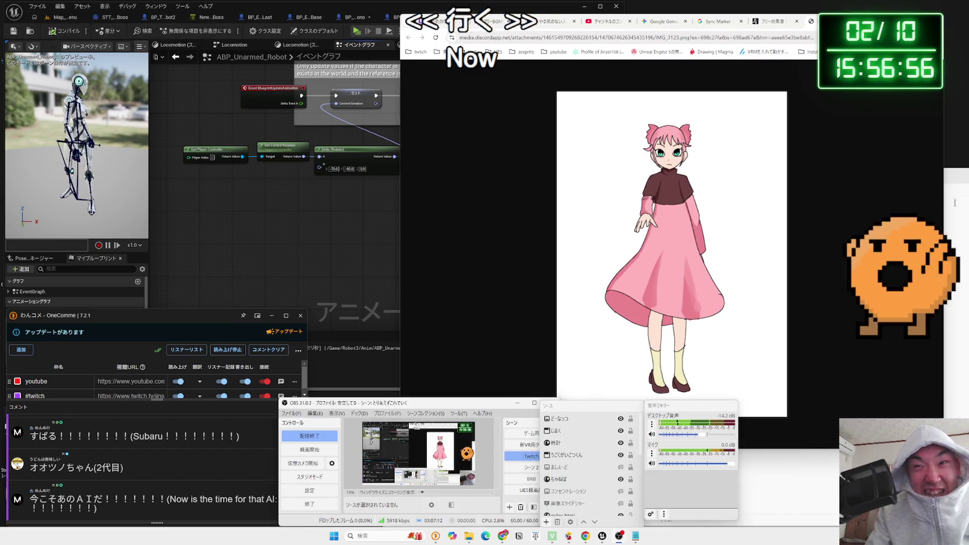
click(636, 536)
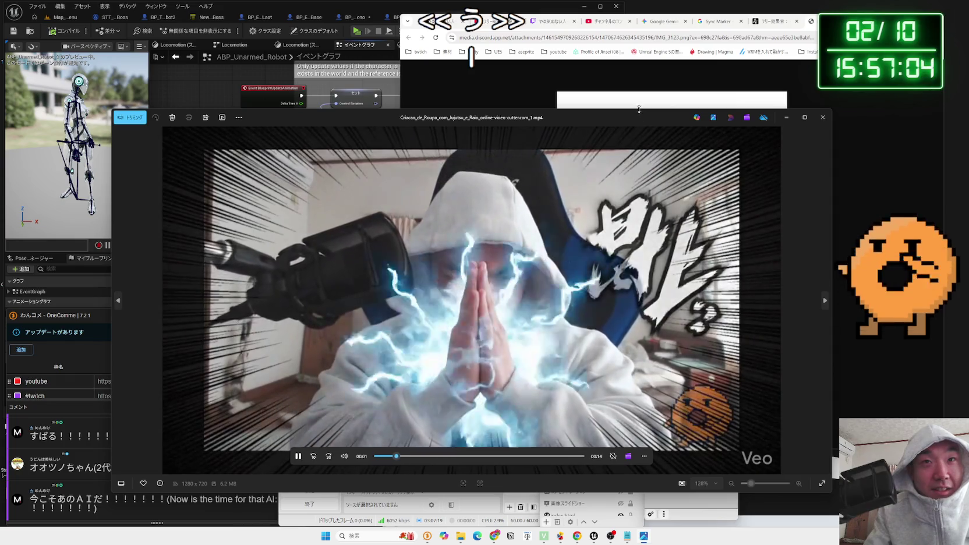
drag(639, 113, 633, 34)
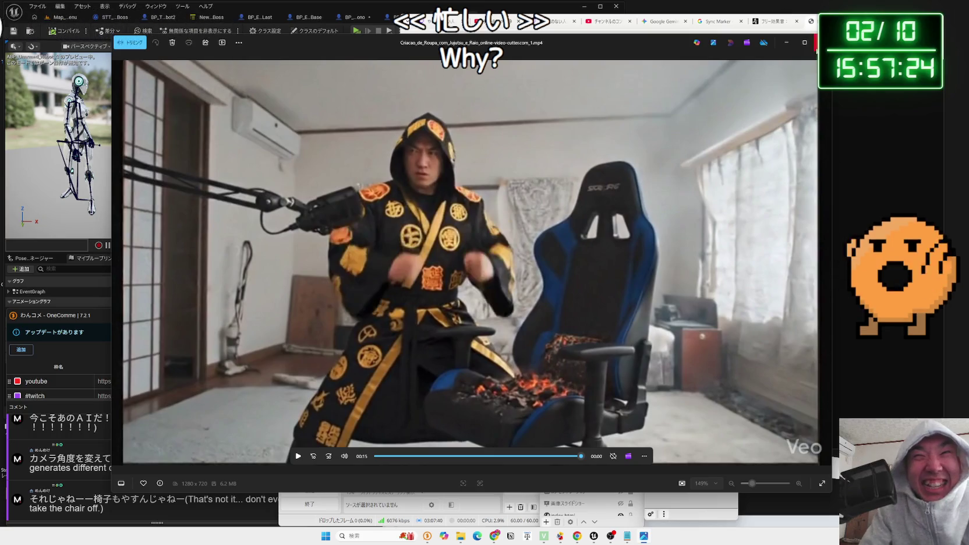
Close the Media Player after the clip and bring the comment viewer forward
key(alt+F4)
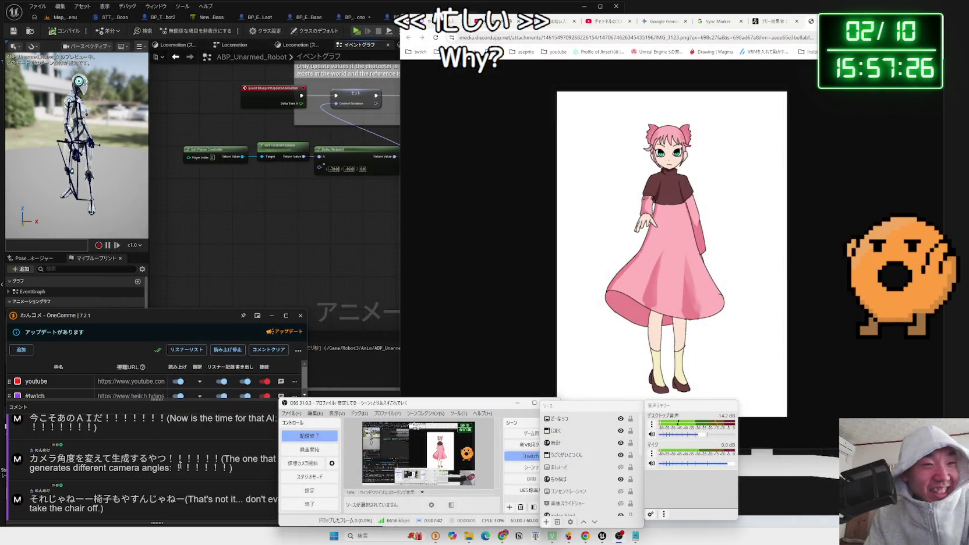
click(180, 466)
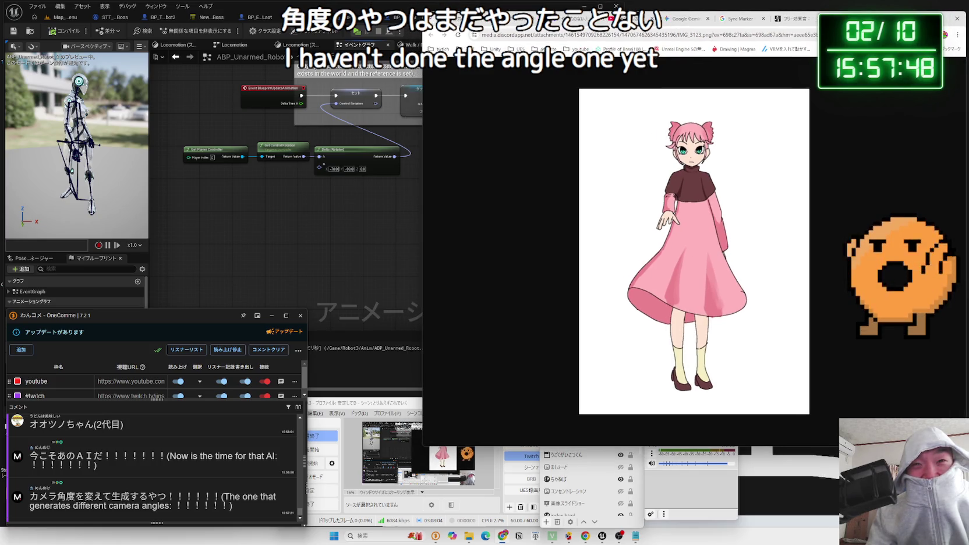
Type 'でない。あとなまえ' into Gemini's prompt, then switch to Unreal's MF_Unarmed_Walk animation
click(793, 18)
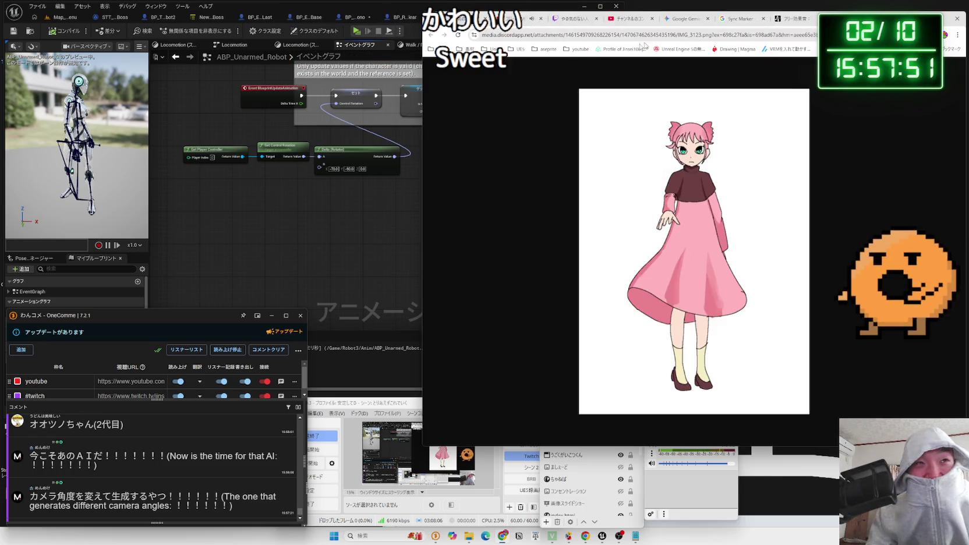
click(376, 211)
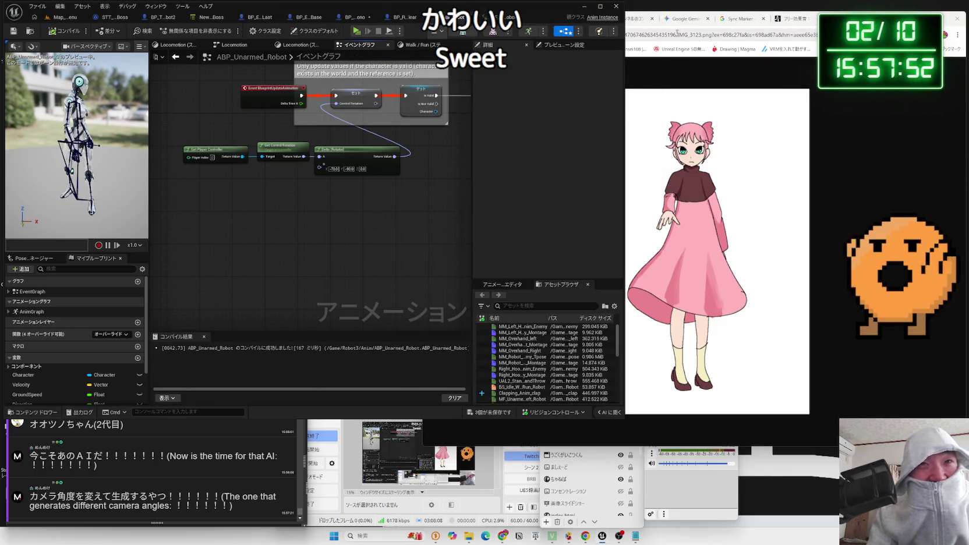
click(673, 19)
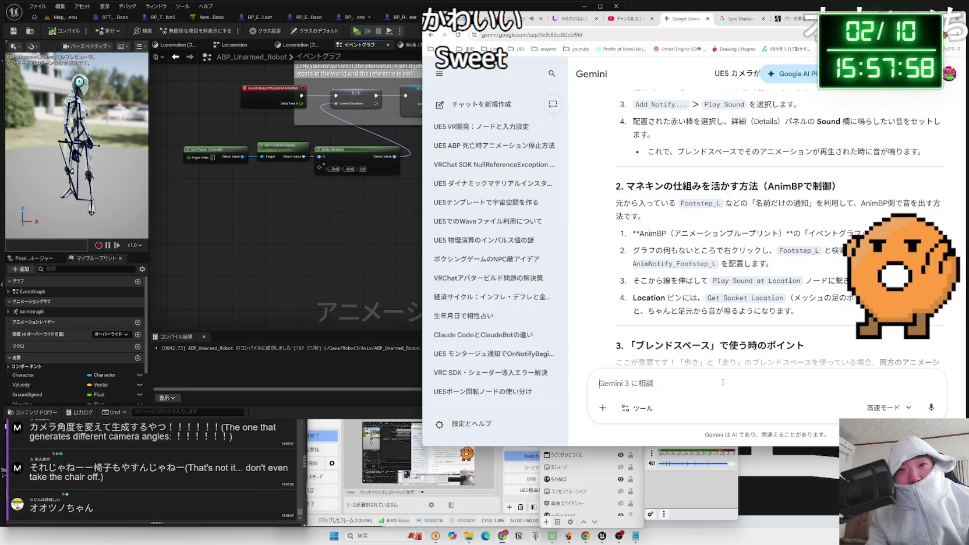
text(でない。)
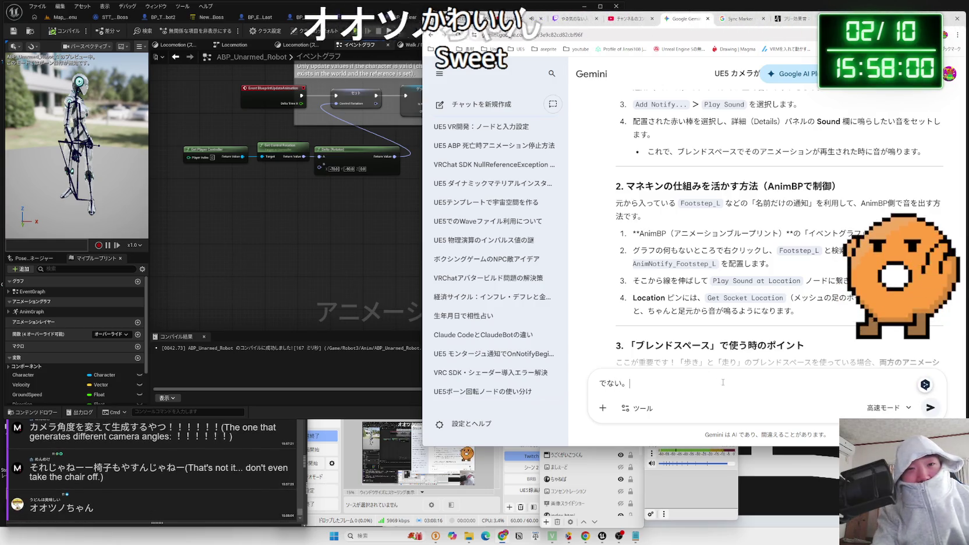
text(あとなまえ)
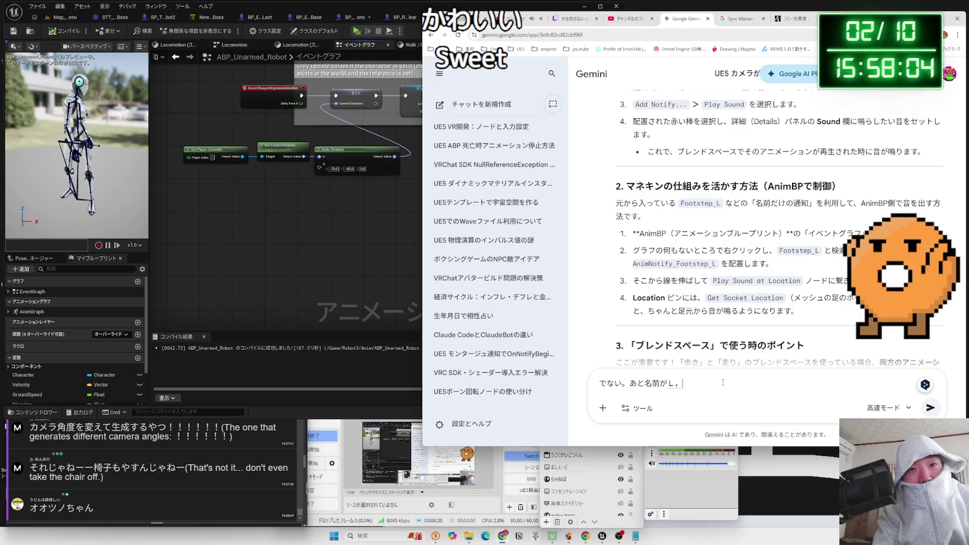
key(alt+Tab)
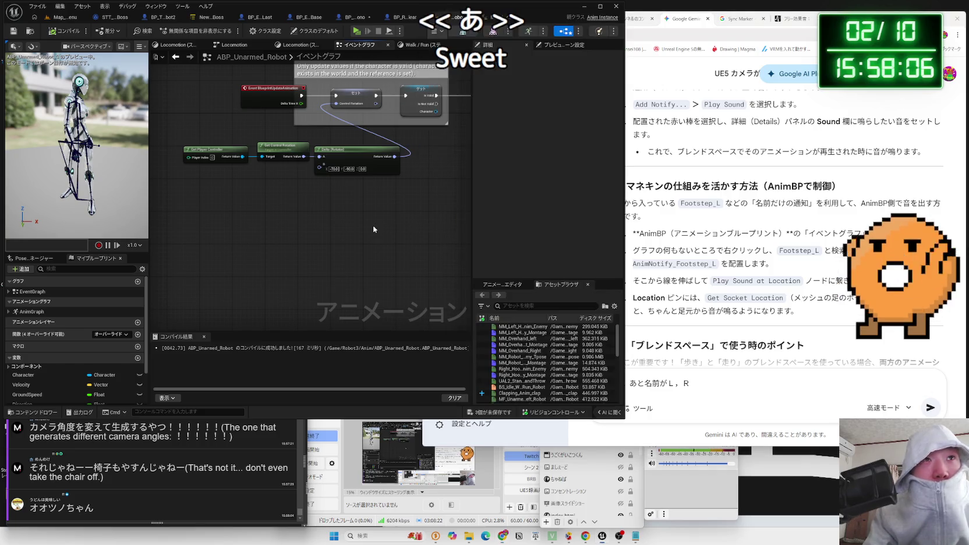
click(539, 17)
Browse the open blueprint tabs and ABP_Unarmed_Robot's Locomotion graphs, ending on the event graph
key(alt+Tab)
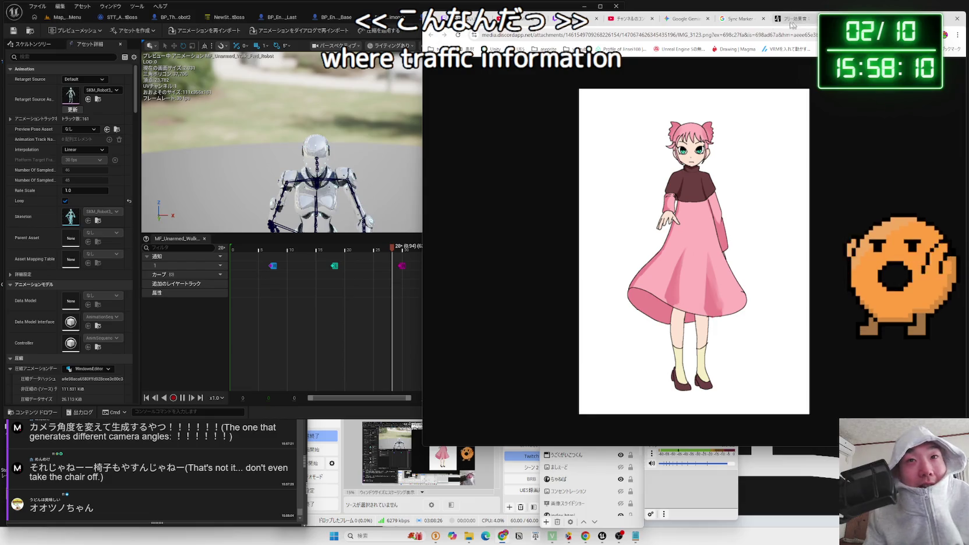
click(680, 19)
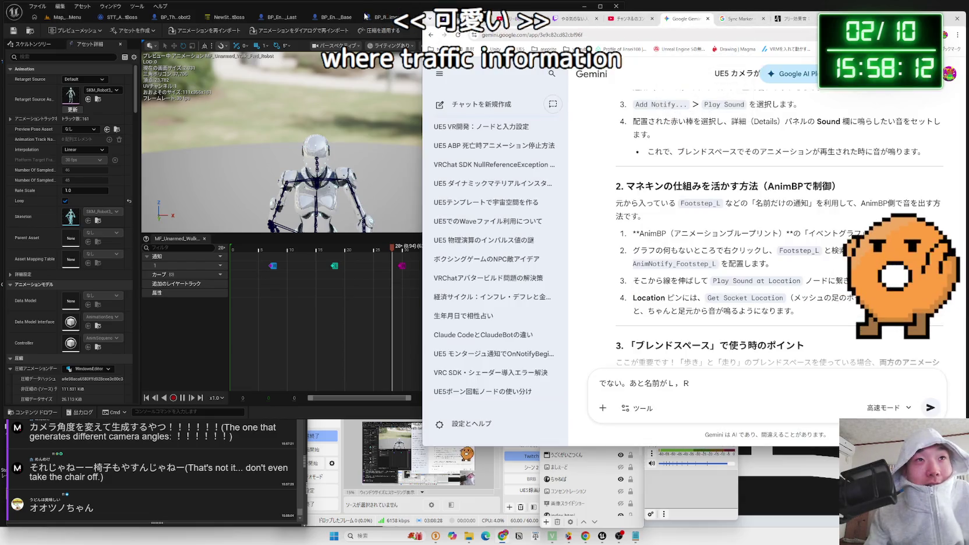
click(373, 18)
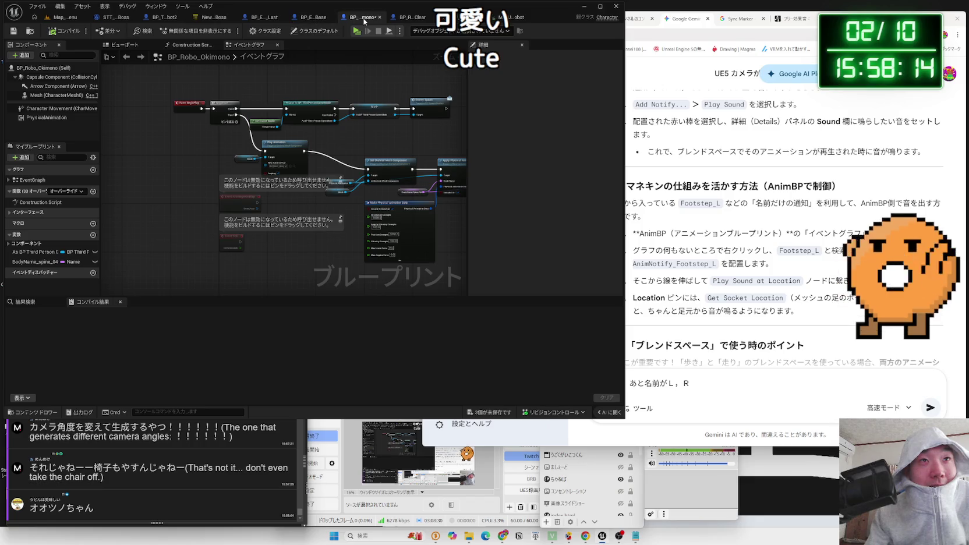
click(254, 18)
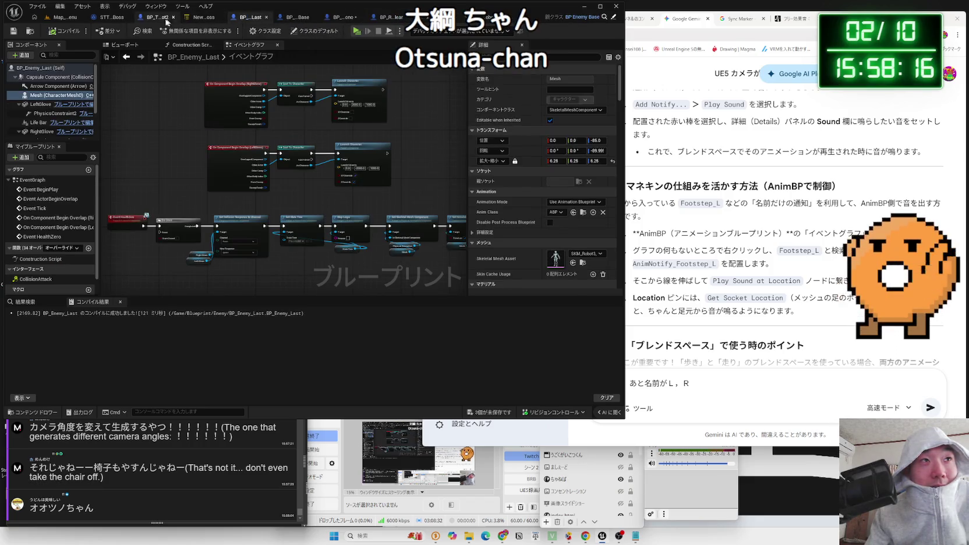
click(168, 20)
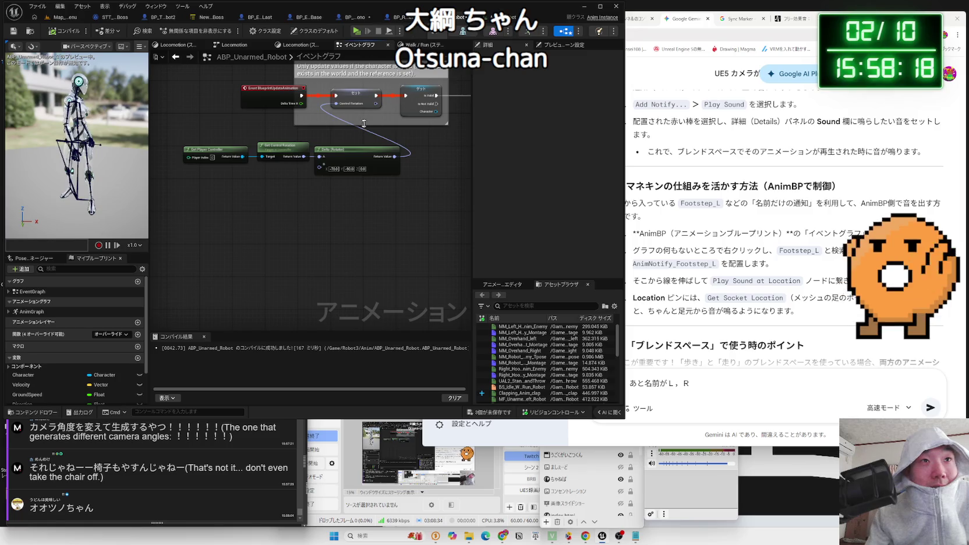
click(234, 45)
click(302, 45)
click(359, 45)
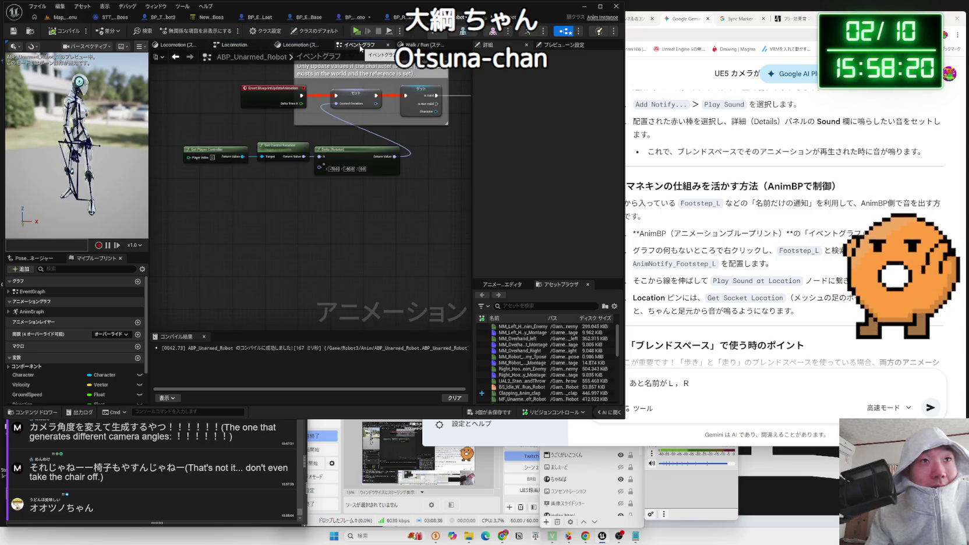
In MF_Unarmed_Walk, pause at frame 7 and view the notify's Replace With Sync Marker choices (L, R)
click(500, 17)
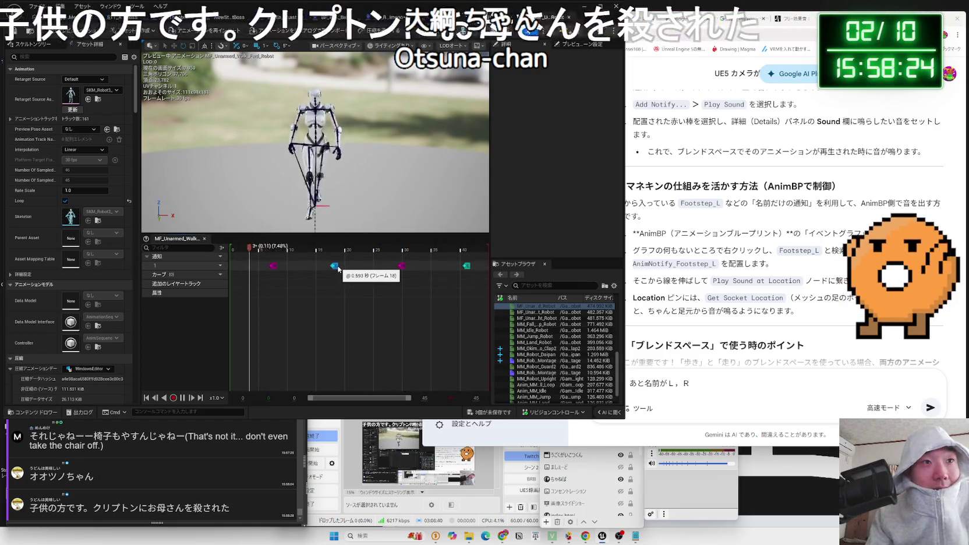
key(space)
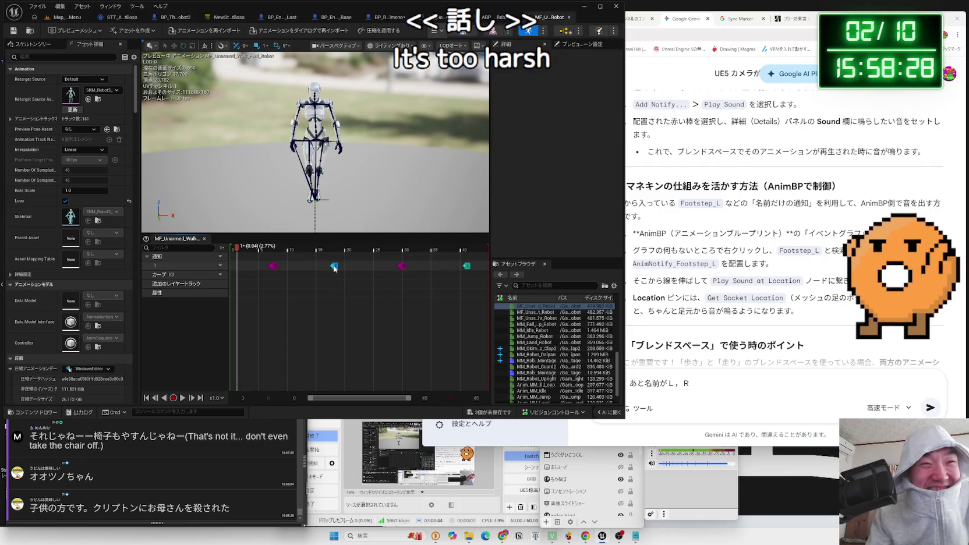
drag(254, 250, 271, 265)
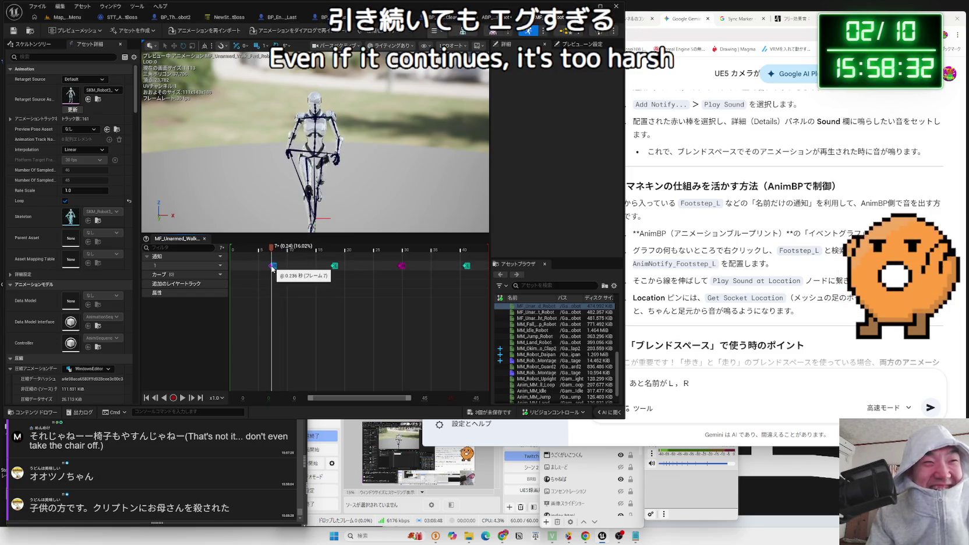
right_click(272, 269)
mouse_move(326, 334)
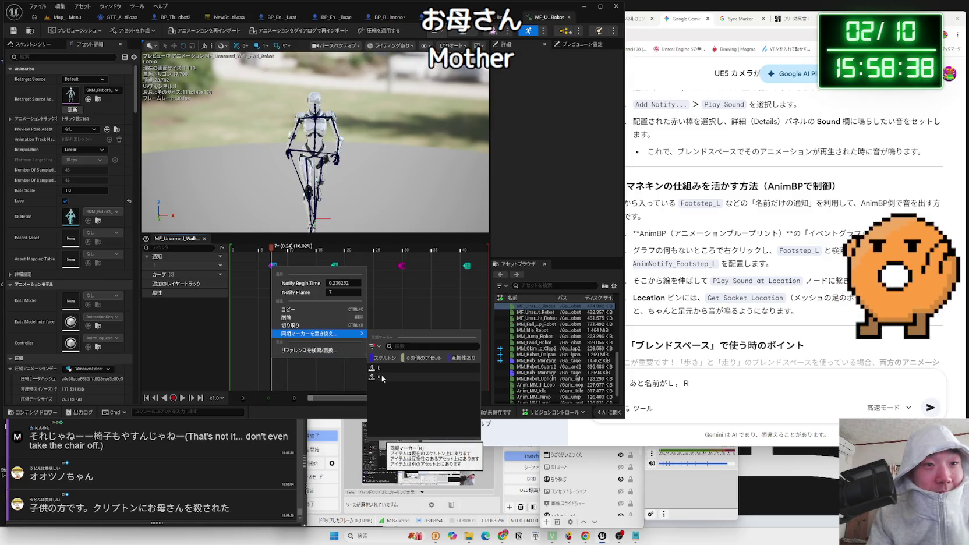
Back in Gemini, delete the earlier draft text from the prompt box
click(392, 304)
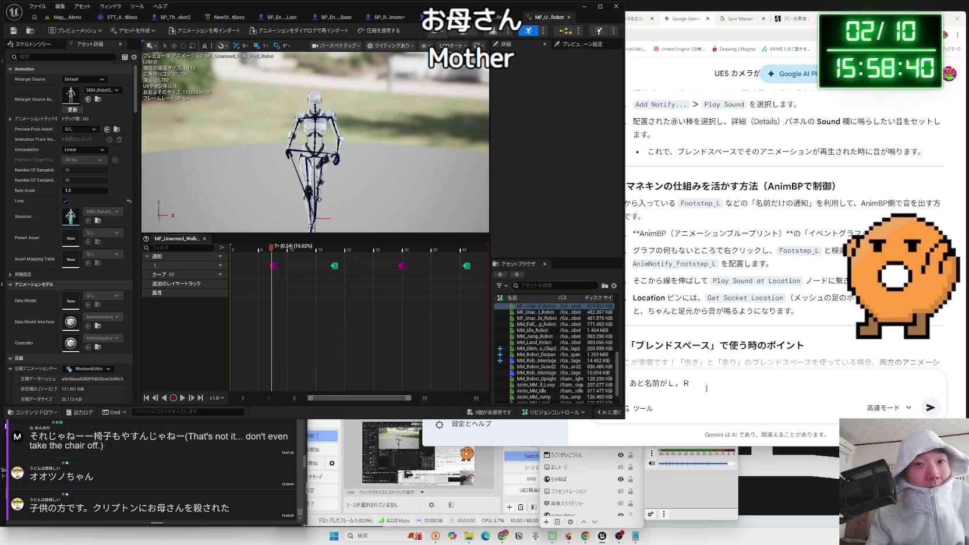
drag(690, 383, 608, 383)
key(BackSpace)
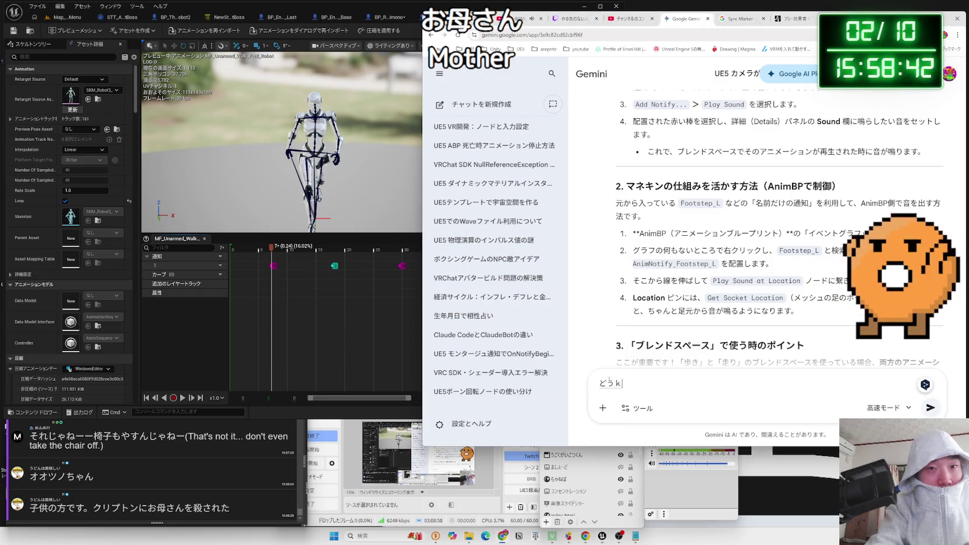
Ask Gemini '同期マーカーL，Rってかいてある' and send it
text(動機マーカーL，)
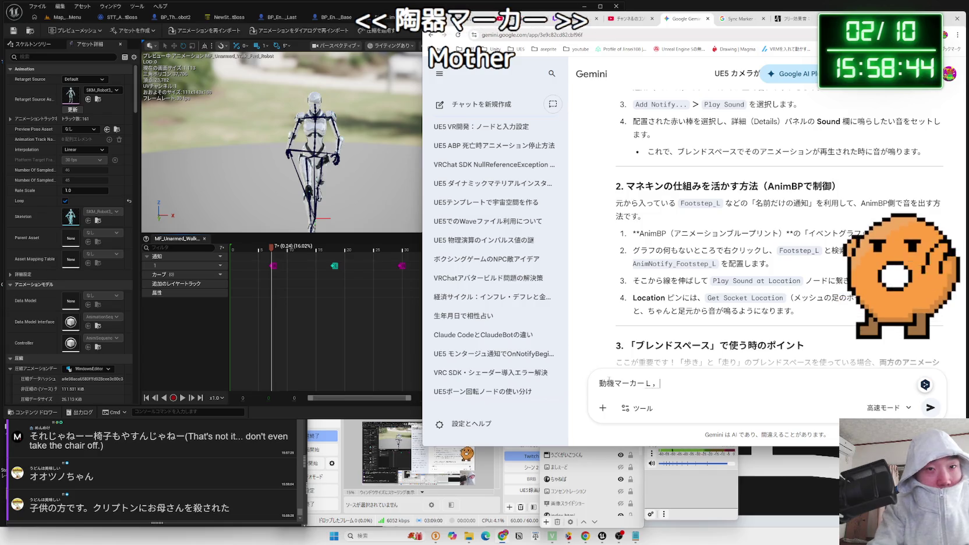
key(BackSpace)
key(BackSpace)
key(BackSpace)
text(douki)
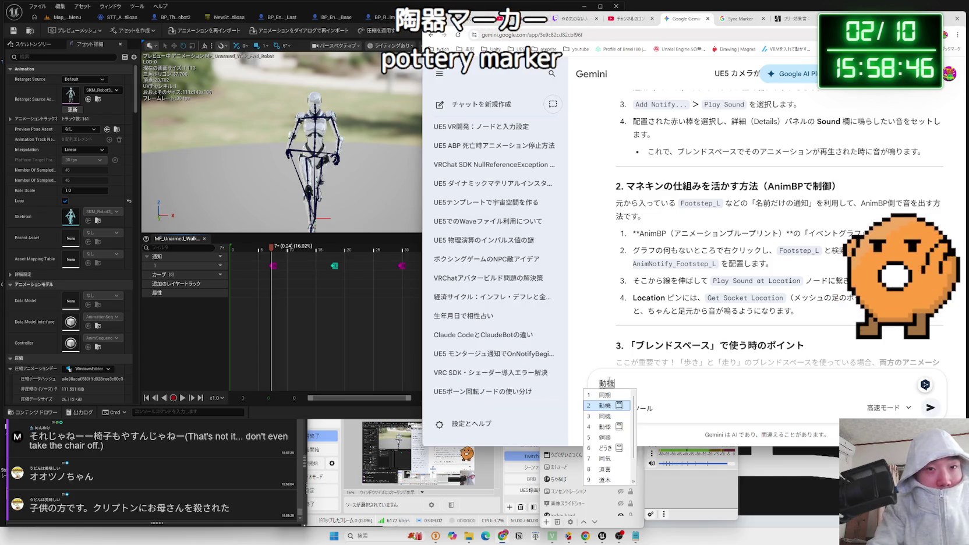
key(space)
key(space)
key(Up)
key(Return)
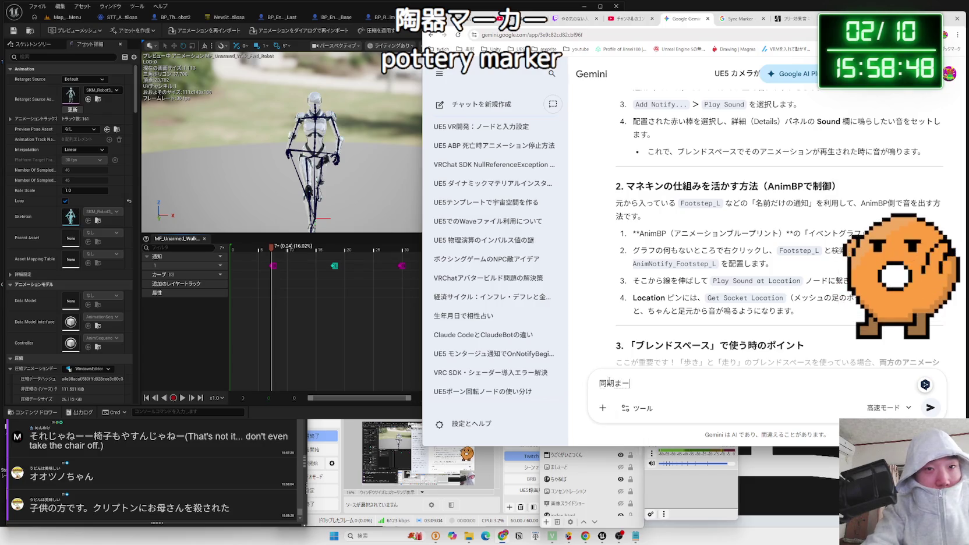
text(Rってかいてある)
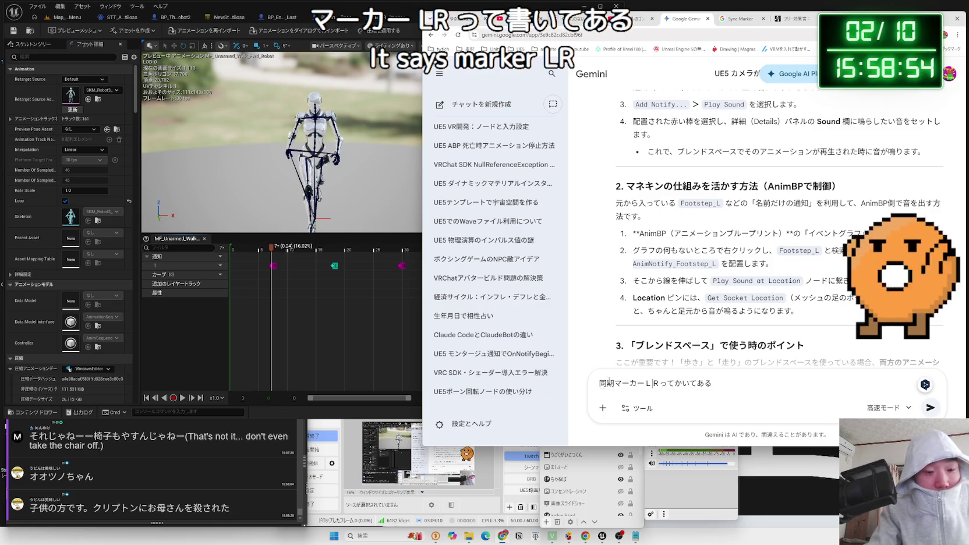
text(、)
key(Return)
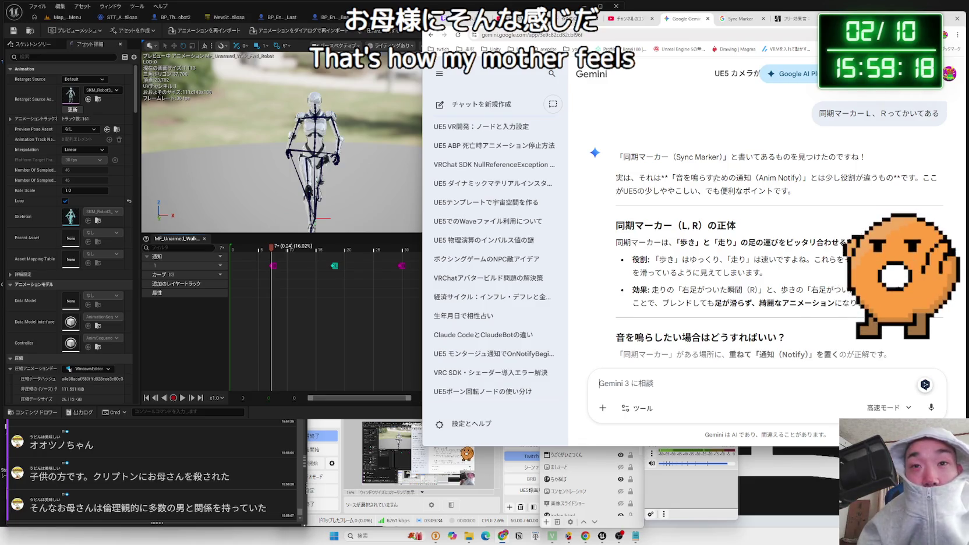
Read the reply explaining L and R as sync markers aligning walk and run footfalls
scroll(745, 221, down, 1)
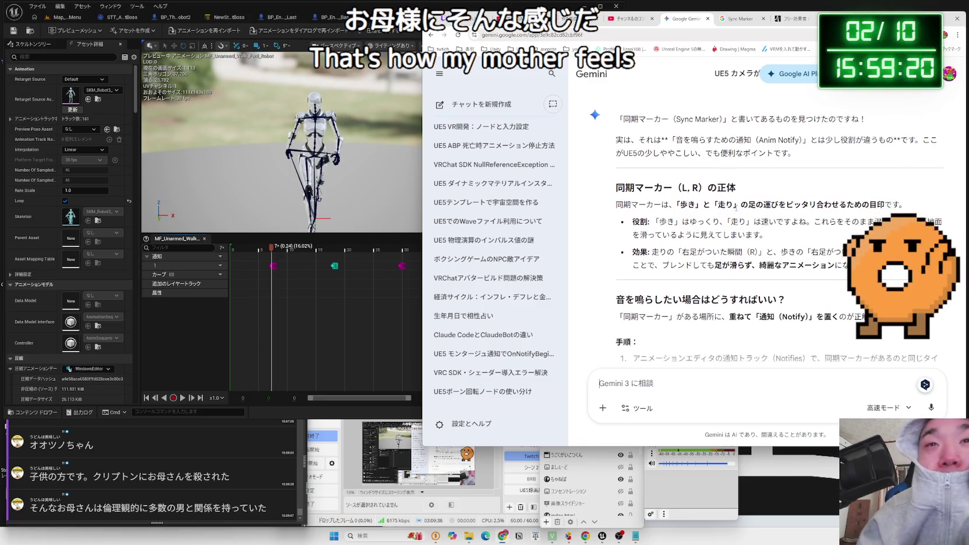
drag(718, 204, 854, 205)
drag(677, 205, 748, 204)
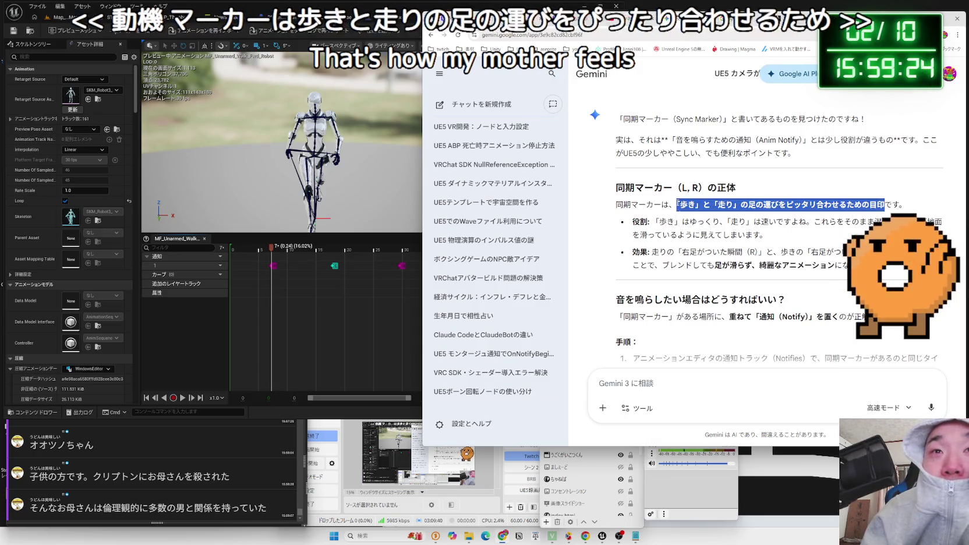
click(748, 204)
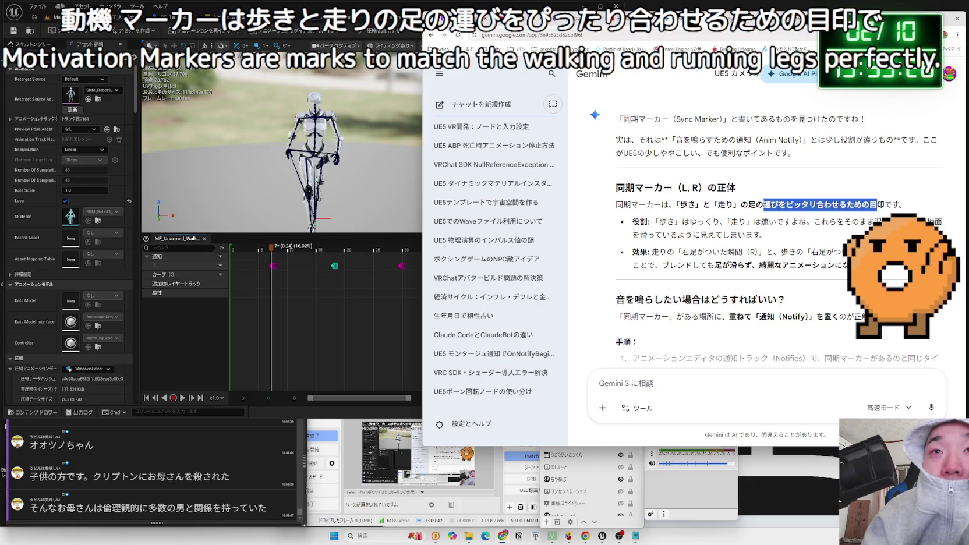
click(878, 204)
click(860, 205)
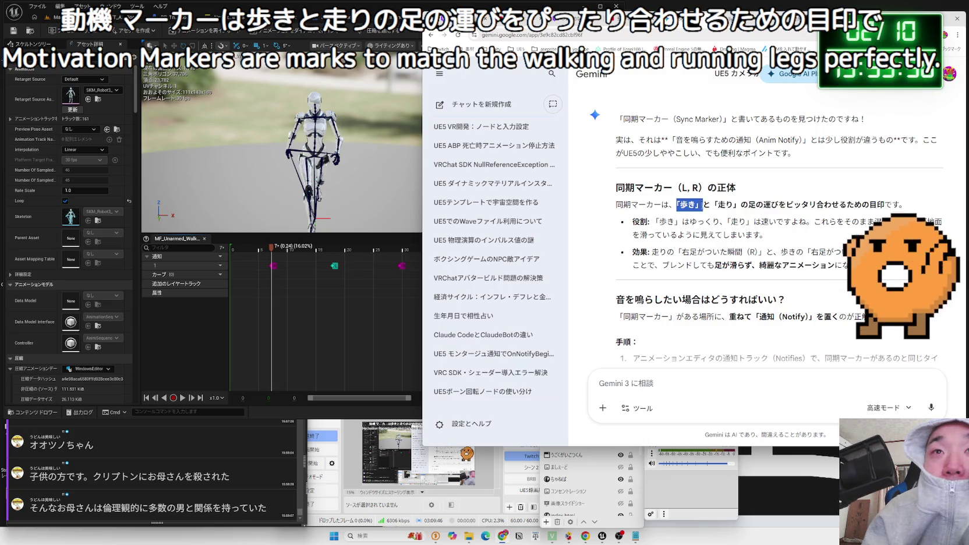
drag(870, 204, 900, 204)
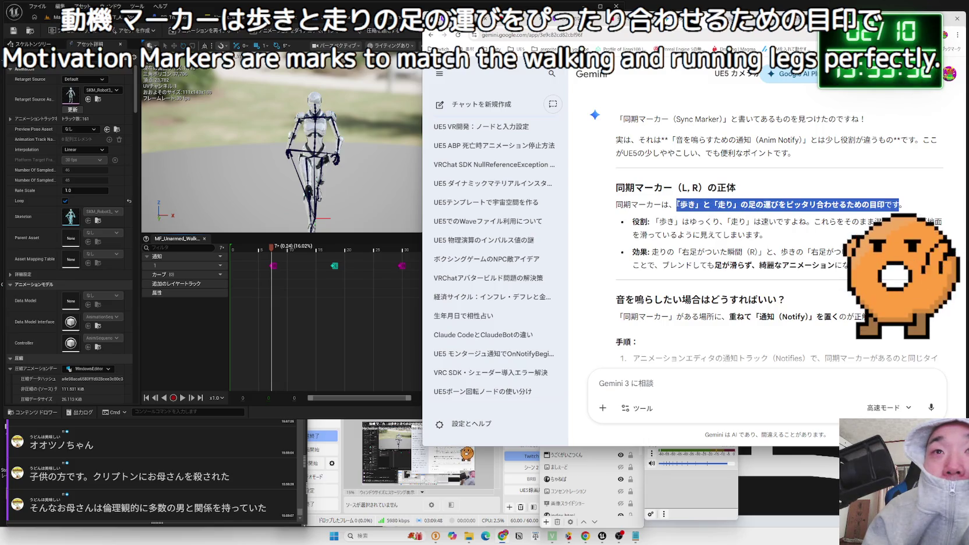
click(757, 204)
click(671, 207)
mouse_move(705, 224)
mouse_down()
mouse_move(755, 235)
mouse_move(677, 222)
mouse_up()
click(655, 221)
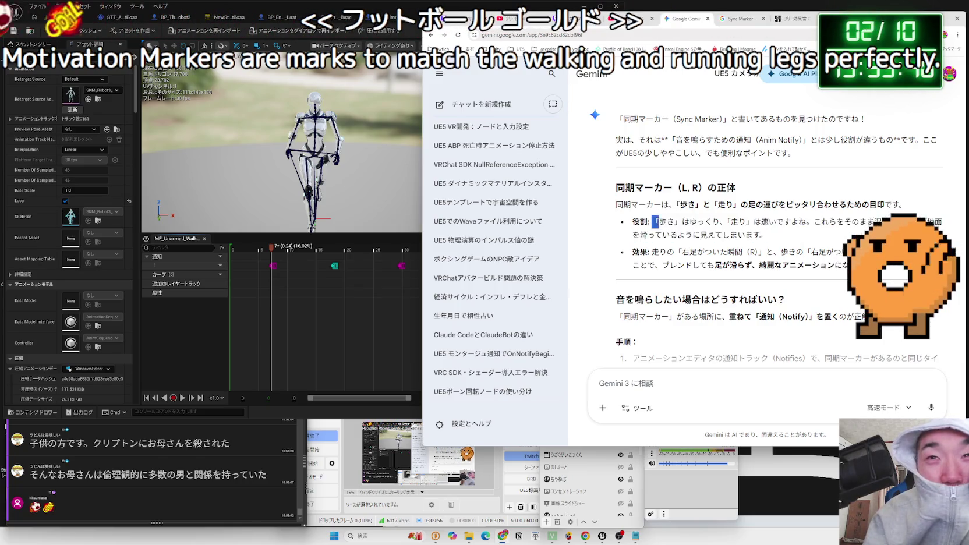
drag(764, 235, 640, 220)
drag(629, 221, 713, 235)
click(670, 221)
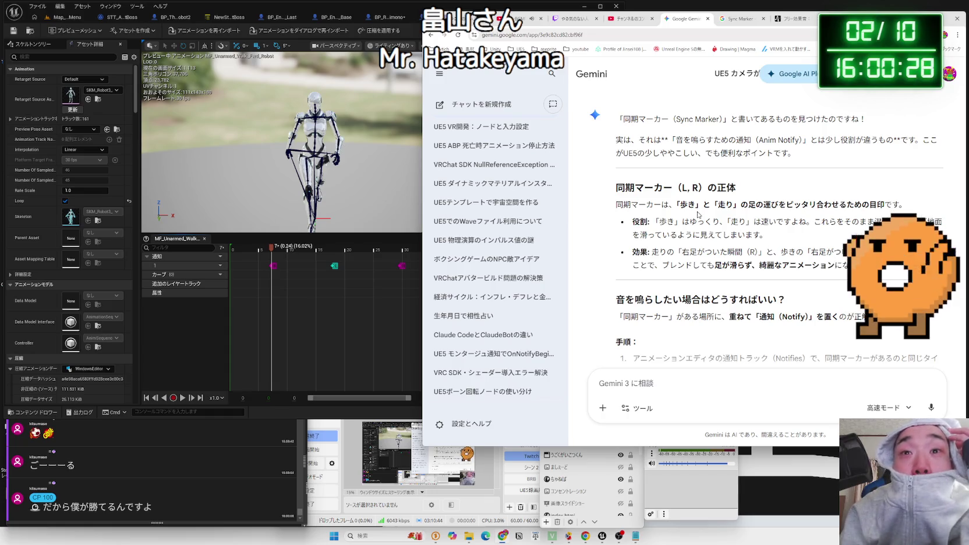
Read the right-footfall explanation and step 1 of the Play Sound notify placement instructions
drag(682, 251, 776, 265)
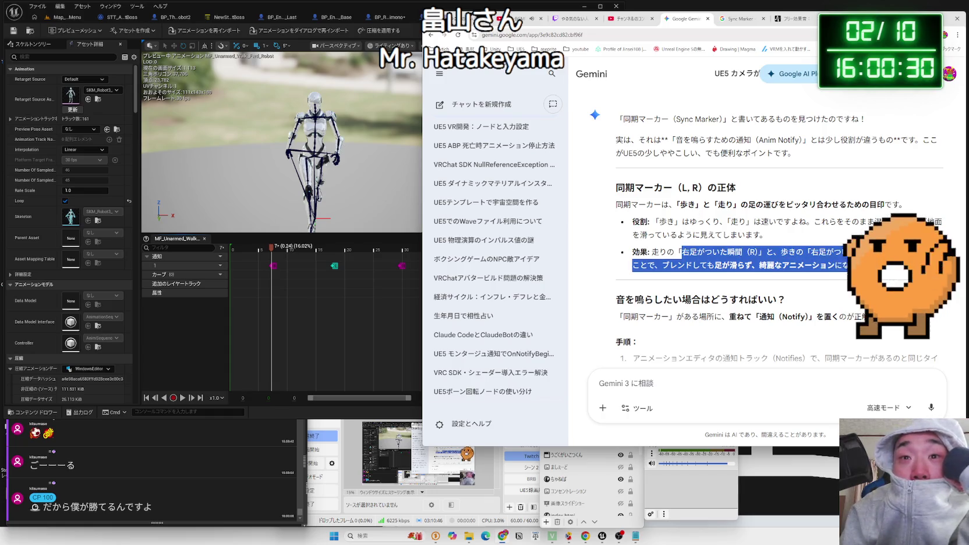
click(654, 258)
scroll(654, 258, down, 1)
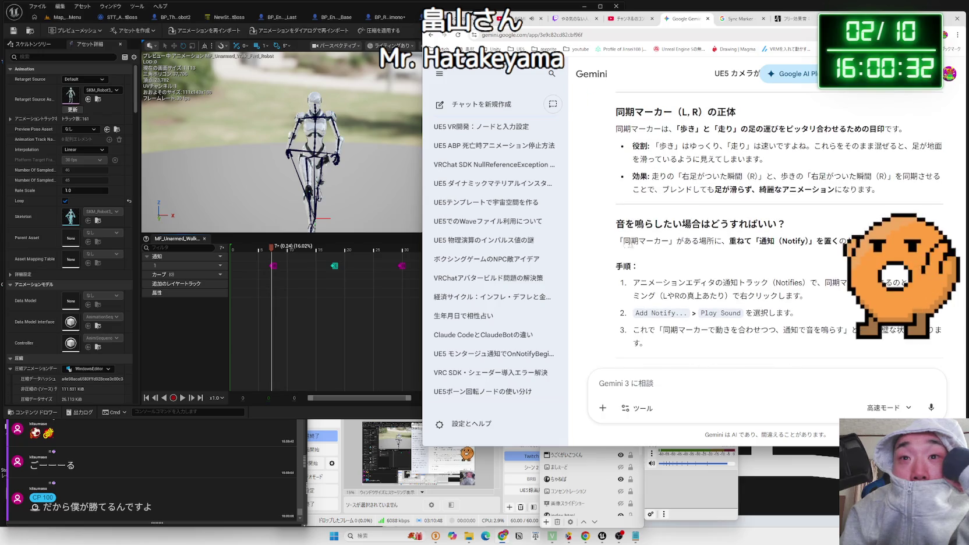
click(643, 211)
scroll(643, 211, down, 1)
triple_click(642, 211)
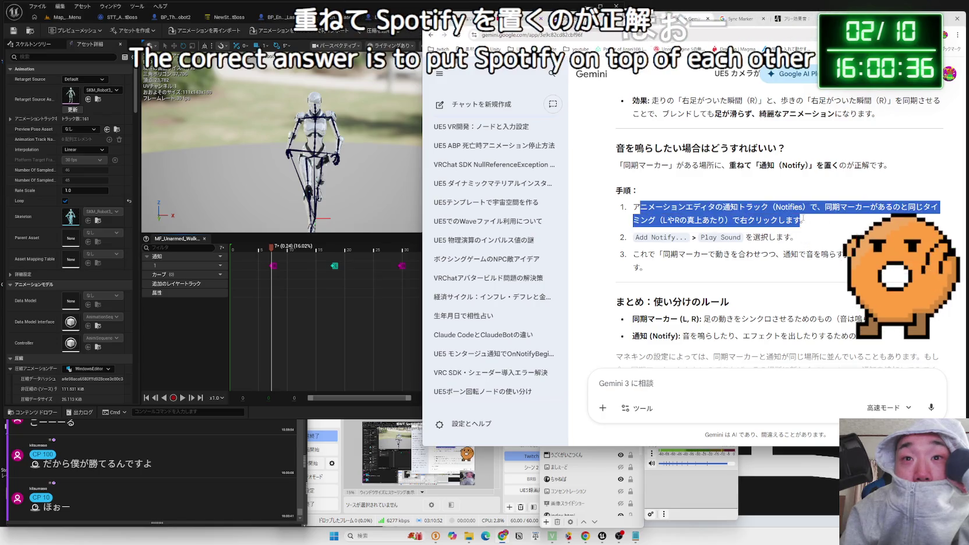
drag(806, 220, 738, 207)
click(738, 207)
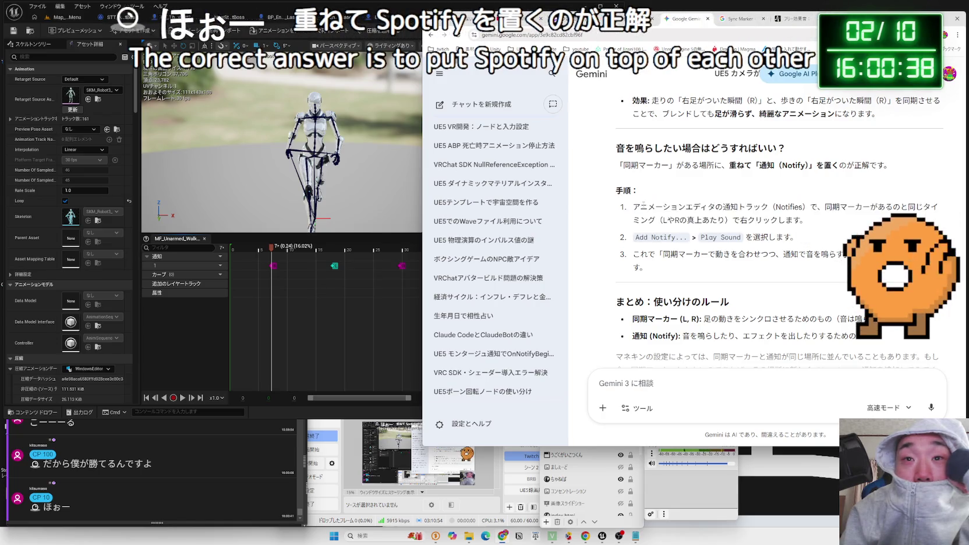
click(270, 254)
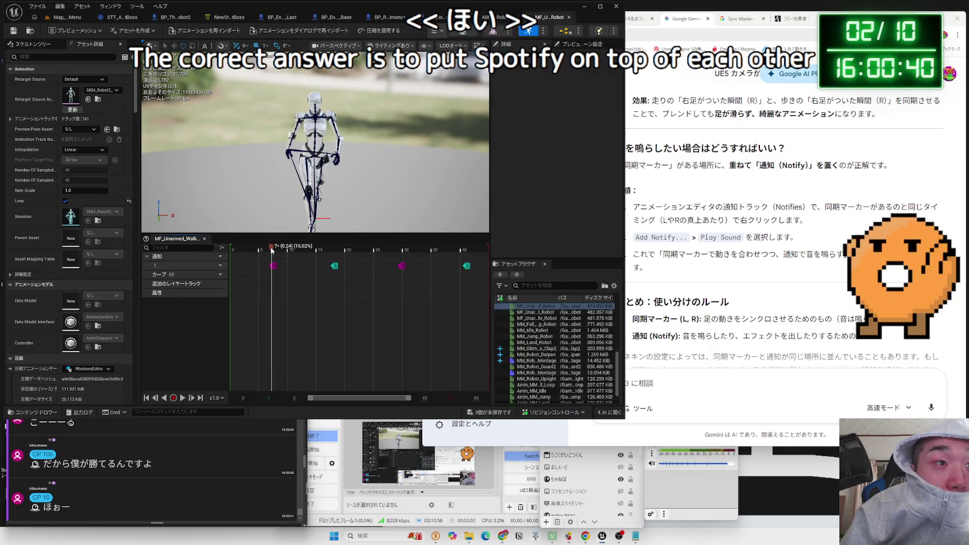
Zoom the notify timeline, scrub the playhead, and confirm the footstep notify sits at frame 7 (0.236 s)
scroll(286, 301, up, 5)
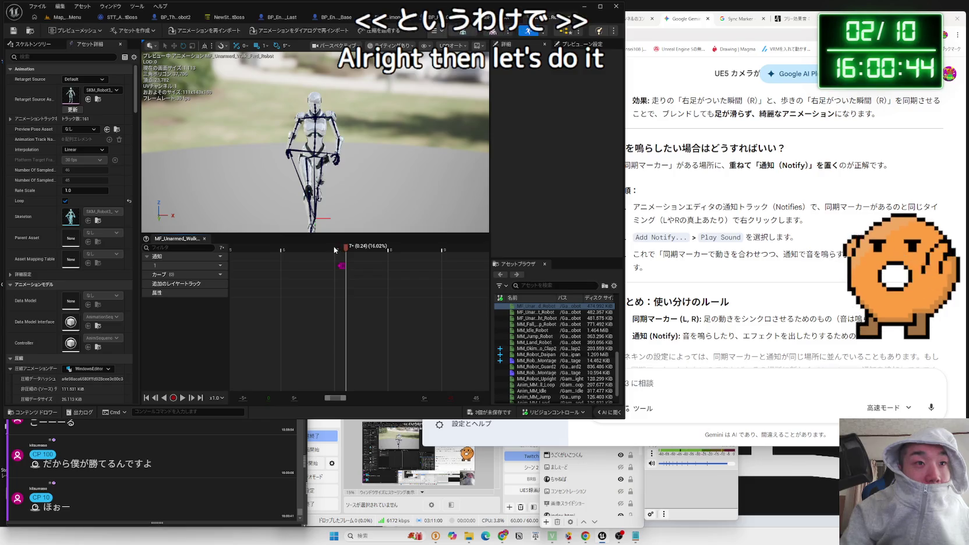
drag(343, 250, 336, 251)
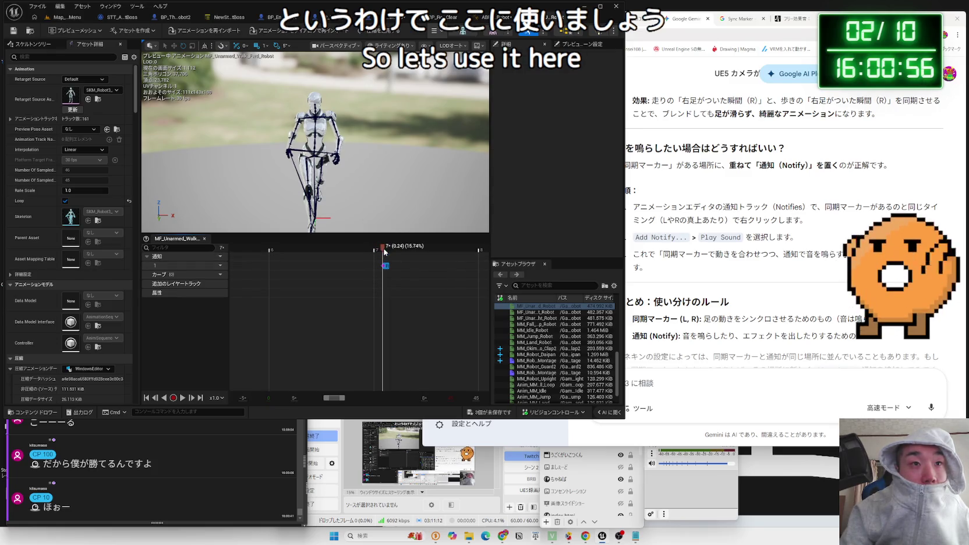
drag(373, 251, 356, 251)
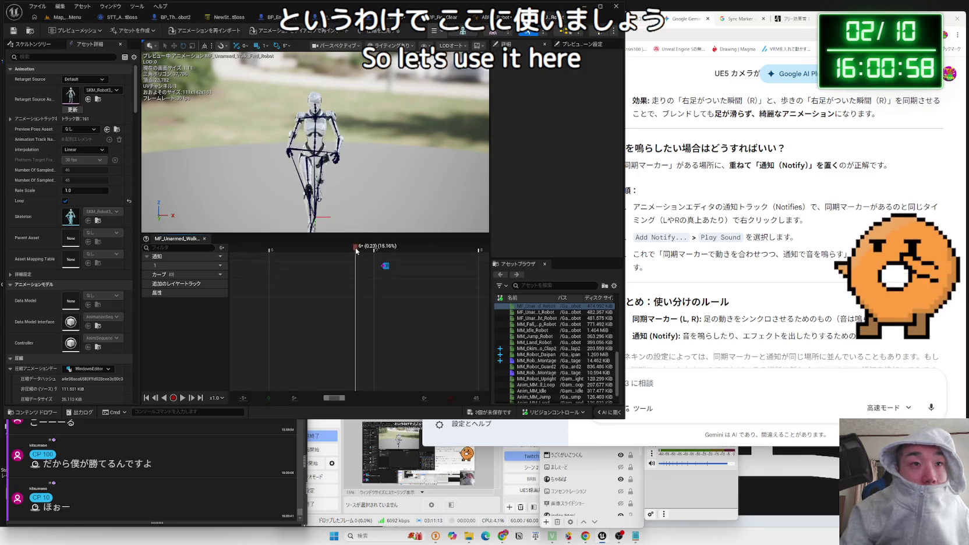
right_click(384, 267)
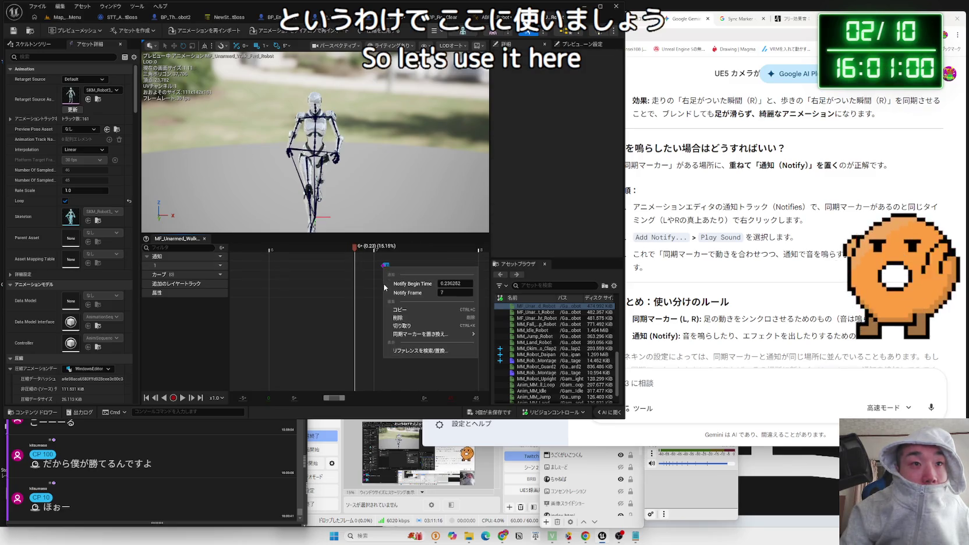
click(384, 288)
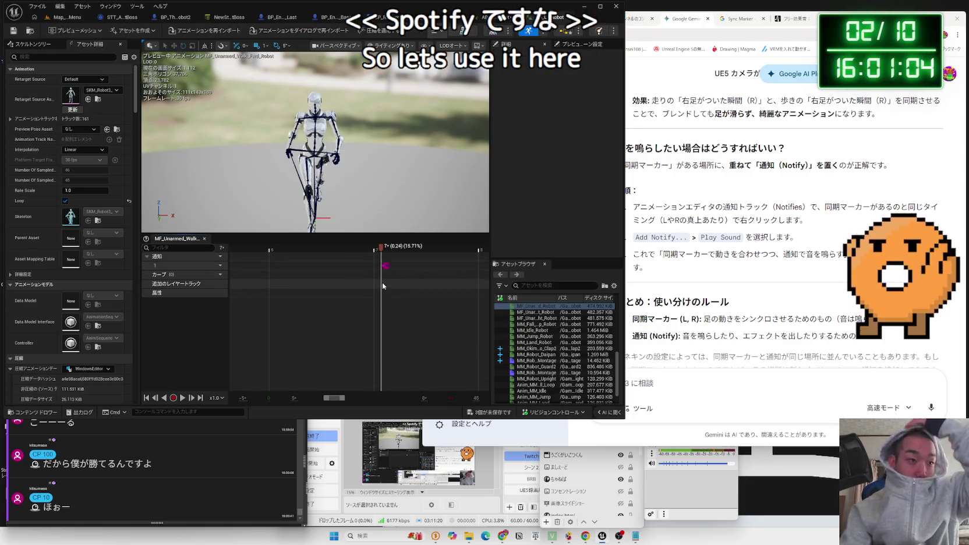
click(749, 275)
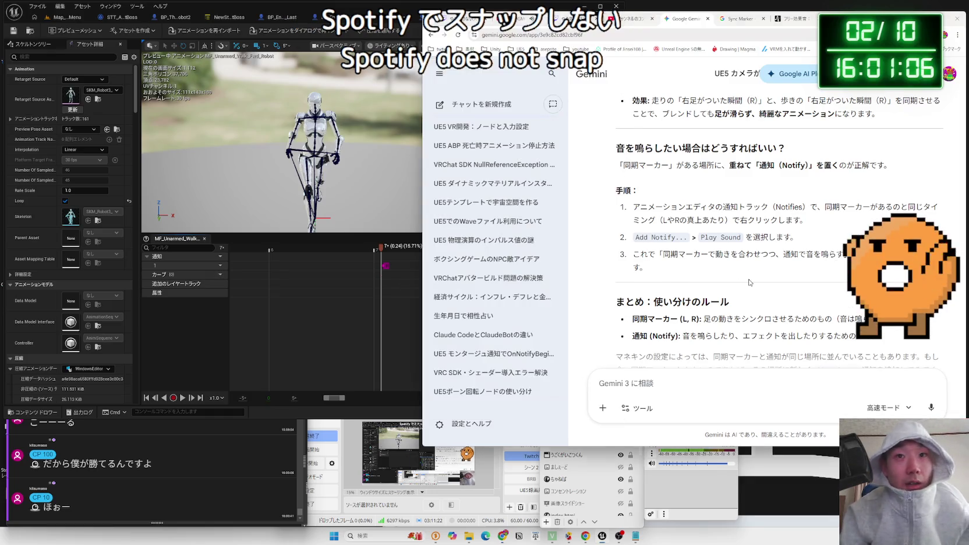
click(396, 271)
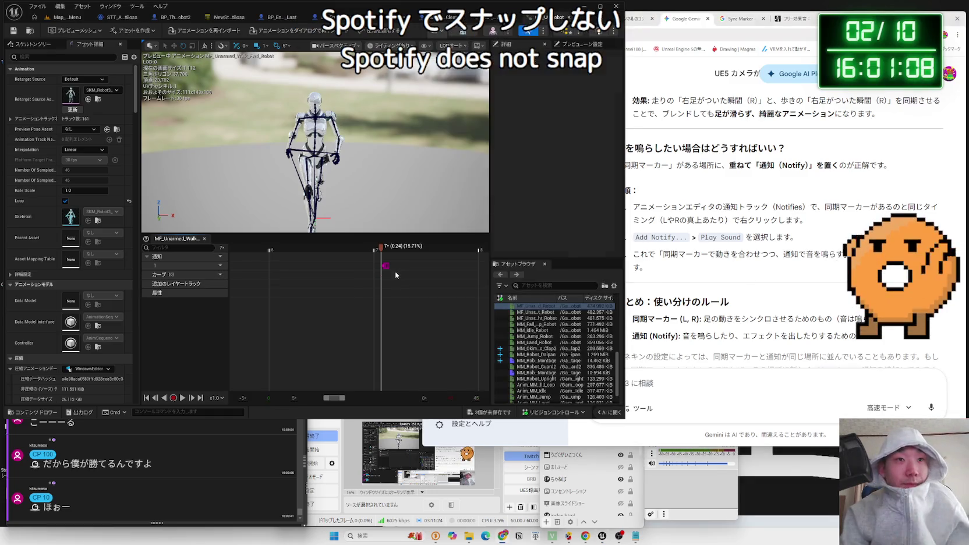
right_click(386, 267)
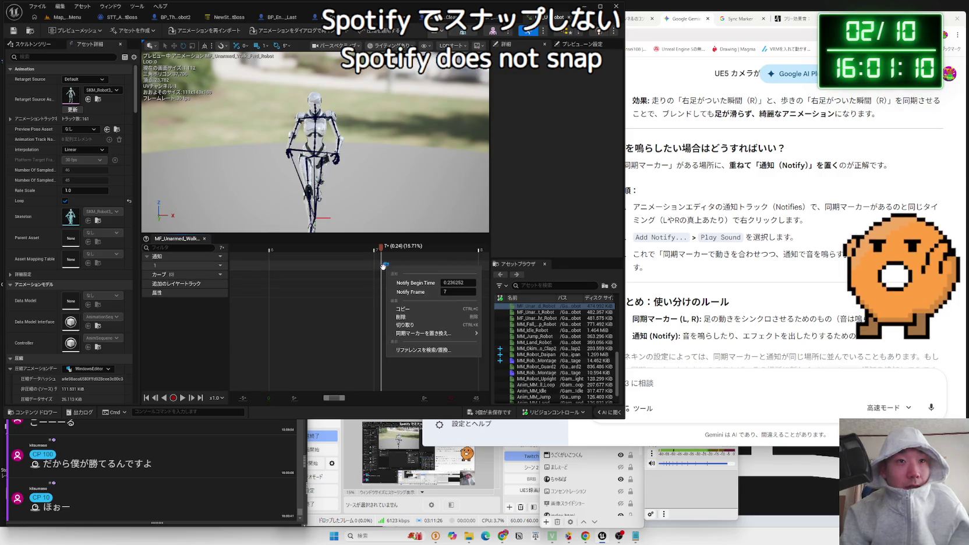
click(376, 308)
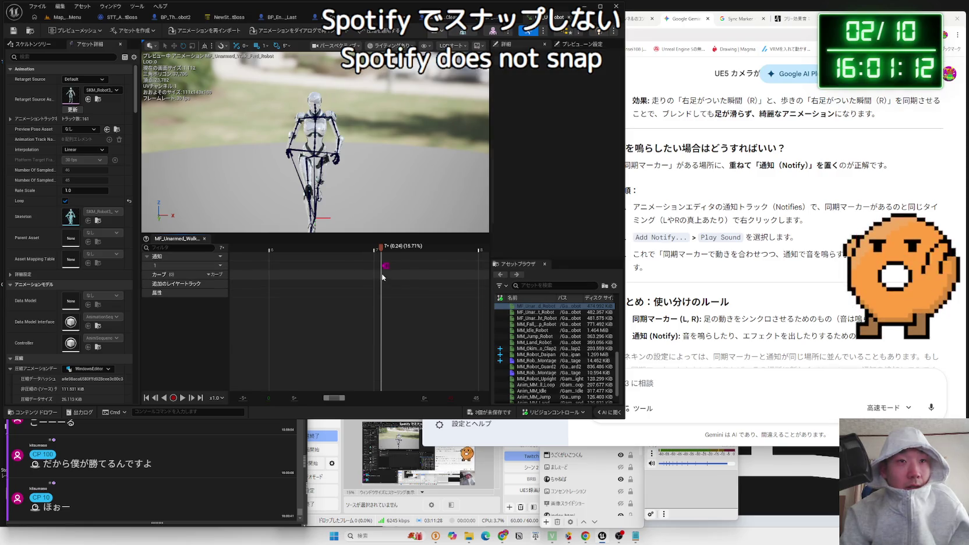
click(675, 386)
text(縦軸の線？が)
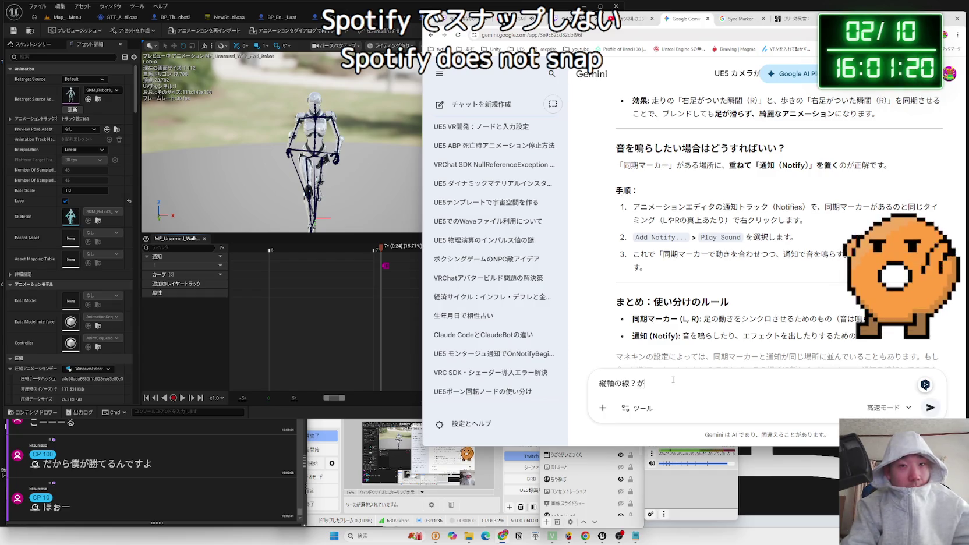
Finish and send the question asking why the notify won't snap to the sync marker line
key(Zenkaku_Hankaku)
text(noti)
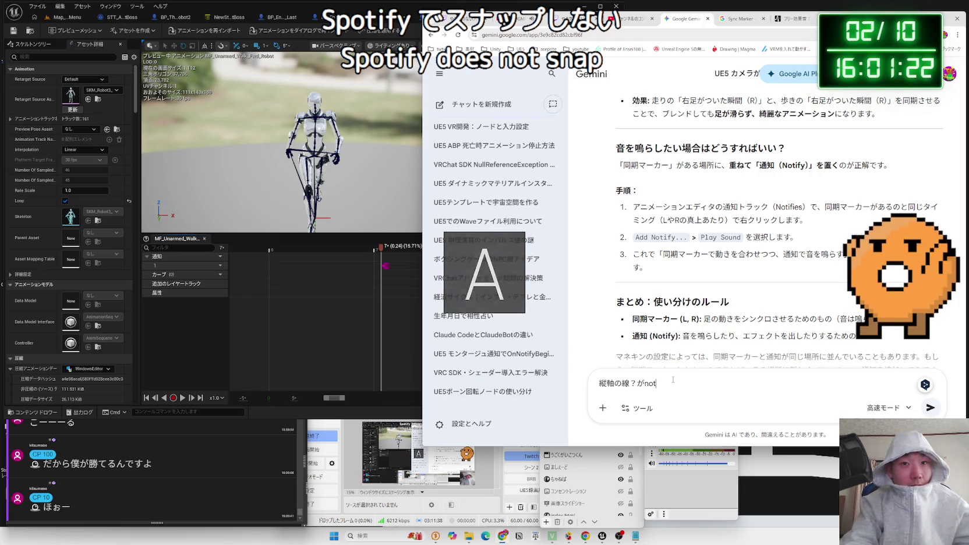
key(Zenkaku_Hankaku)
key(Zenkaku_Hankaku)
key(Zenkaku_Hankaku)
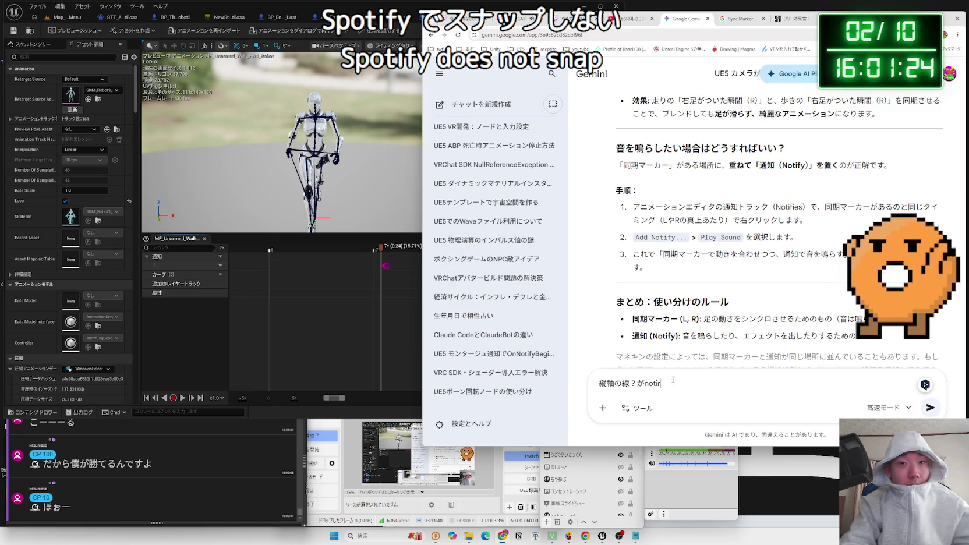
text(fyと)
text(お)
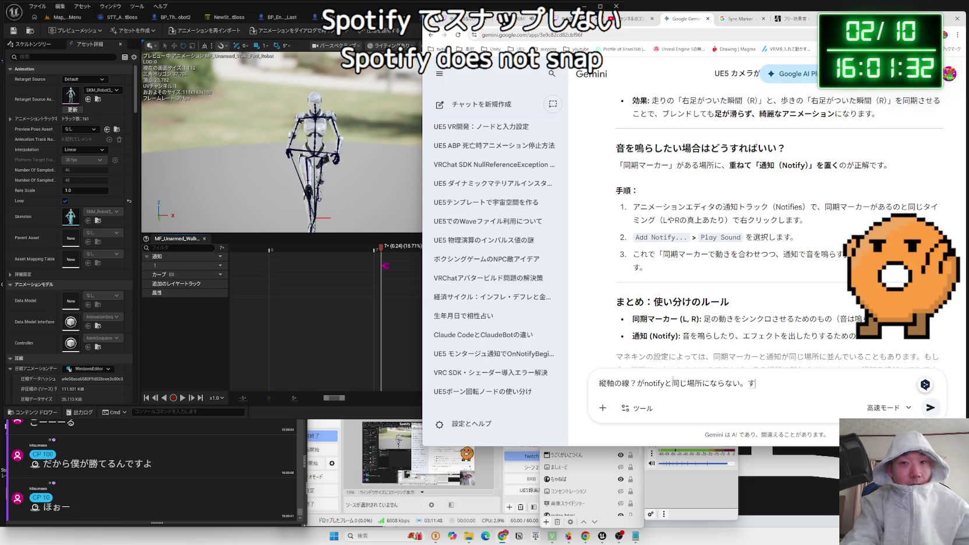
text(ない)
key(space)
key(Return)
key(Return)
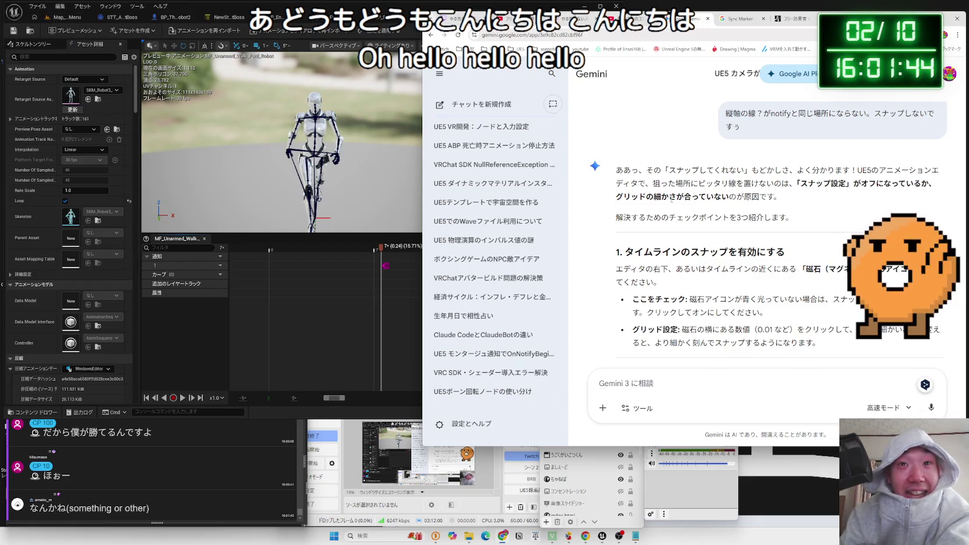
Read Gemini's answer blaming snap settings and grid size, then return to the Unreal editor
mouse_move(745, 170)
mouse_down()
mouse_move(668, 170)
mouse_move(699, 170)
mouse_up()
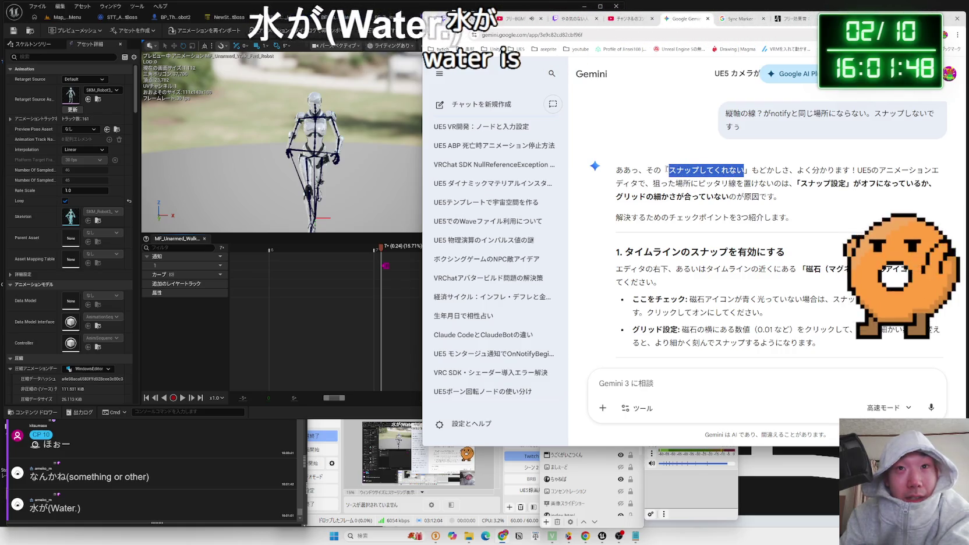
mouse_move(780, 196)
mouse_down()
mouse_move(616, 170)
mouse_move(737, 183)
mouse_move(632, 170)
mouse_move(617, 197)
mouse_move(647, 170)
mouse_move(726, 183)
mouse_move(670, 170)
mouse_up()
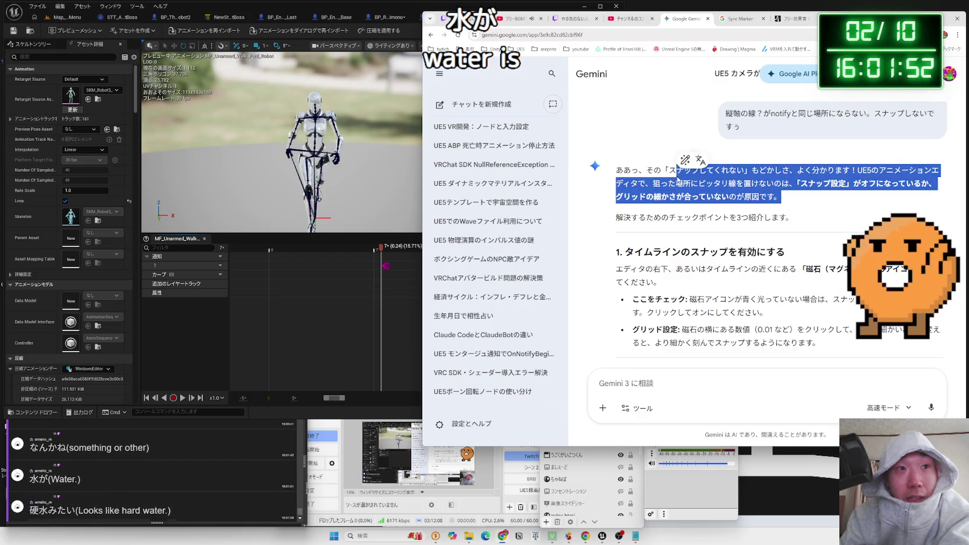
click(670, 170)
click(335, 236)
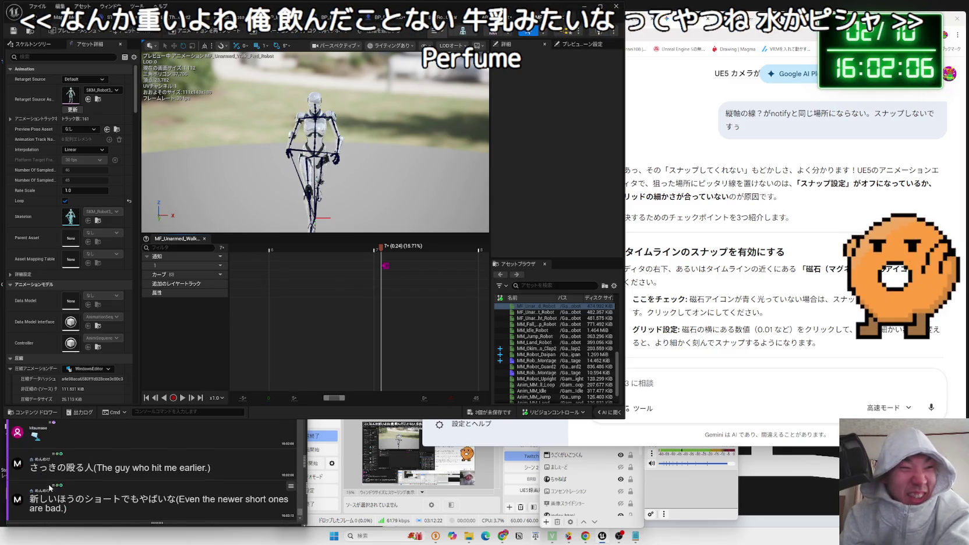
Open the YouTube Short linked in the newest OneComme chat comment in Chrome
drag(29, 499, 169, 500)
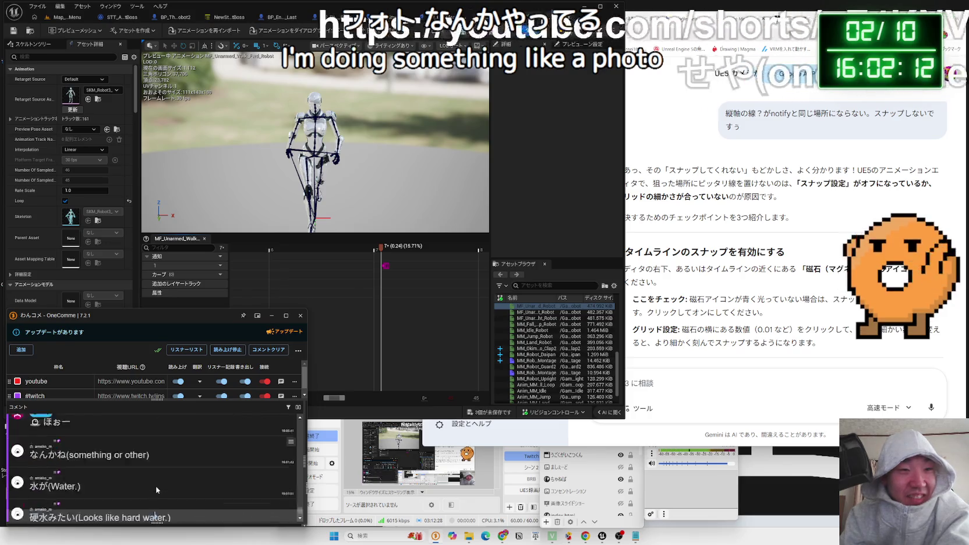
click(157, 491)
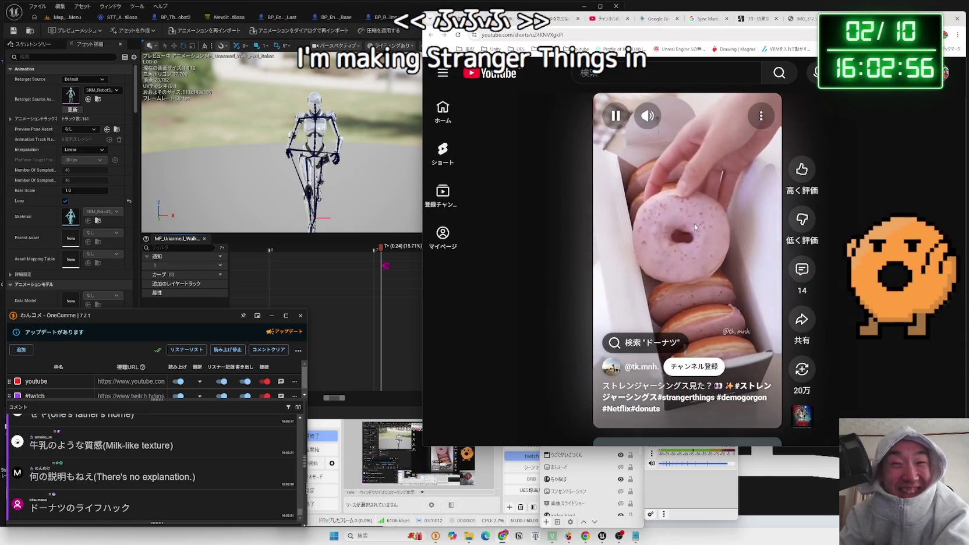
Pause the donut Short, glance at its comments, then switch to the pink-dress image tab
click(678, 295)
click(802, 269)
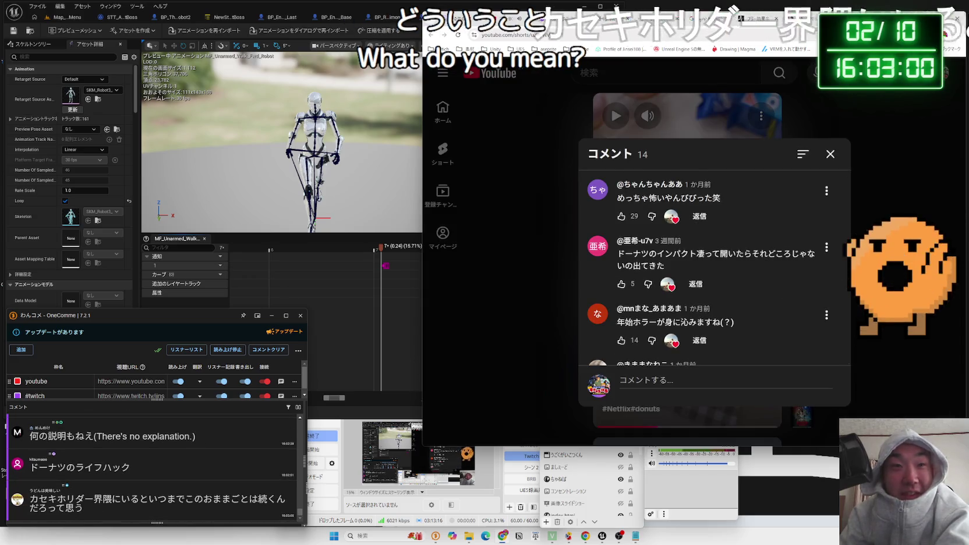
key(Escape)
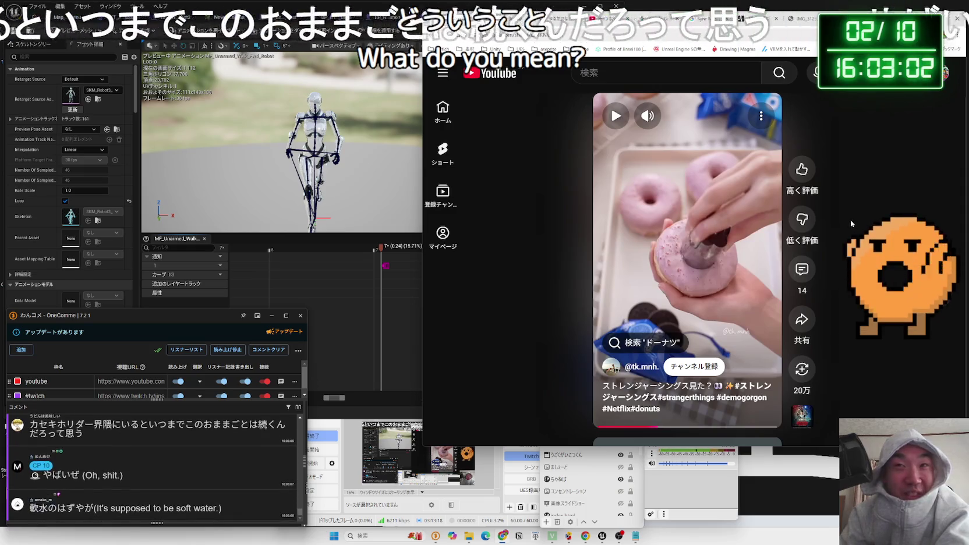
key(ctrl+Tab)
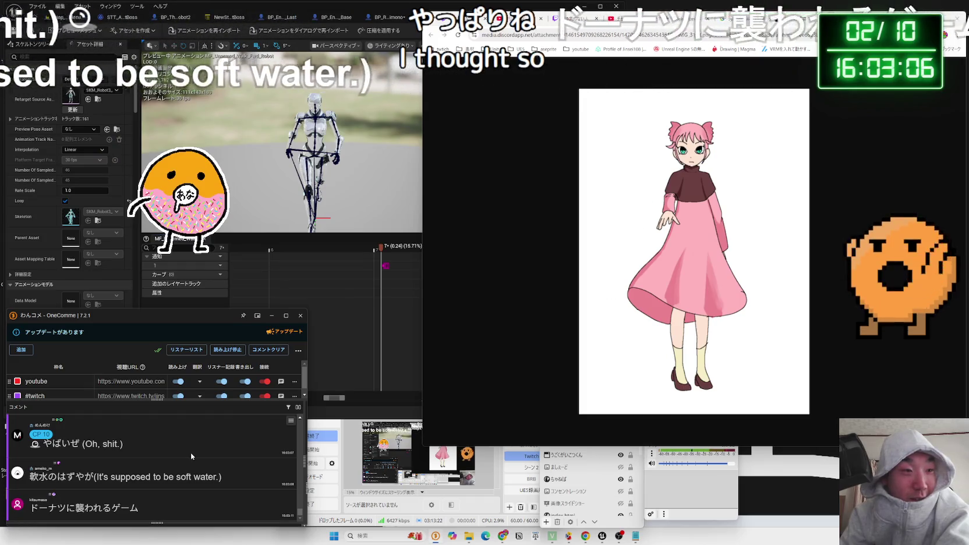
Select and then clear highlighted text in the OneComme chat comments
scroll(191, 455, up, 2)
drag(38, 468, 133, 472)
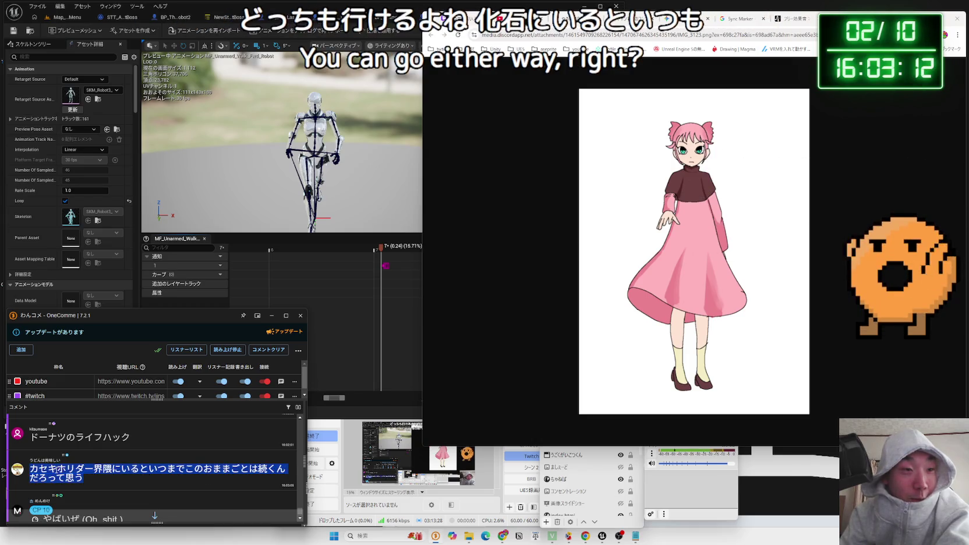
click(123, 477)
click(122, 477)
click(158, 476)
scroll(195, 467, down, 2)
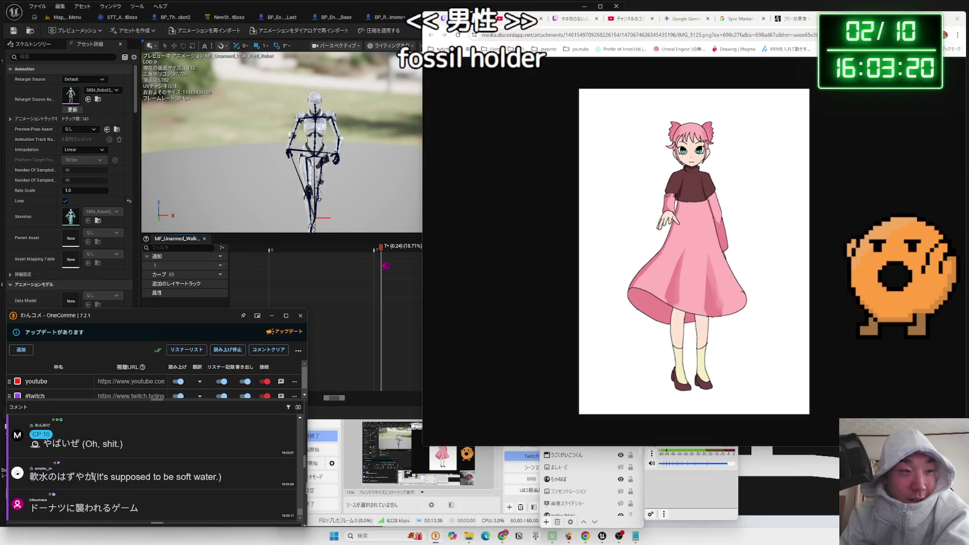
click(128, 476)
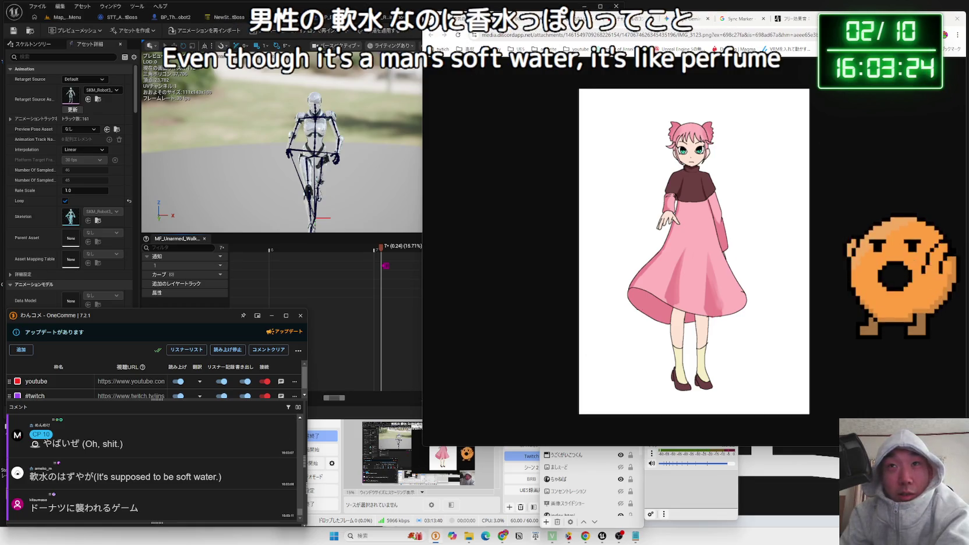
Turn Japanese input back on and narrow the browser so more of Unreal shows
key(Zenkaku_Hankaku)
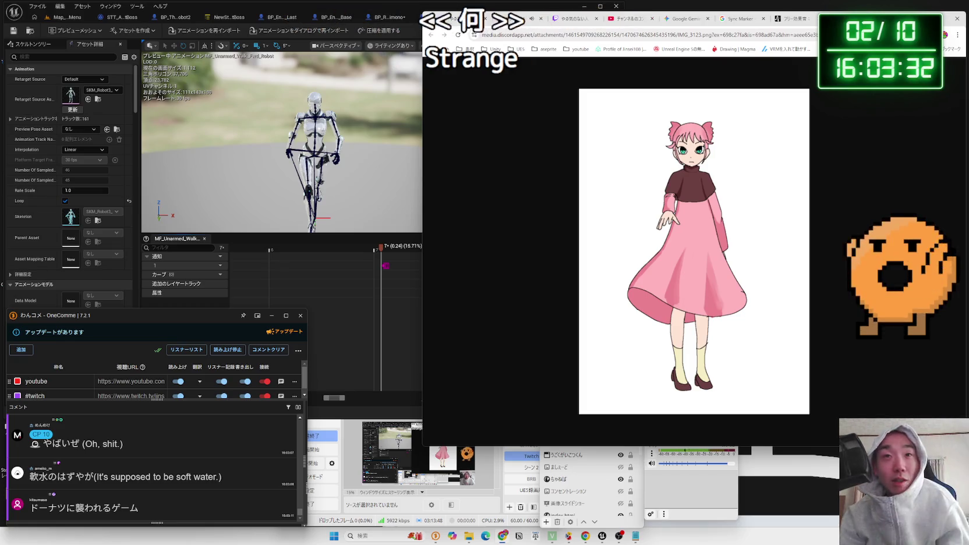
mouse_move(424, 125)
mouse_down()
mouse_move(521, 120)
mouse_move(507, 116)
mouse_up()
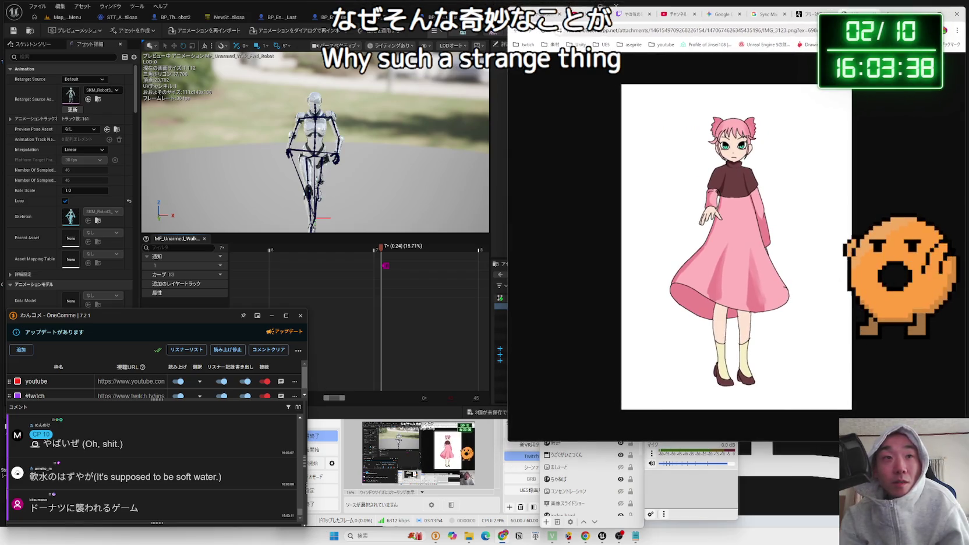
click(407, 302)
scroll(408, 306, down, 5)
scroll(408, 309, down, 4)
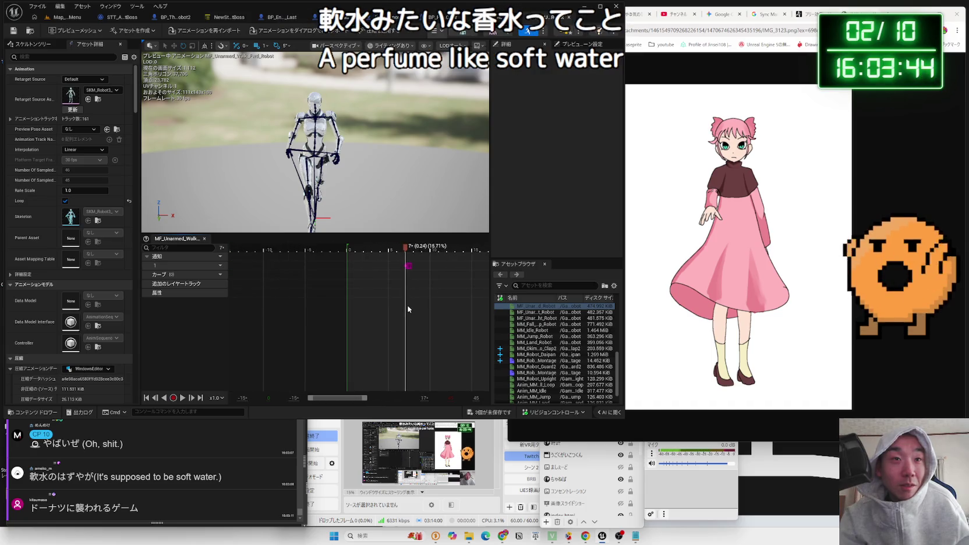
drag(361, 399, 387, 398)
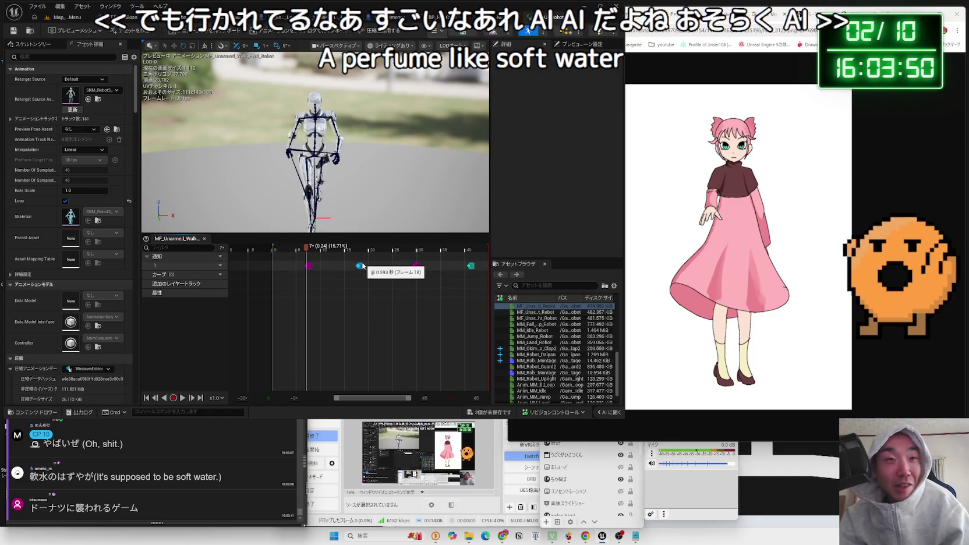
click(347, 249)
drag(361, 250, 306, 254)
scroll(306, 279, up, 5)
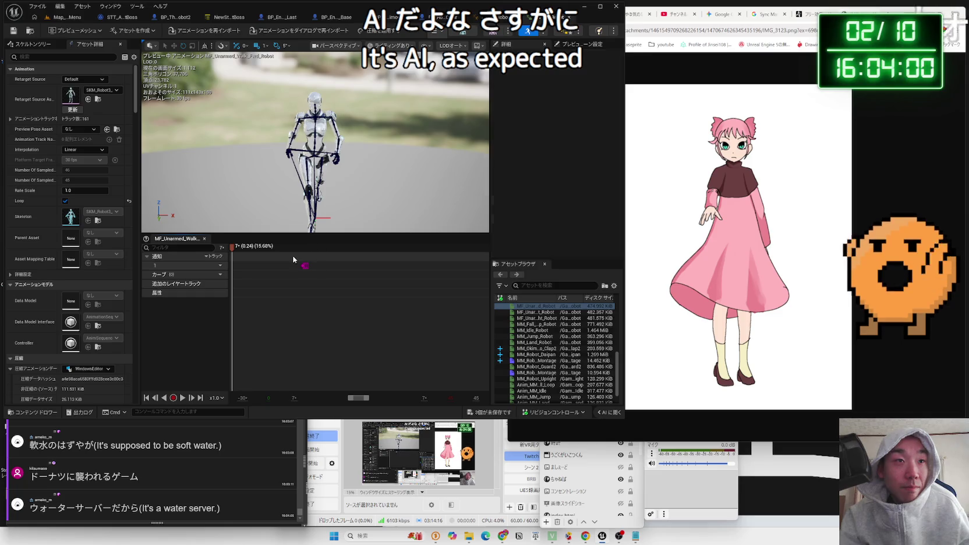
scroll(326, 263, down, 3)
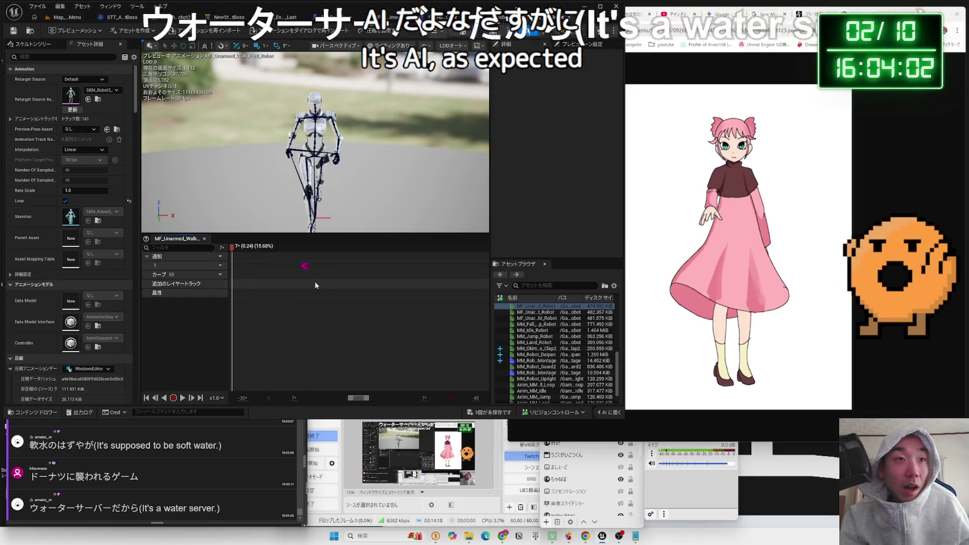
scroll(315, 285, down, 2)
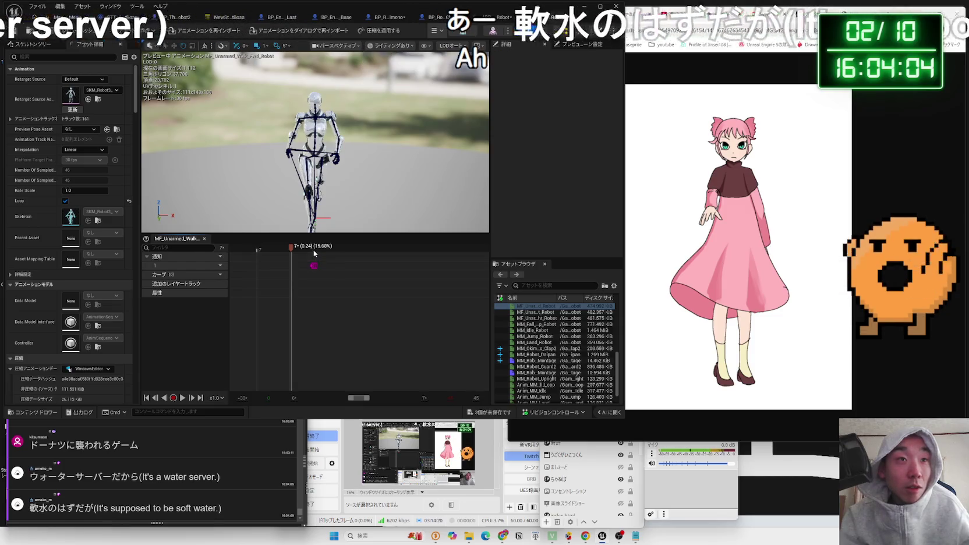
click(313, 248)
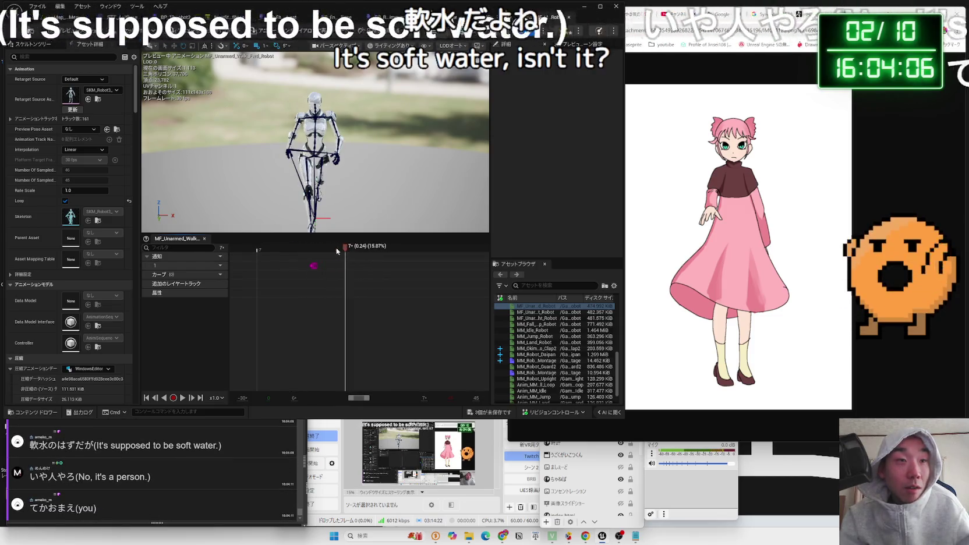
drag(313, 250, 310, 250)
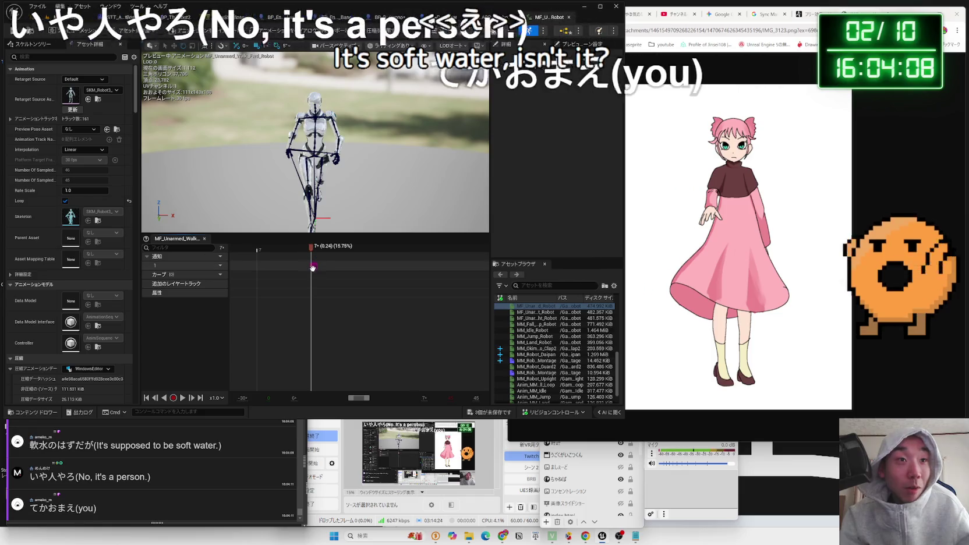
click(312, 266)
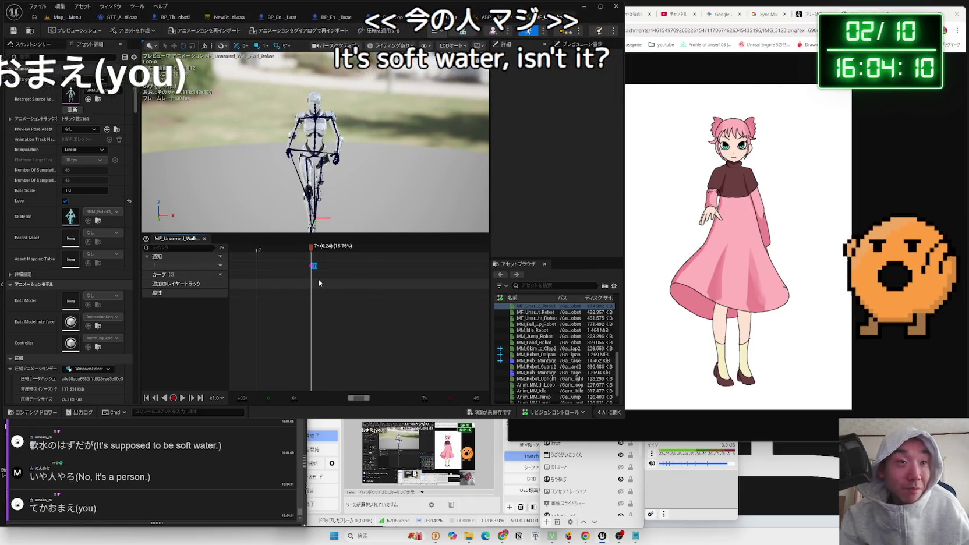
key(Delete)
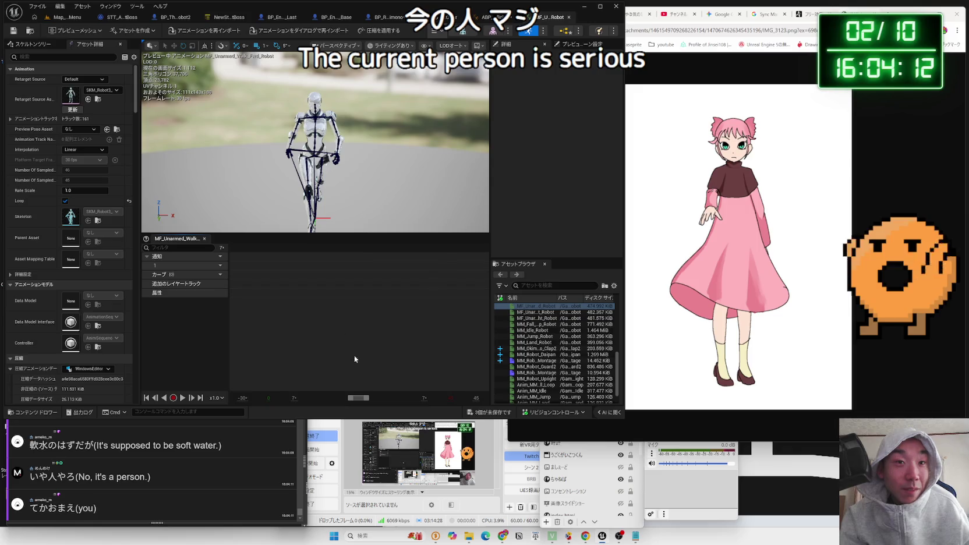
drag(357, 399, 344, 398)
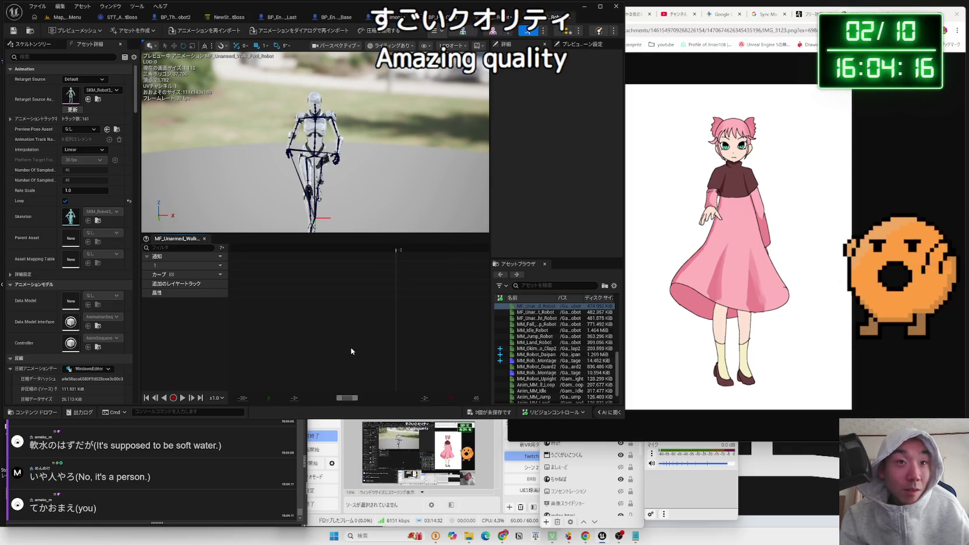
scroll(350, 353, down, 3)
scroll(355, 352, up, 3)
drag(349, 400, 357, 400)
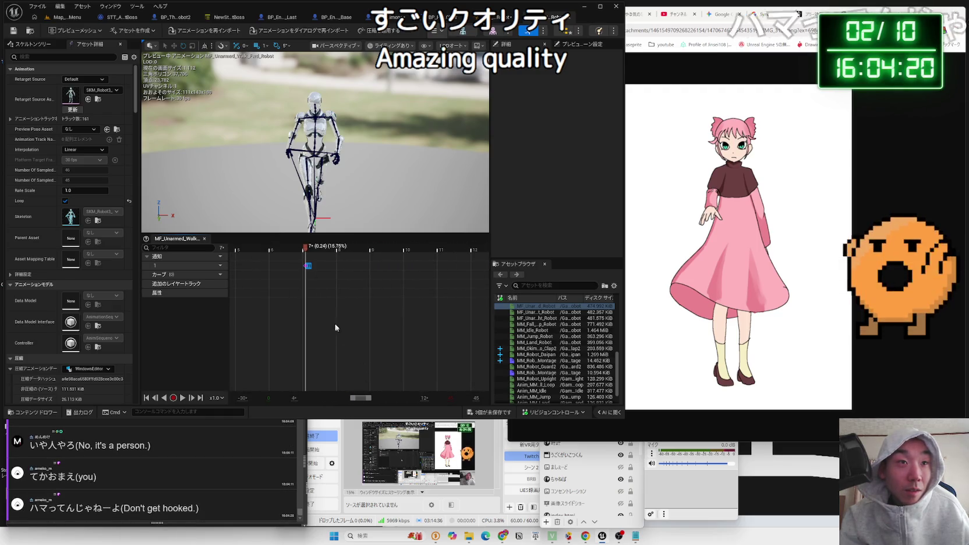
scroll(307, 280, up, 2)
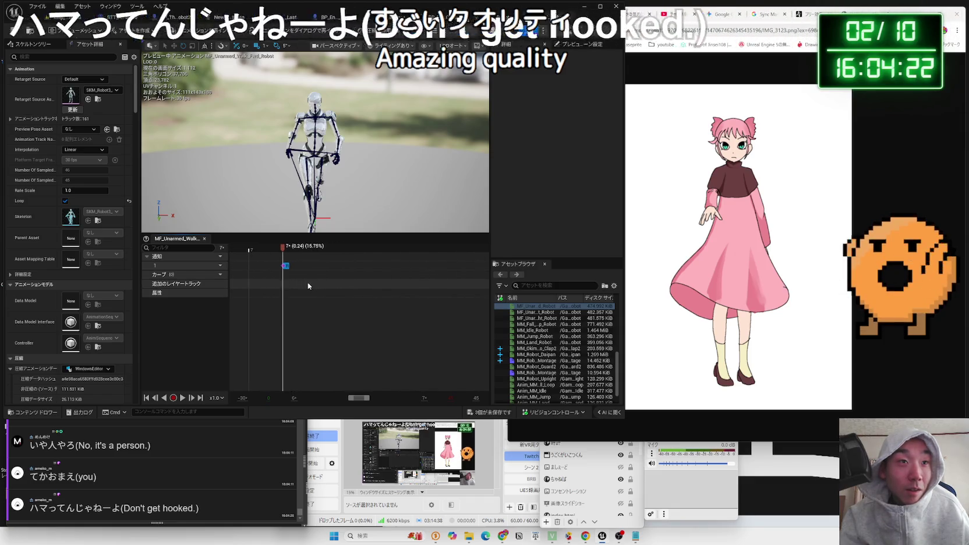
drag(363, 398, 364, 399)
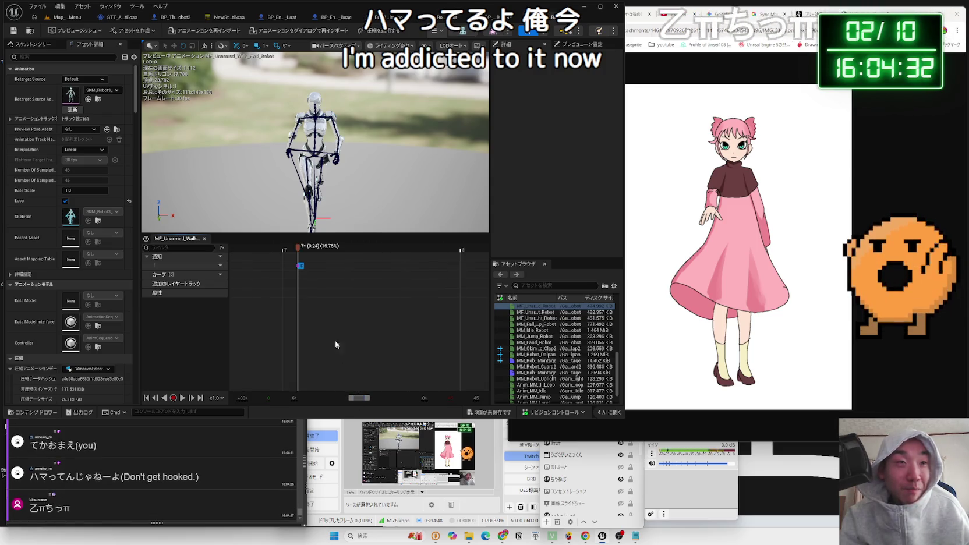
scroll(340, 352, up, 3)
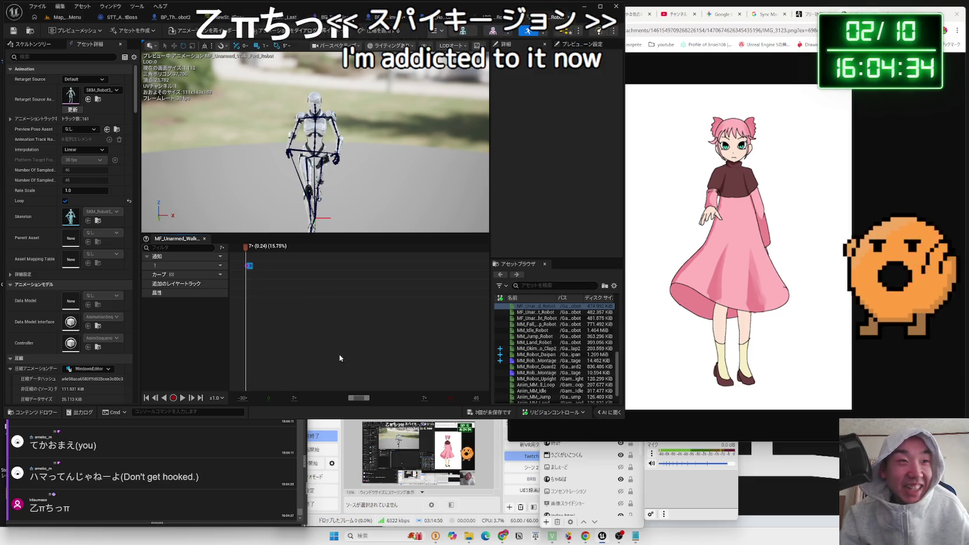
click(245, 253)
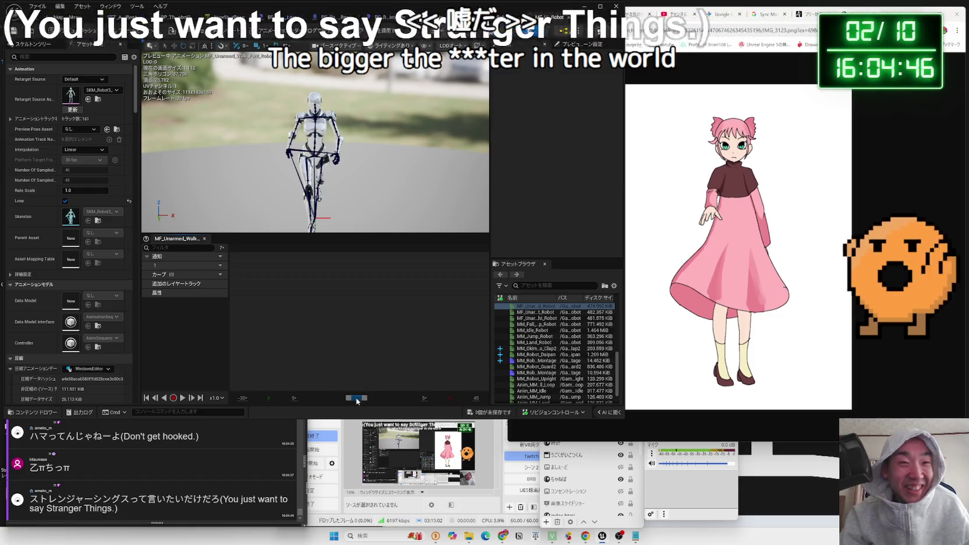
drag(362, 398, 352, 399)
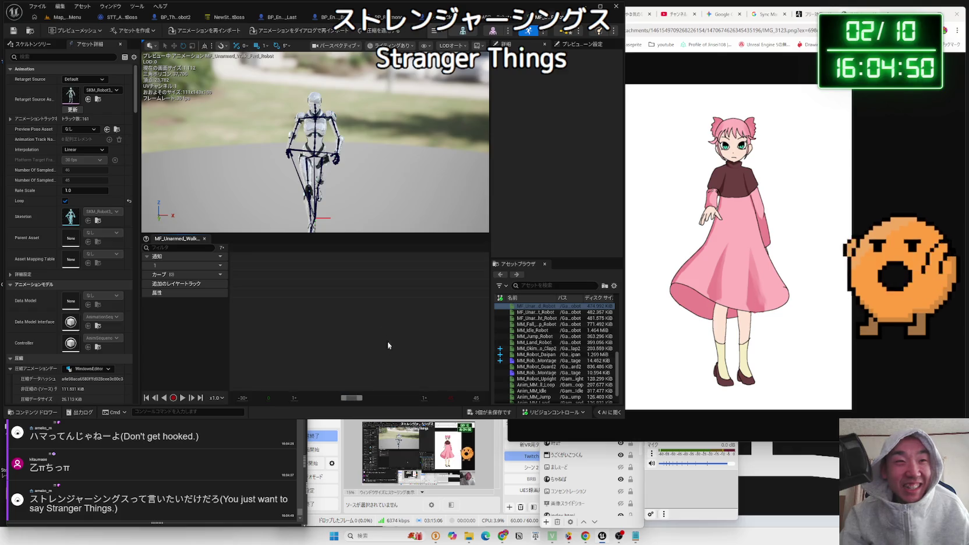
scroll(370, 298, down, 2)
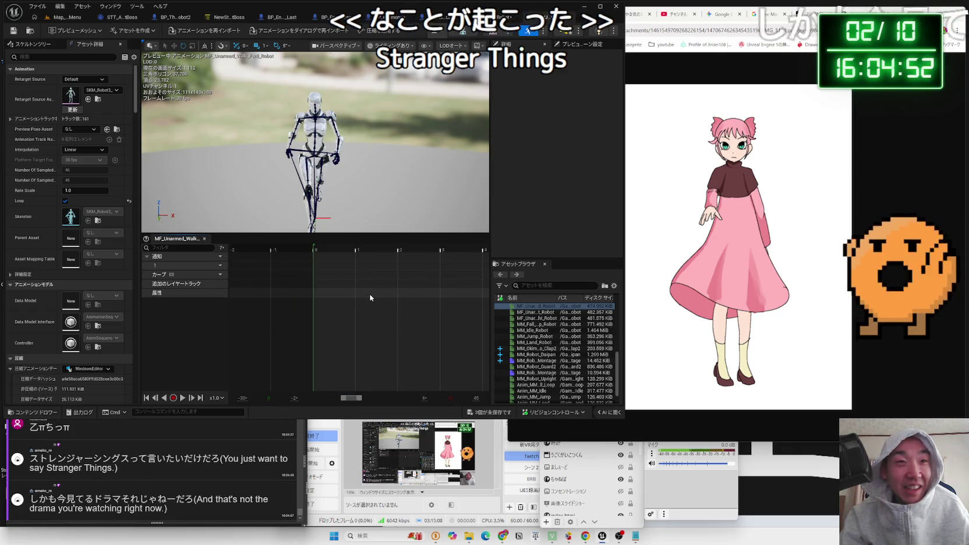
drag(353, 400, 360, 399)
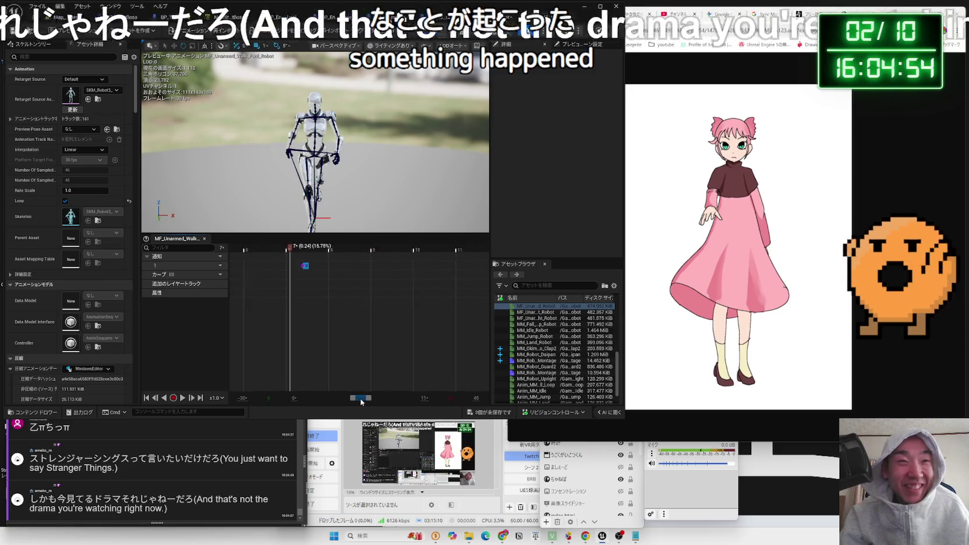
click(306, 249)
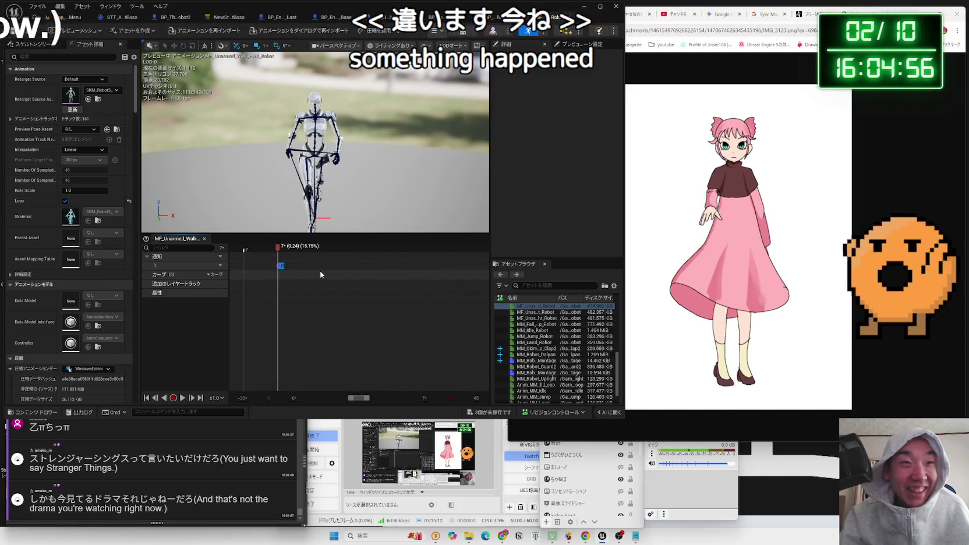
scroll(321, 279, up, 2)
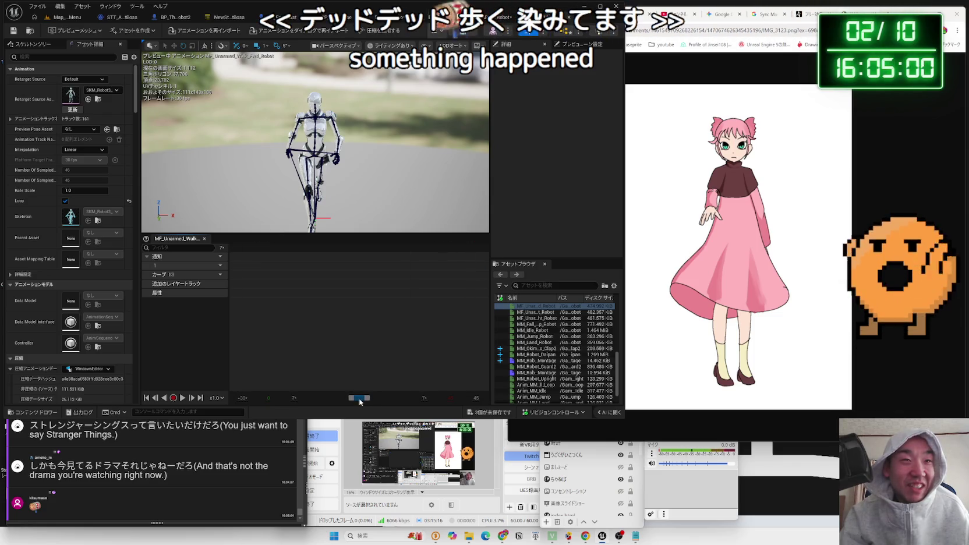
scroll(359, 401, up, 1)
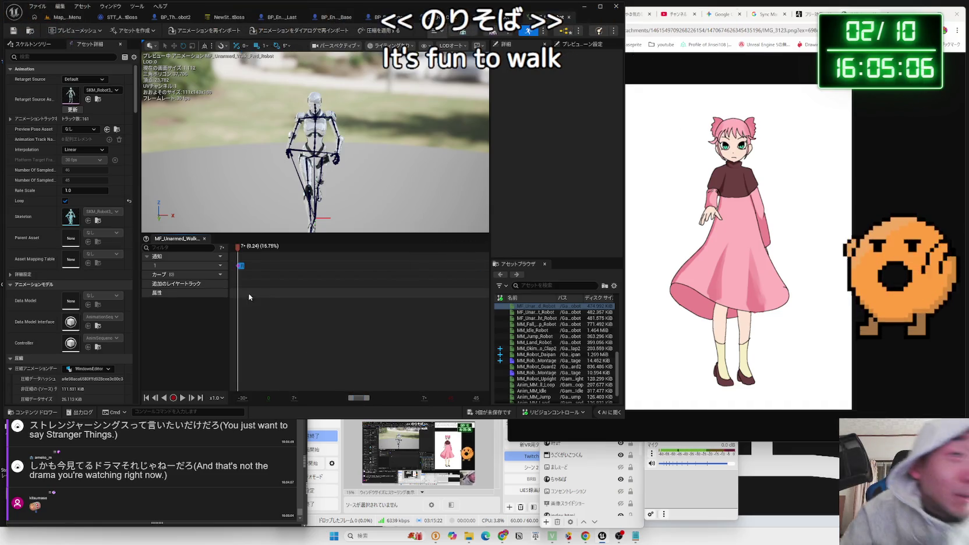
right_click(241, 279)
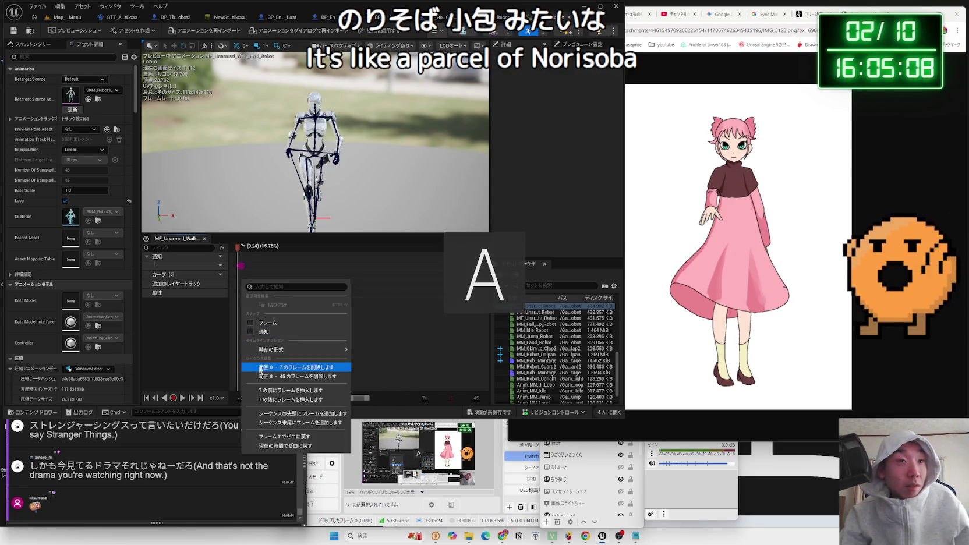
click(182, 266)
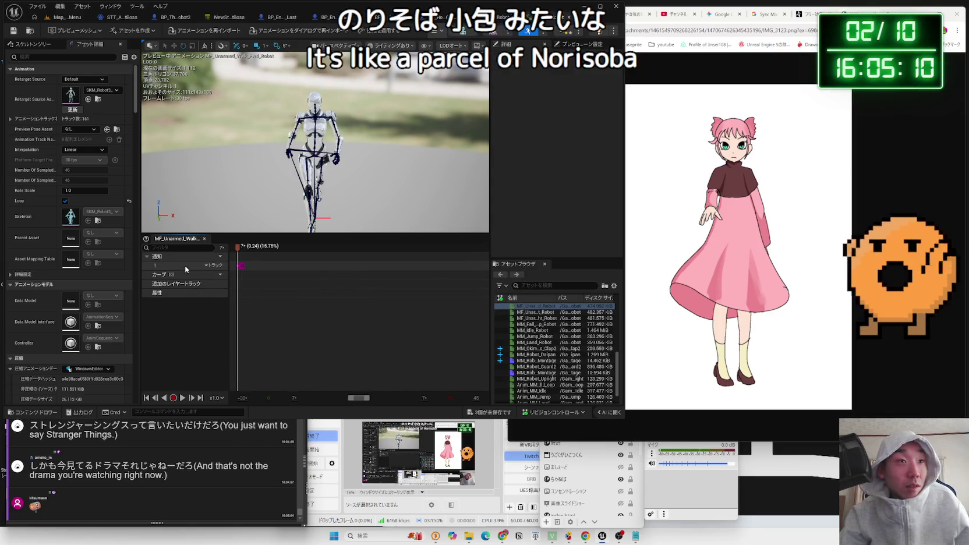
right_click(240, 266)
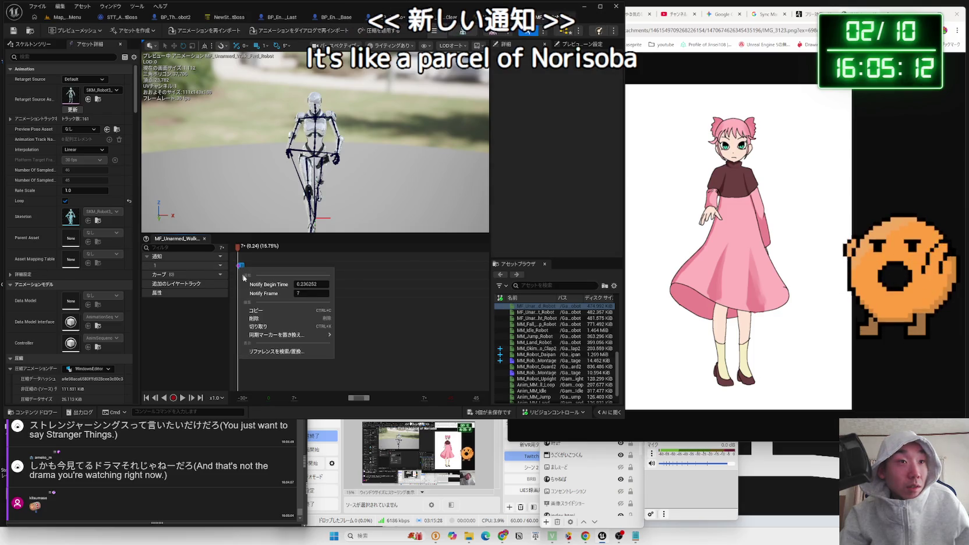
click(194, 267)
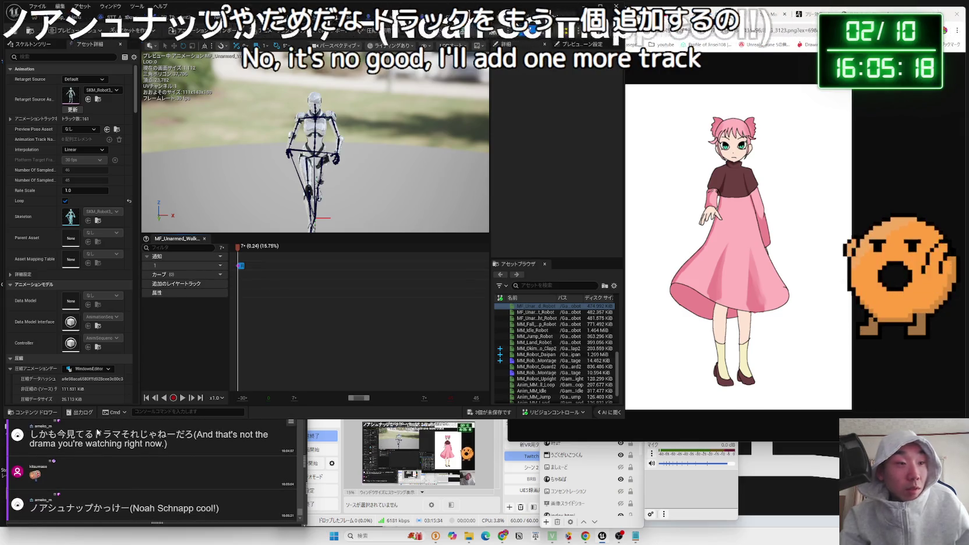
click(35, 510)
Google the actor's name from the latest chat comment, then return to the pink-dress illustration
drag(35, 511, 85, 510)
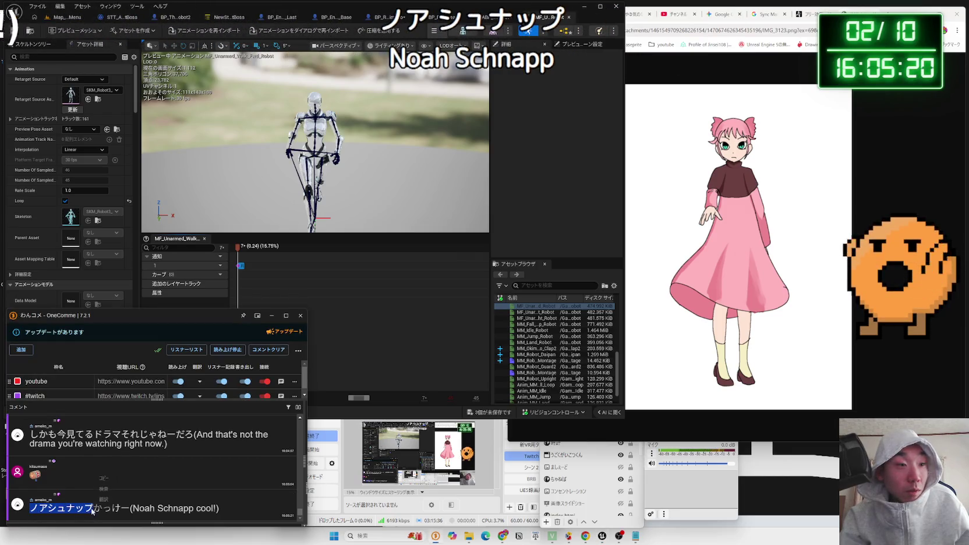
right_click(95, 493)
click(116, 504)
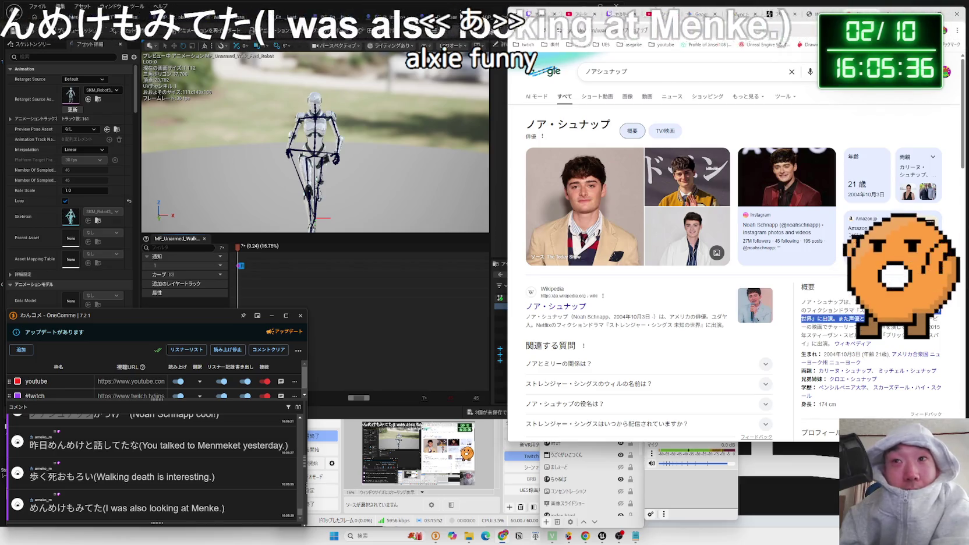
scroll(699, 247, down, 3)
scroll(699, 246, down, 4)
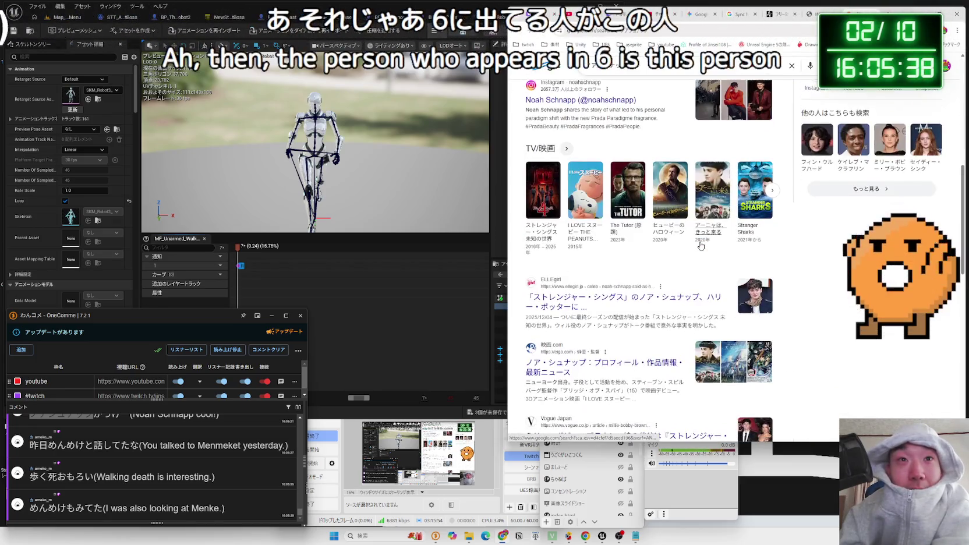
scroll(701, 245, down, 4)
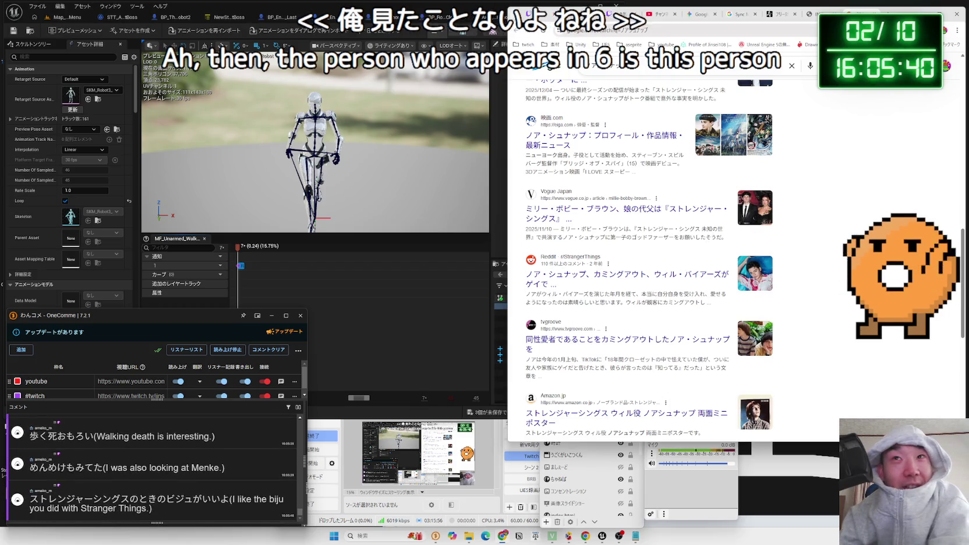
key(ctrl+Tab)
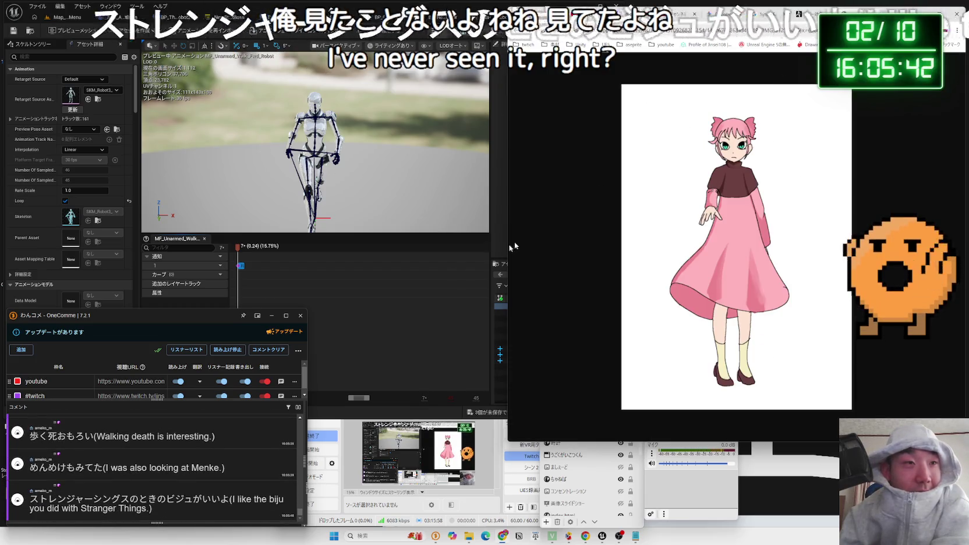
click(214, 265)
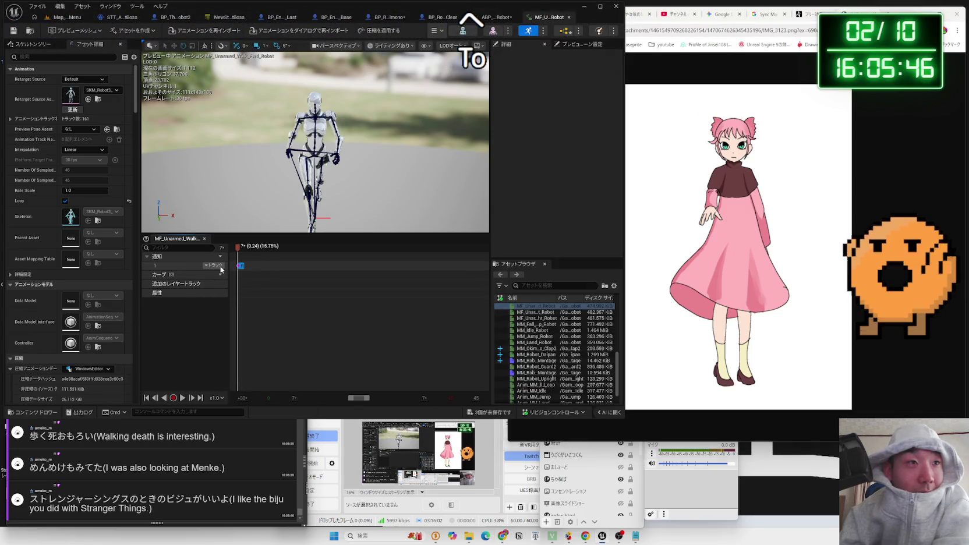
Insert a second notify track and add a Play Sound notify on it at frame 7
click(224, 288)
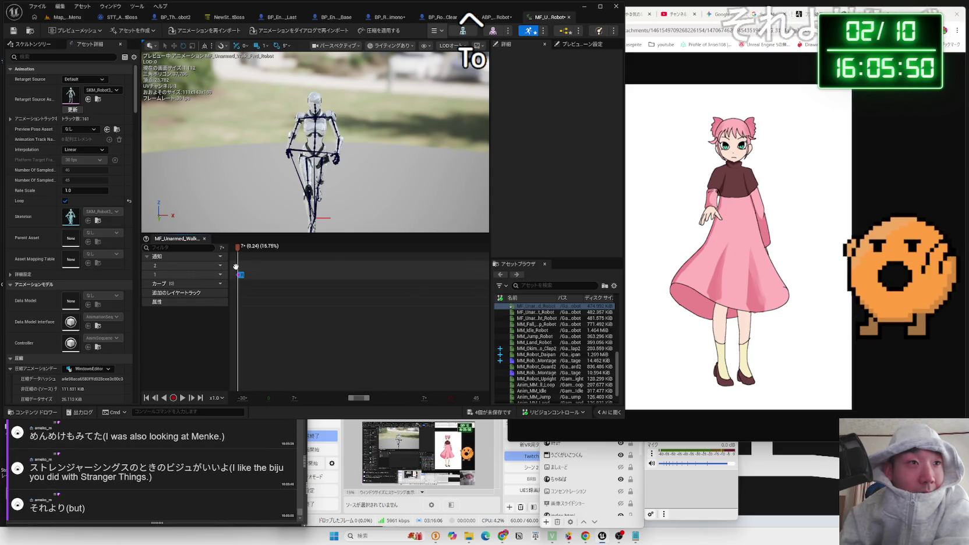
right_click(240, 269)
mouse_move(270, 299)
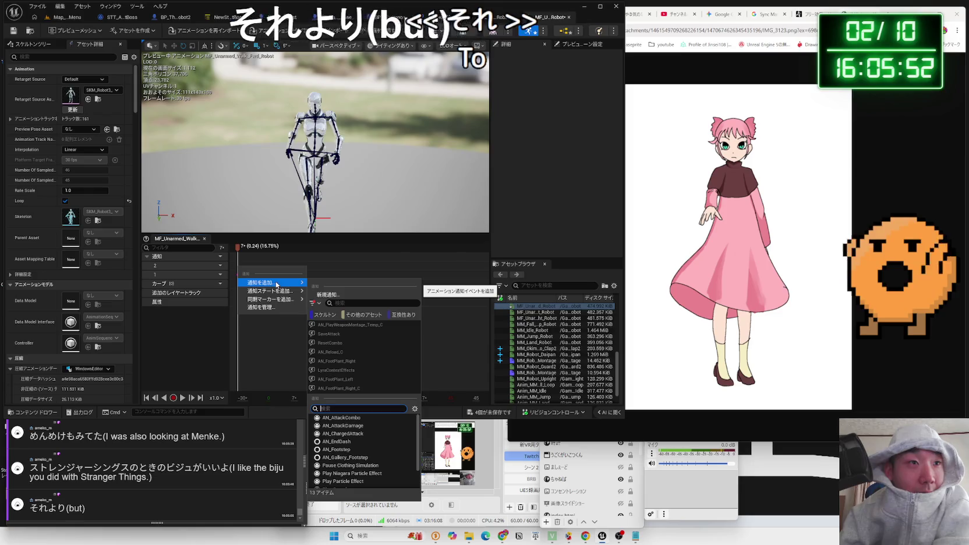
mouse_move(290, 285)
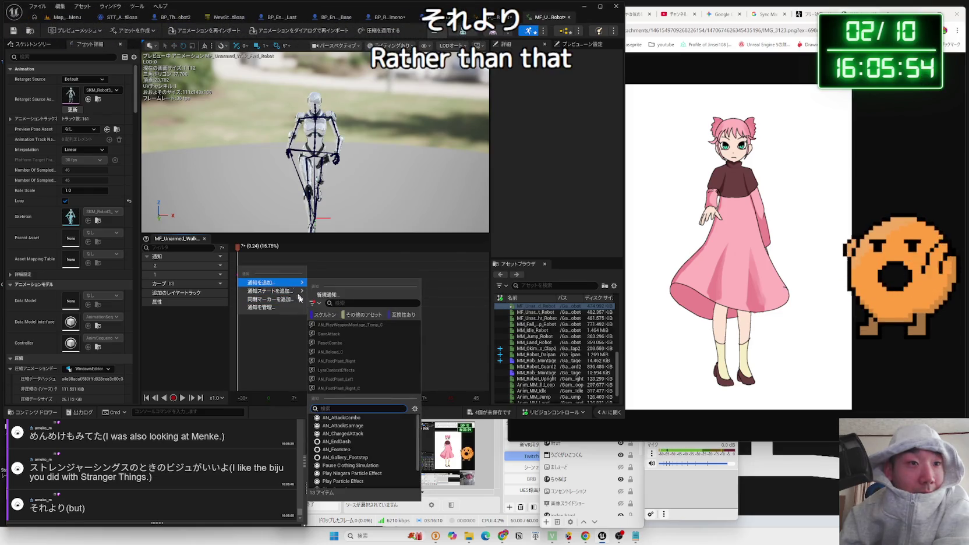
scroll(352, 440, down, 2)
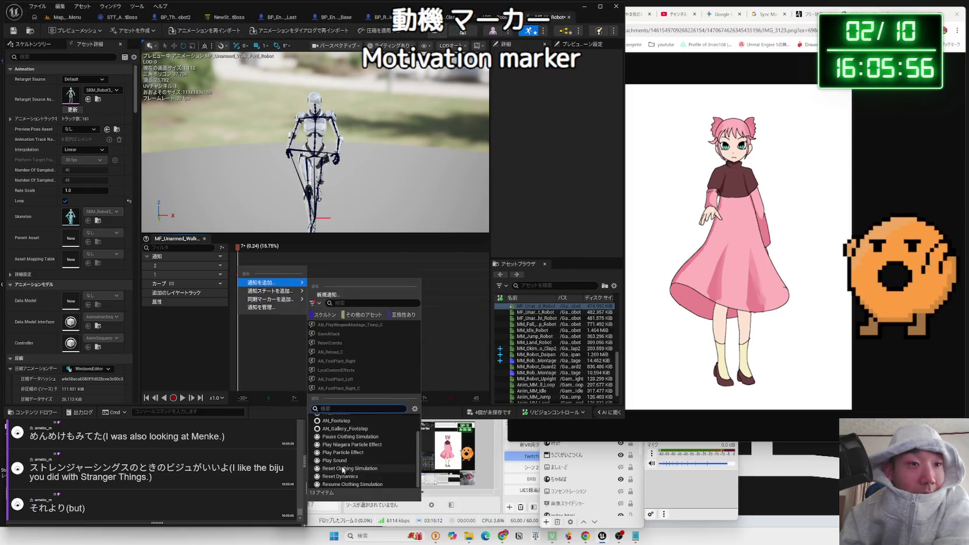
click(344, 469)
click(251, 265)
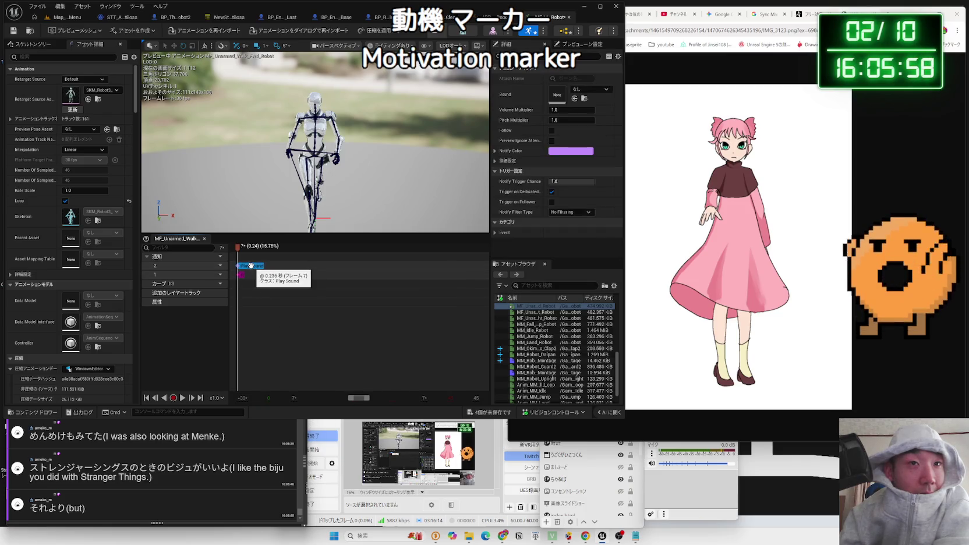
Set the Play Sound notify's sound to SFX_ashioto, found by searching 'ashio'
click(581, 92)
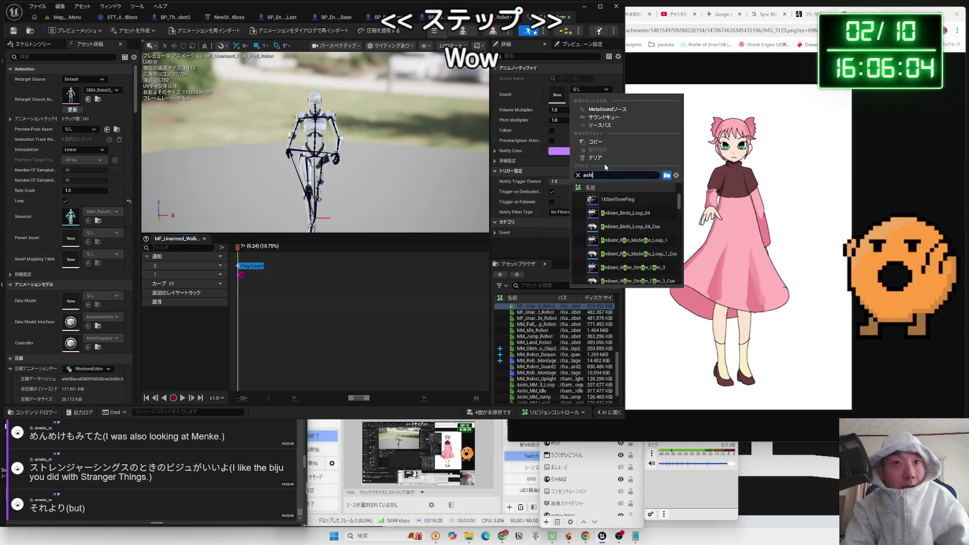
text(ashio)
click(604, 201)
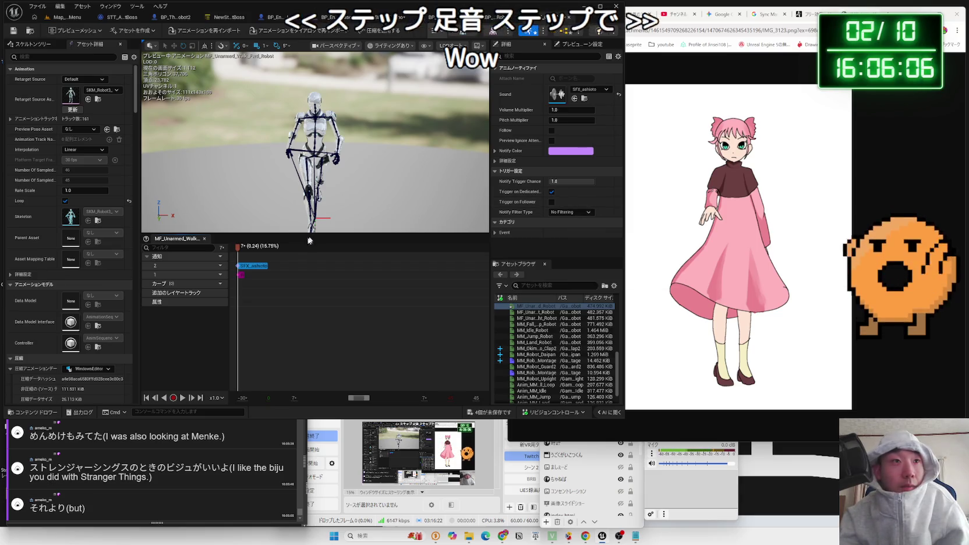
Save all modified assets, including the walk animation
click(494, 417)
click(489, 373)
scroll(283, 304, up, 2)
scroll(283, 303, down, 4)
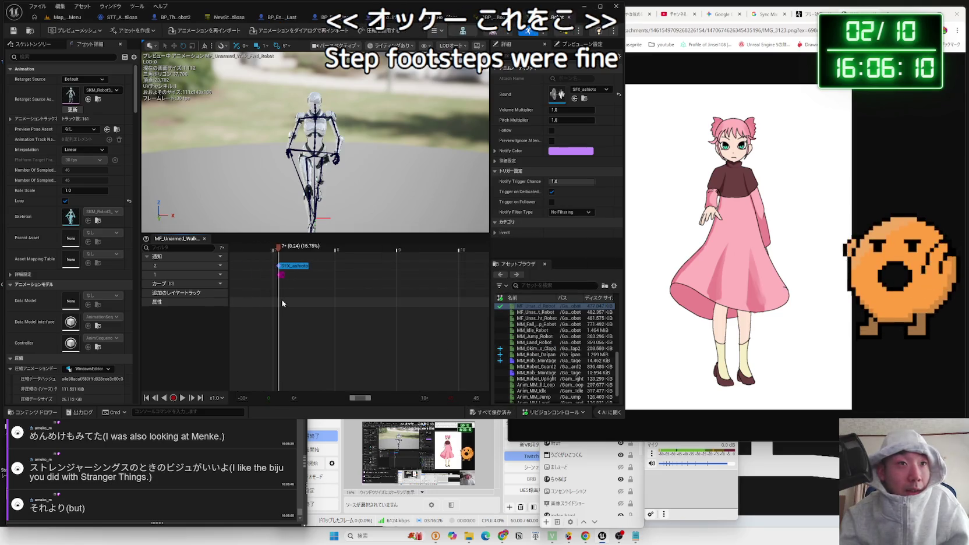
scroll(313, 300, down, 2)
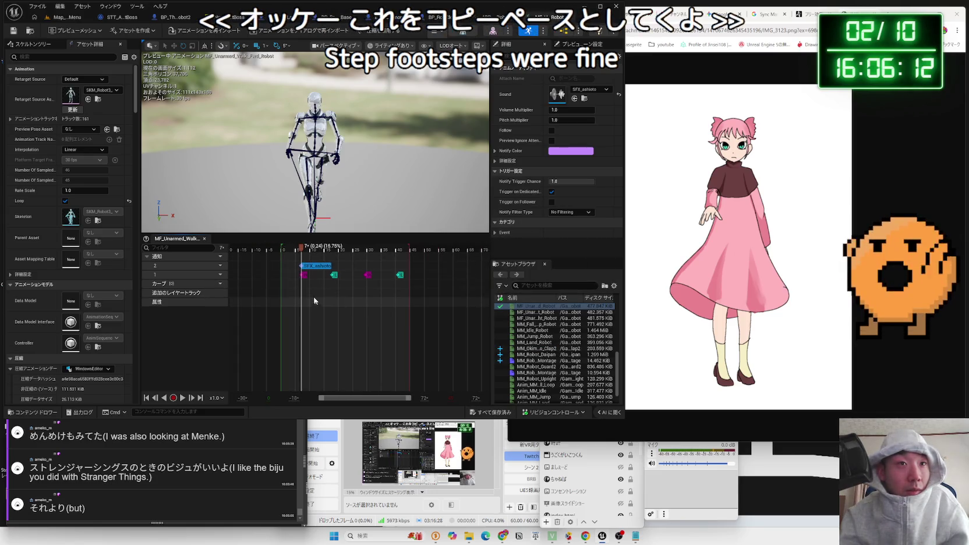
Copy the SFX_ashioto footstep notify to the clipboard
click(315, 270)
key(ctrl+c)
key(ctrl+v)
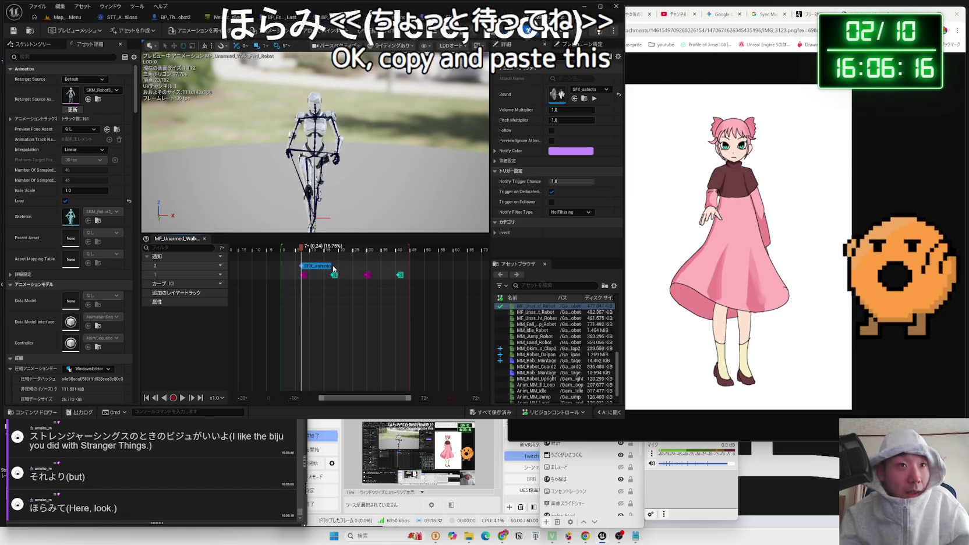
Scrub the playhead onto the footfall around frame 17 (about 0.57–0.60 s)
click(332, 249)
drag(333, 250, 333, 251)
scroll(338, 267, up, 5)
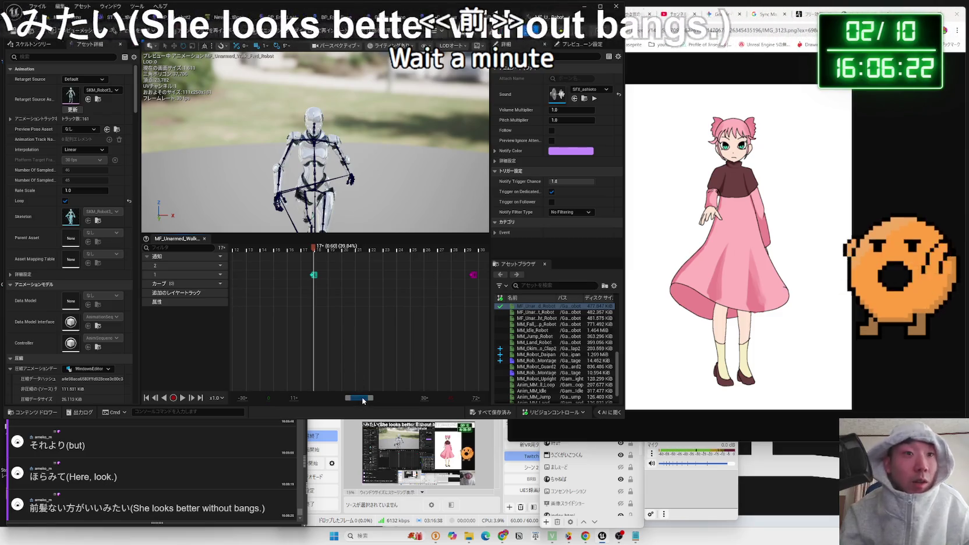
scroll(317, 344, left, 4)
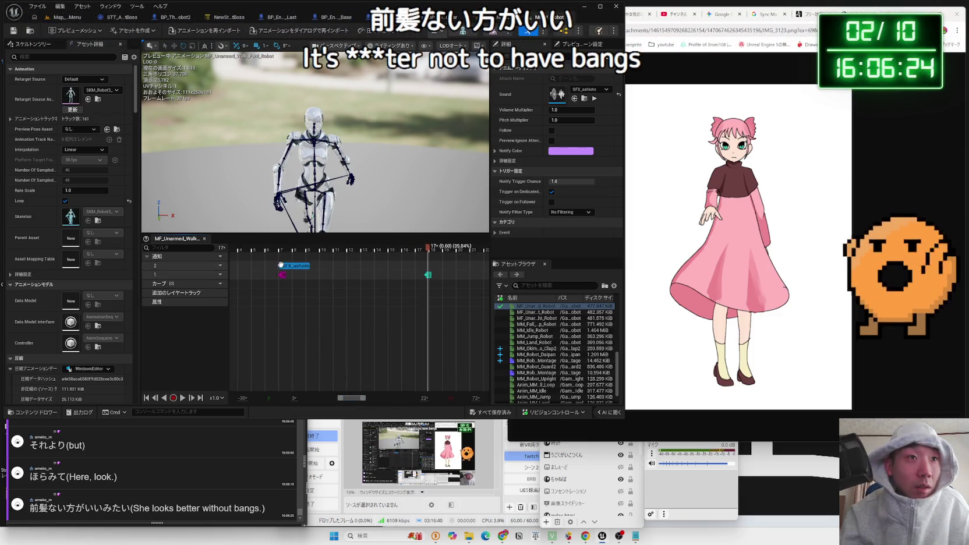
right_click(280, 265)
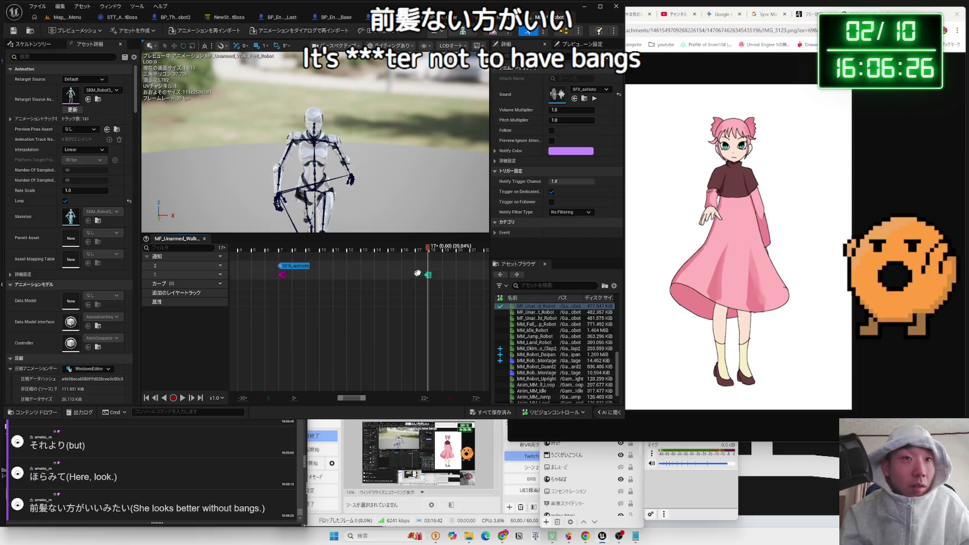
click(429, 254)
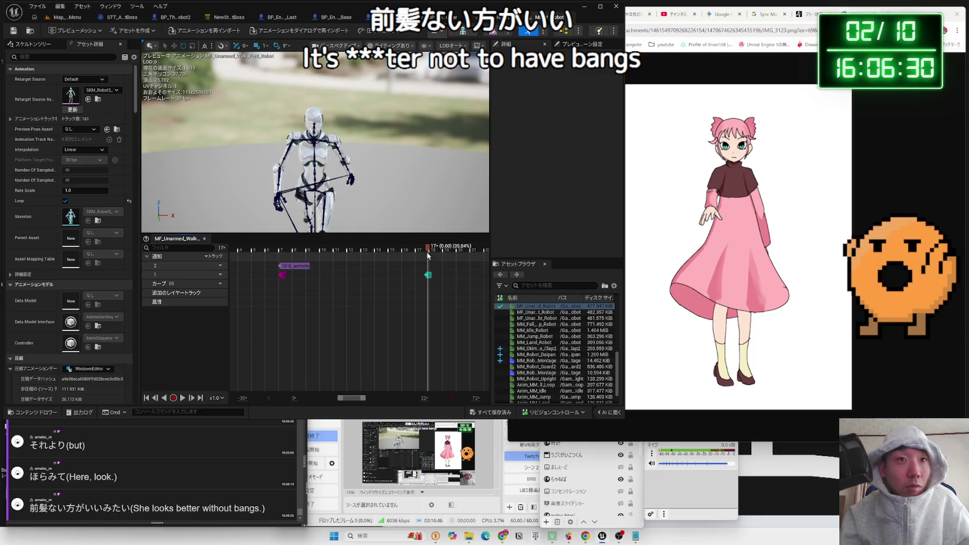
click(417, 250)
click(424, 255)
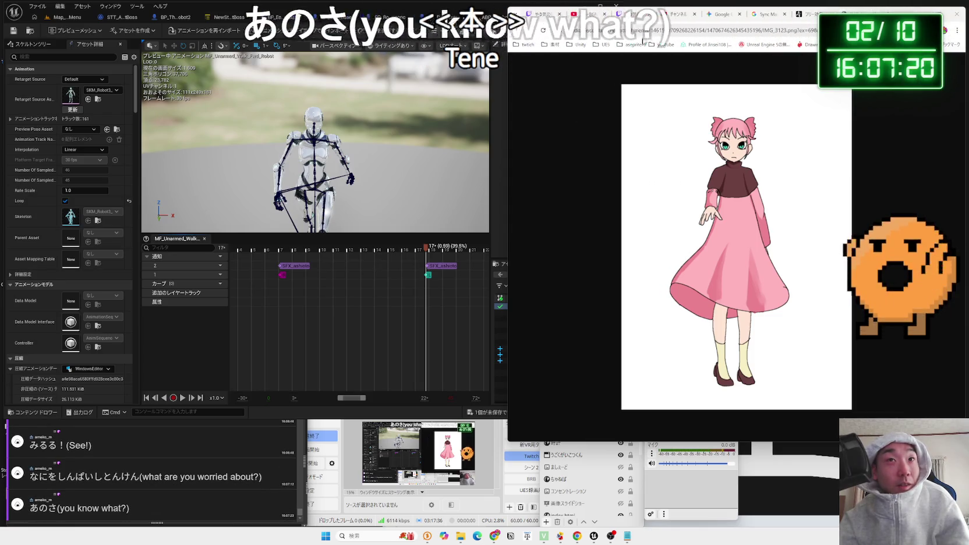
Start the two-hour 「シティガール」 BGM video on YouTube, then return to the illustration tab
click(670, 14)
click(587, 14)
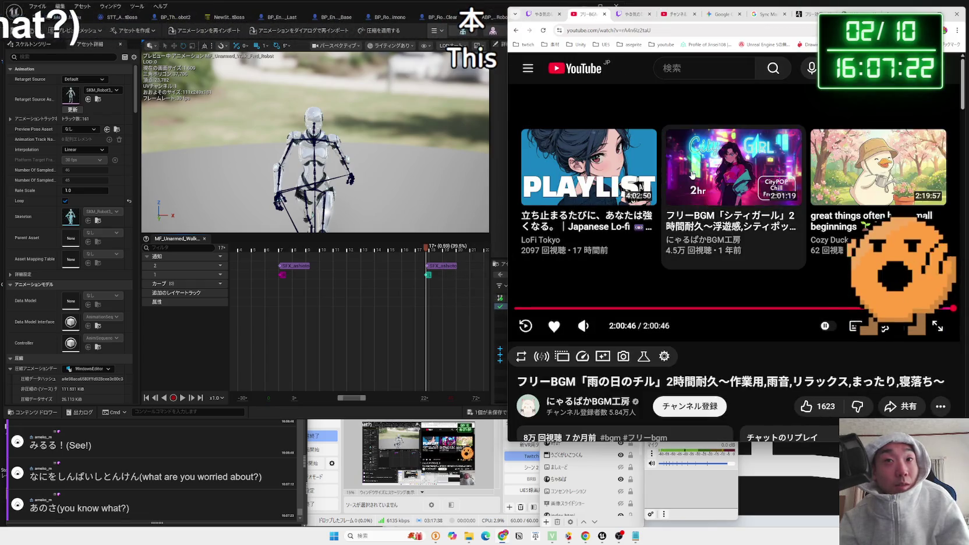
click(694, 217)
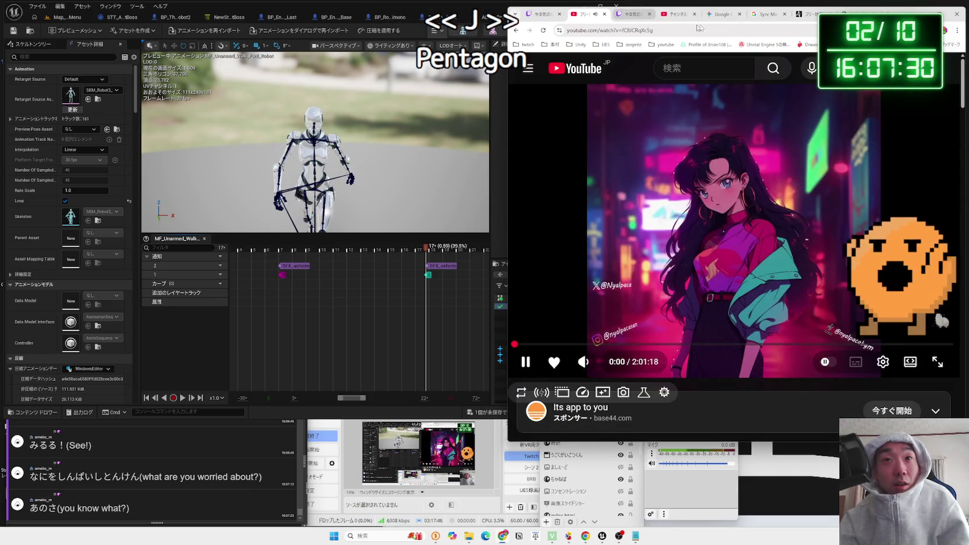
key(ctrl+Tab)
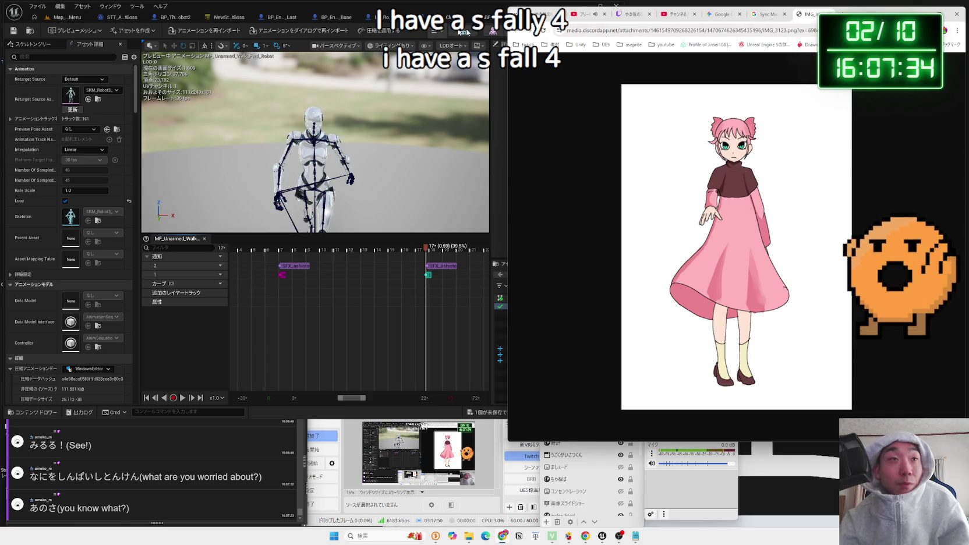
Select the footstep notify and play the walk preview to hear the footsteps
click(343, 8)
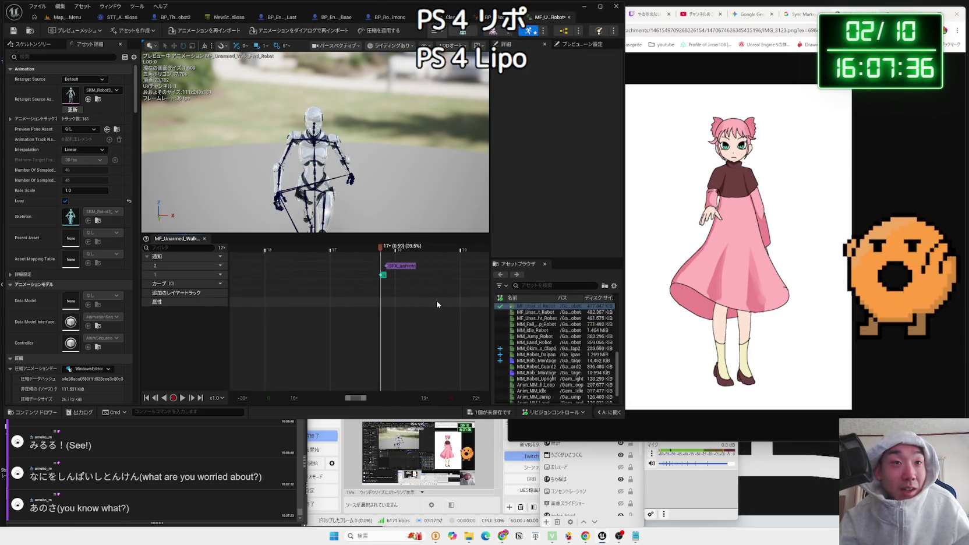
scroll(382, 284, up, 3)
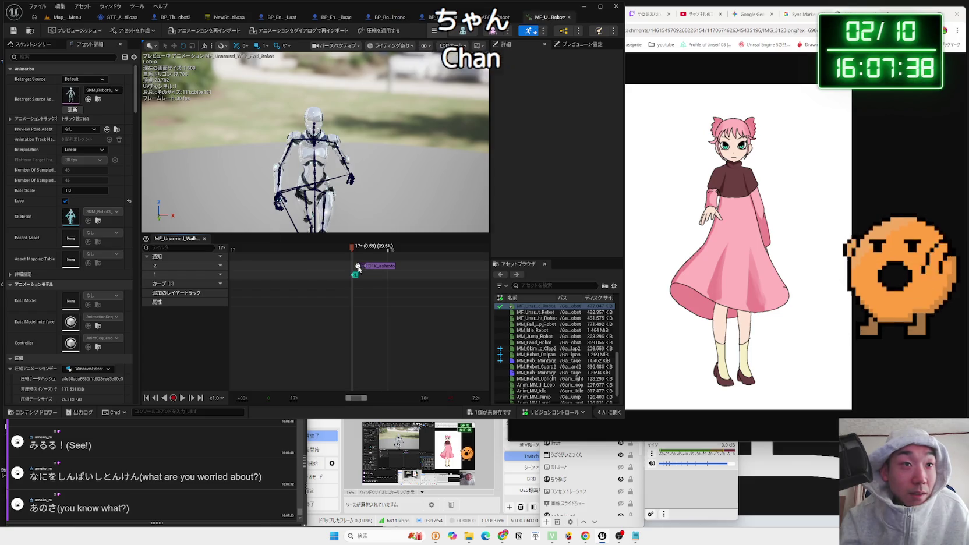
click(352, 267)
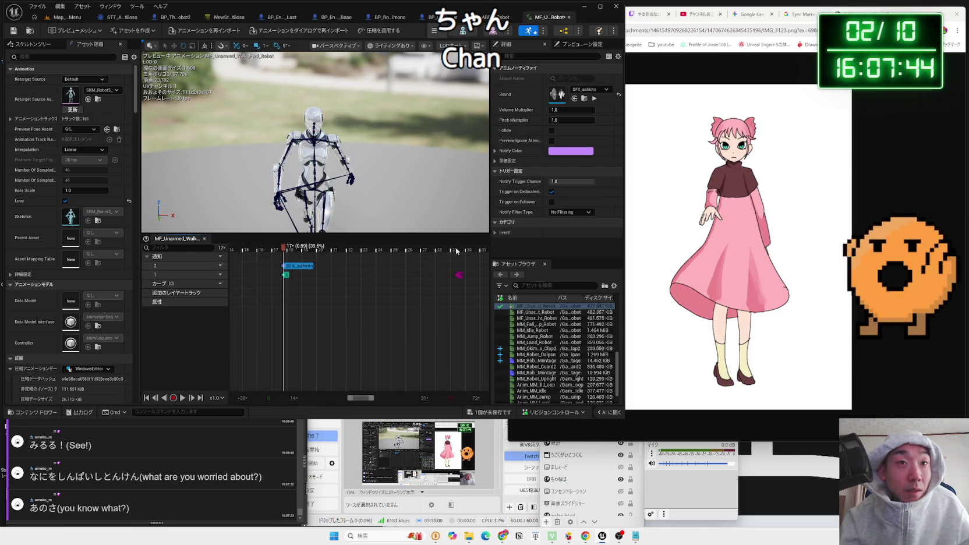
key(space)
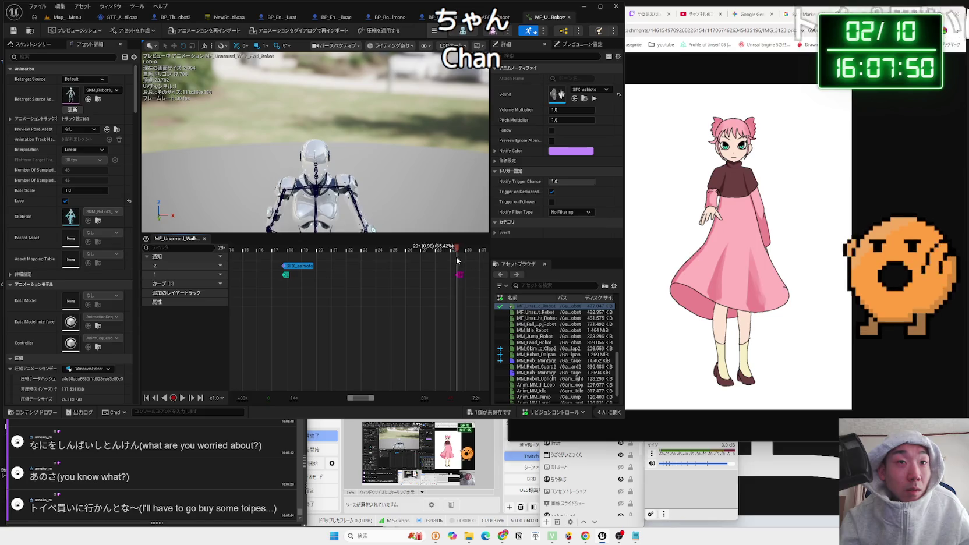
Paste a footstep notify at frame 29 (0.96 s), then move the playhead to frame 40
scroll(466, 324, up, 3)
scroll(469, 325, up, 5)
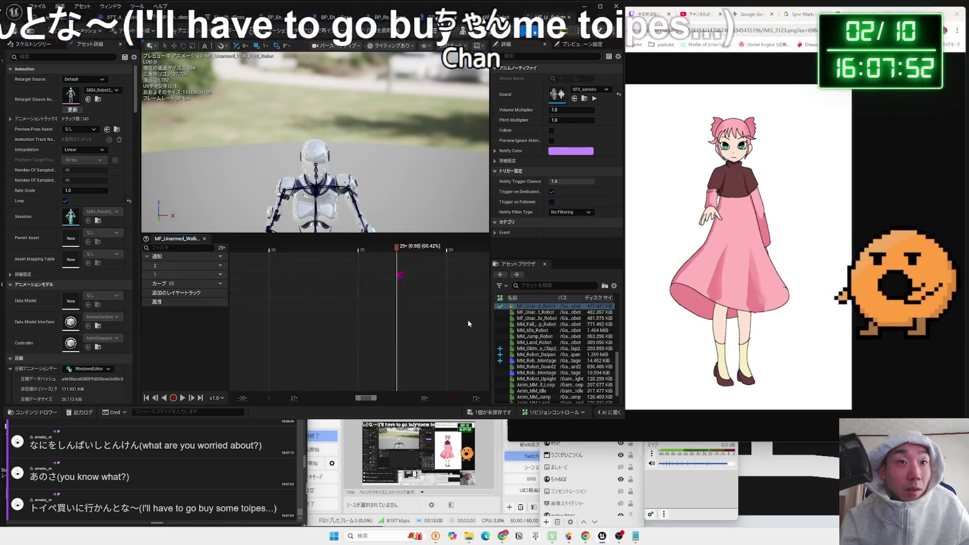
click(266, 260)
drag(289, 262, 266, 263)
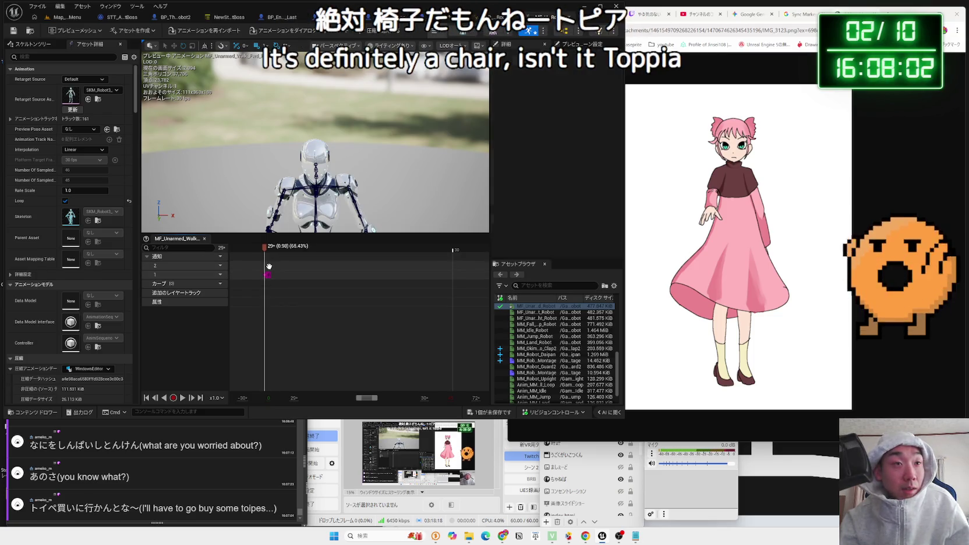
right_click(265, 268)
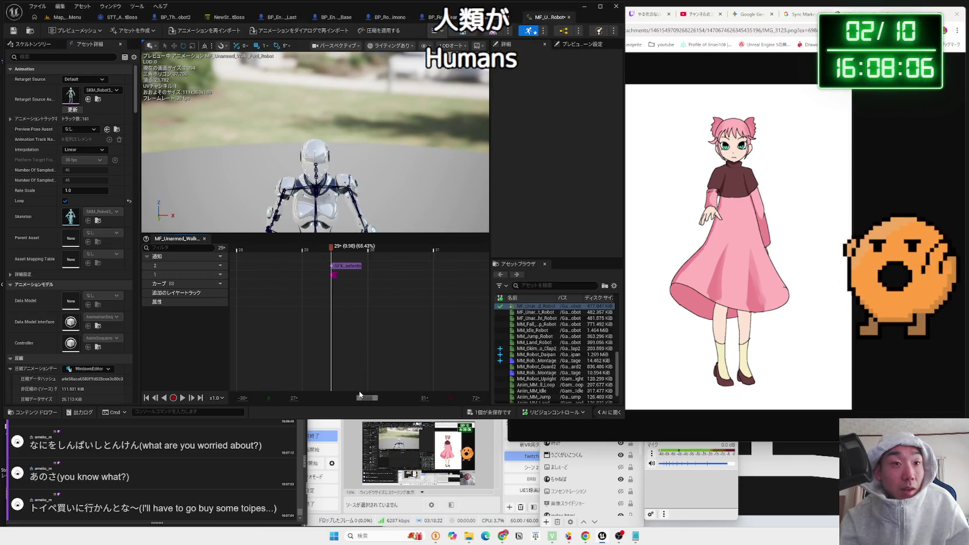
drag(376, 399, 379, 400)
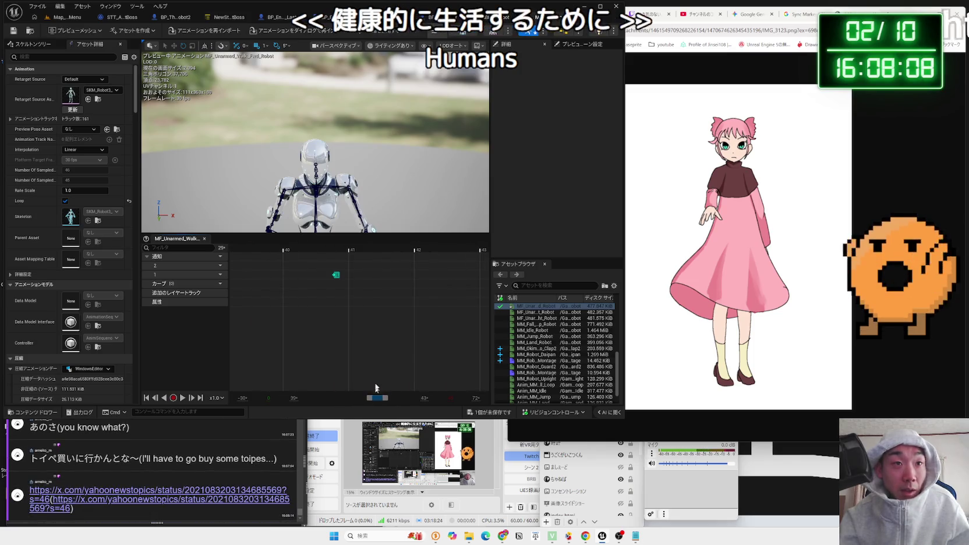
click(335, 254)
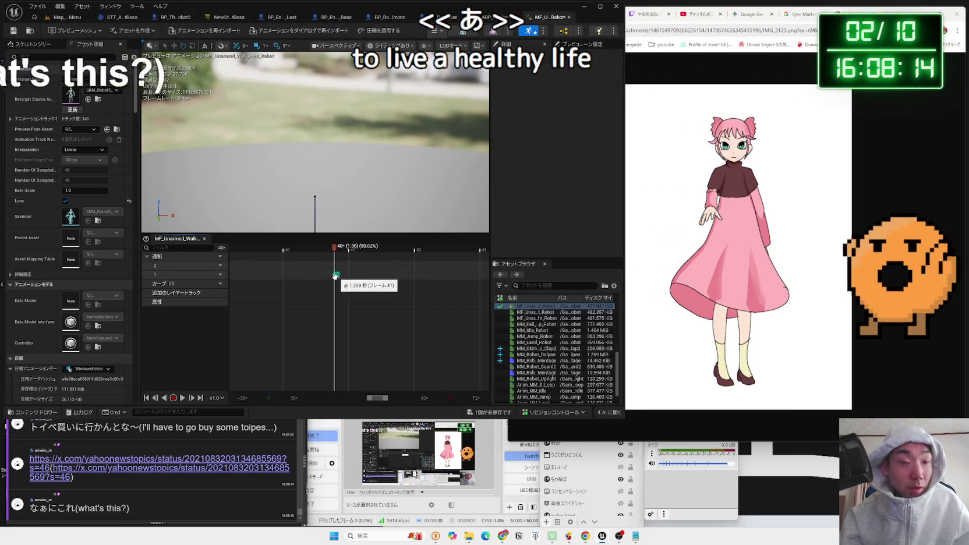
Paste another SFX_ashioto footstep notify at the playhead near frame 41
right_click(336, 272)
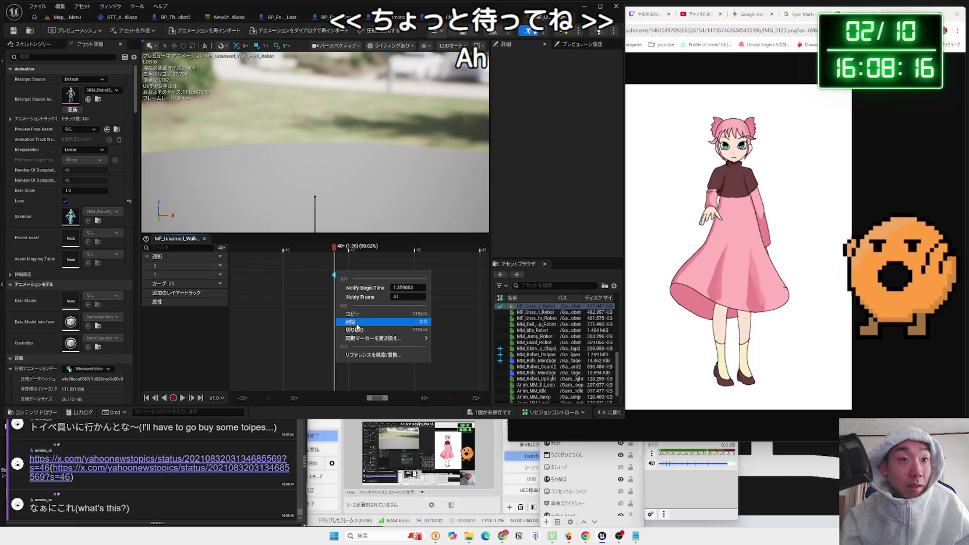
click(330, 266)
right_click(334, 268)
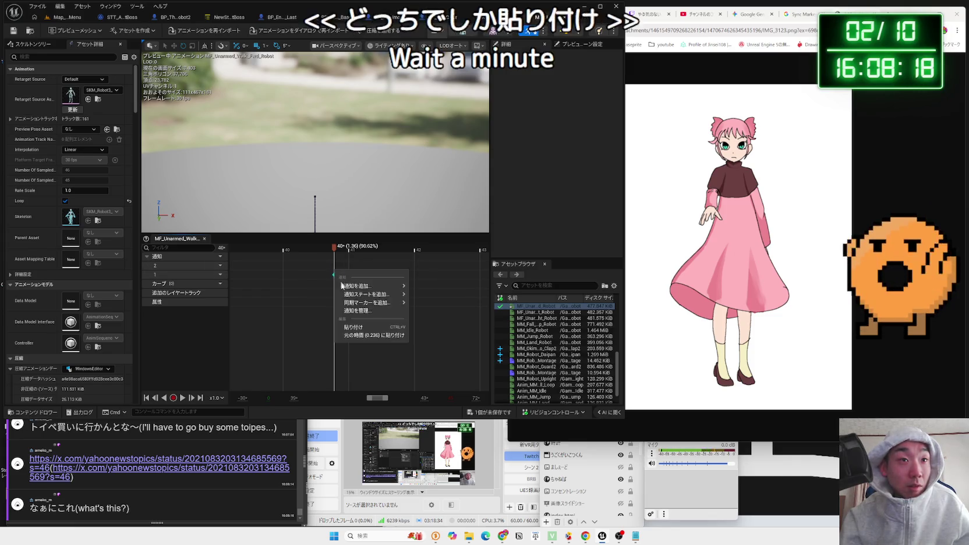
click(362, 323)
Play the walk preview to check every footstep sound, then select a footstep notify
scroll(352, 308, down, 10)
key(space)
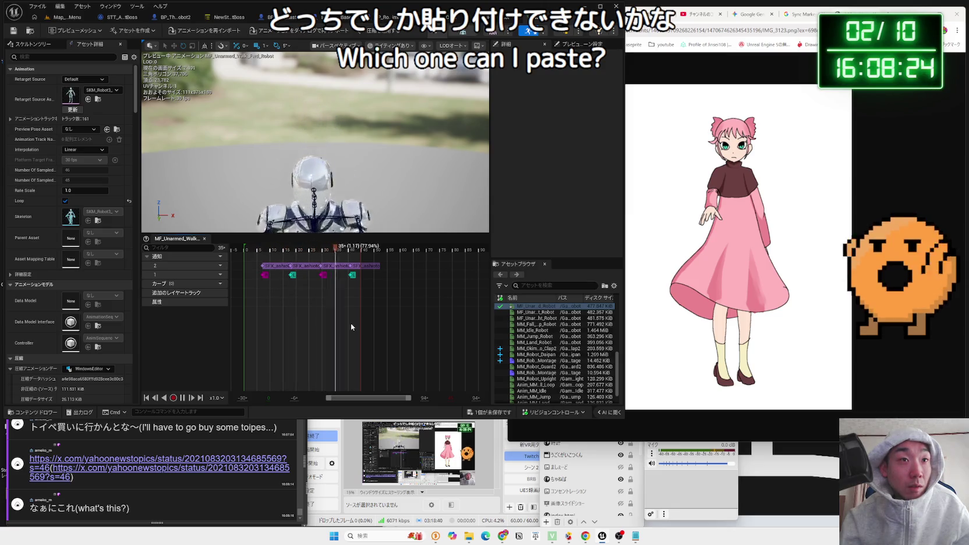
key(space)
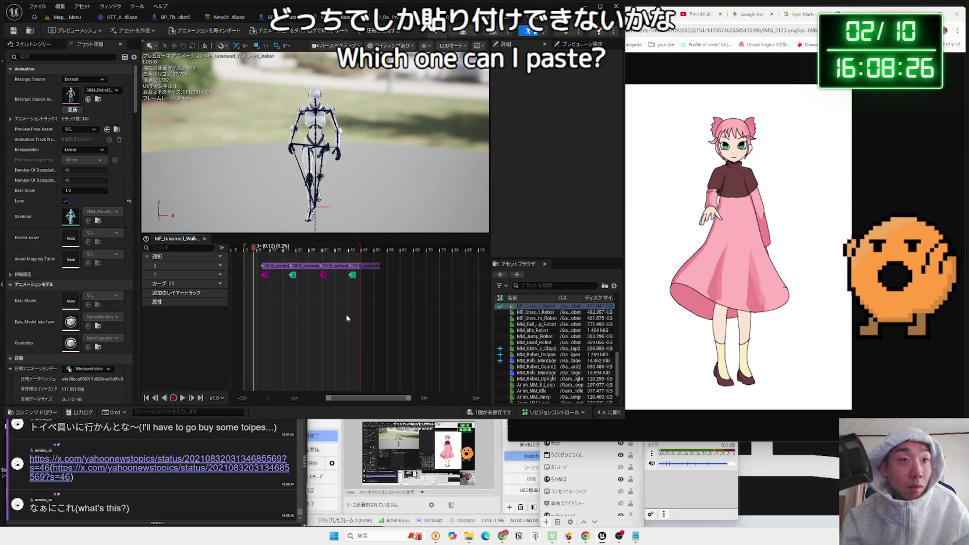
scroll(335, 297, up, 5)
click(294, 267)
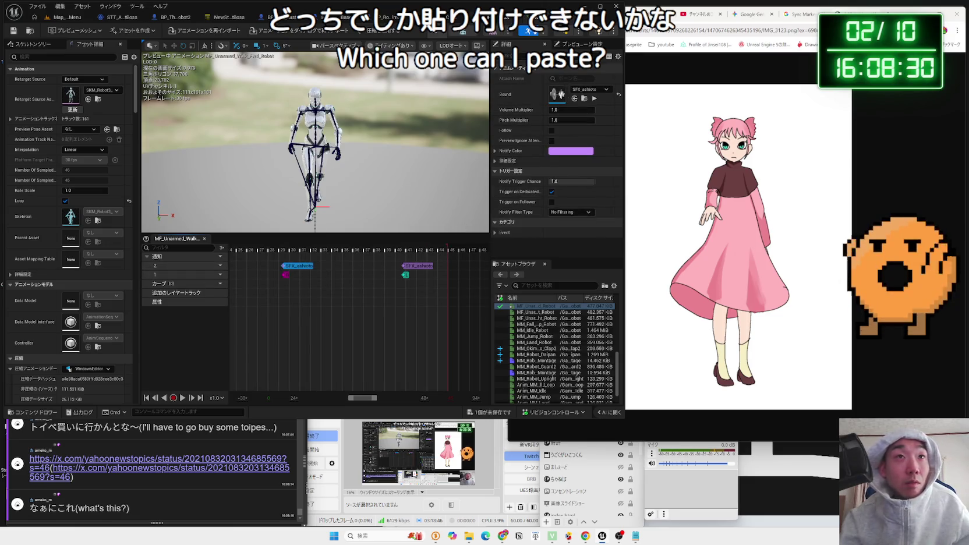
Return via the BP_Robo_Okimono_Clear Blueprint tab to the Map_MainMenu level, then open the chat's news link
click(408, 17)
click(434, 17)
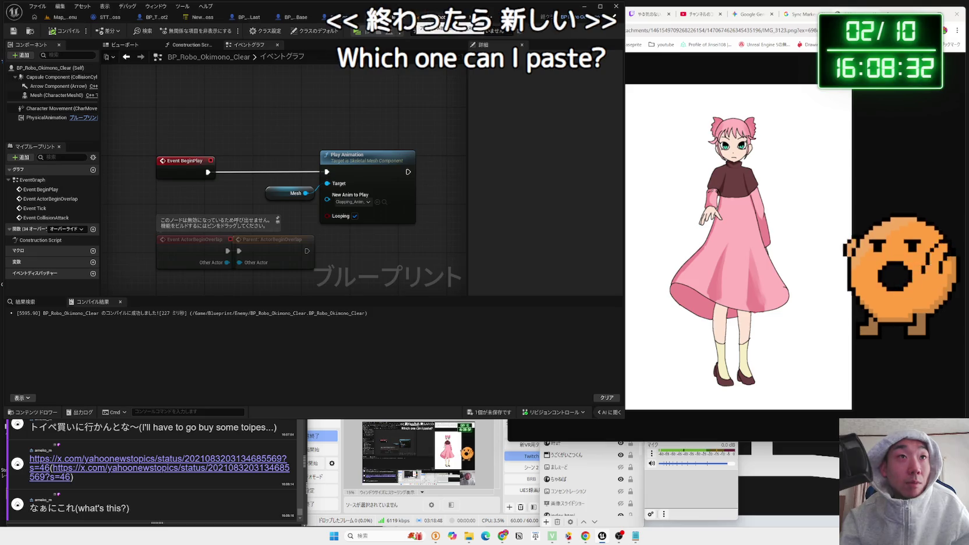
click(64, 16)
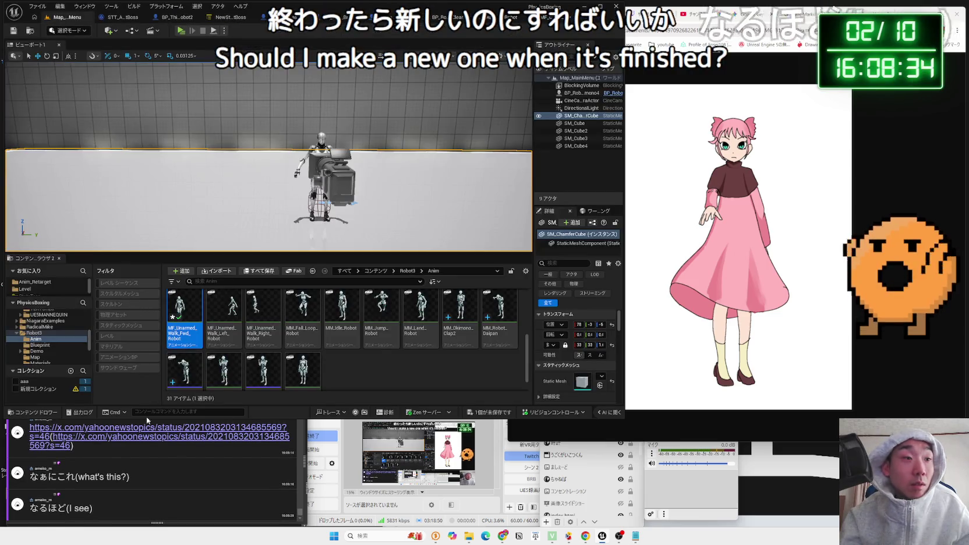
click(158, 431)
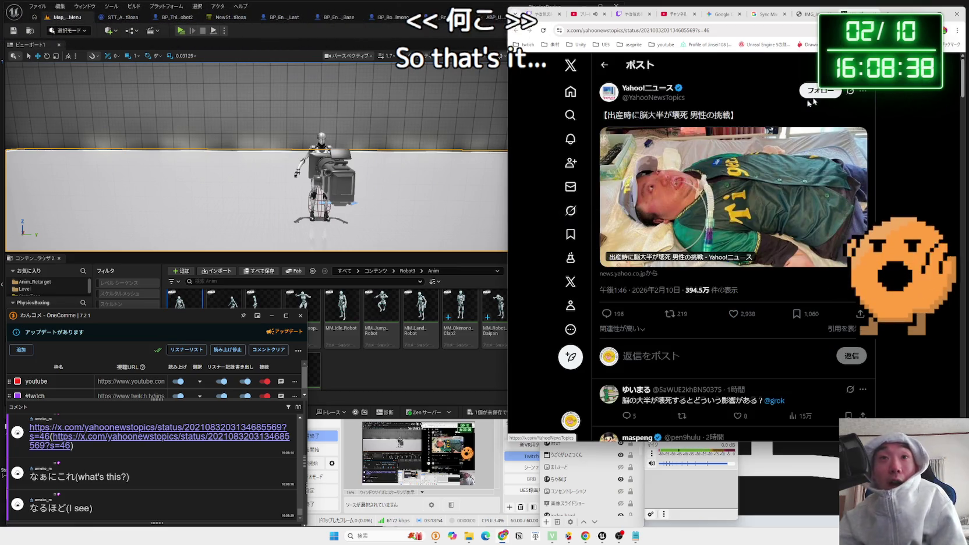
Float the browser as a smaller window and scroll through the Yahoo!ニュース post's replies
drag(909, 13, 746, 34)
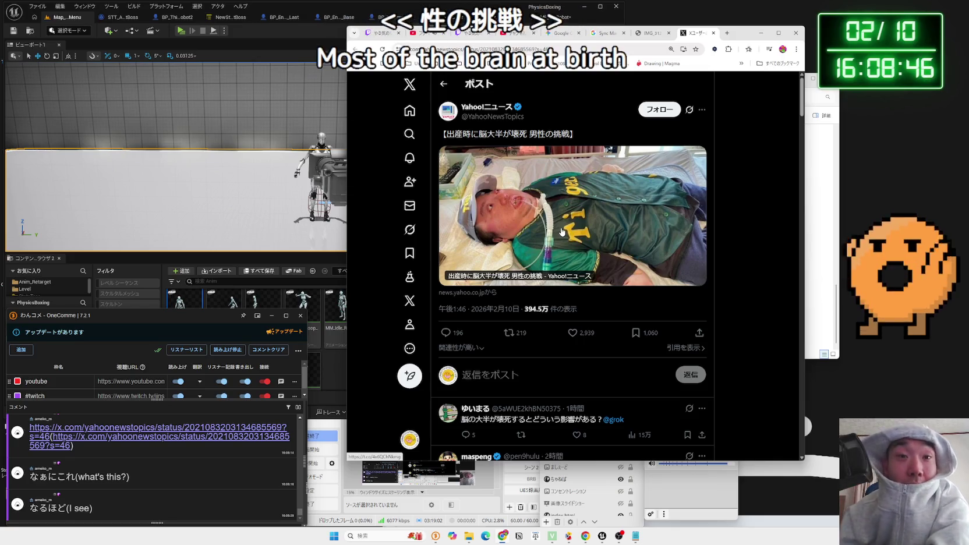
scroll(562, 232, down, 2)
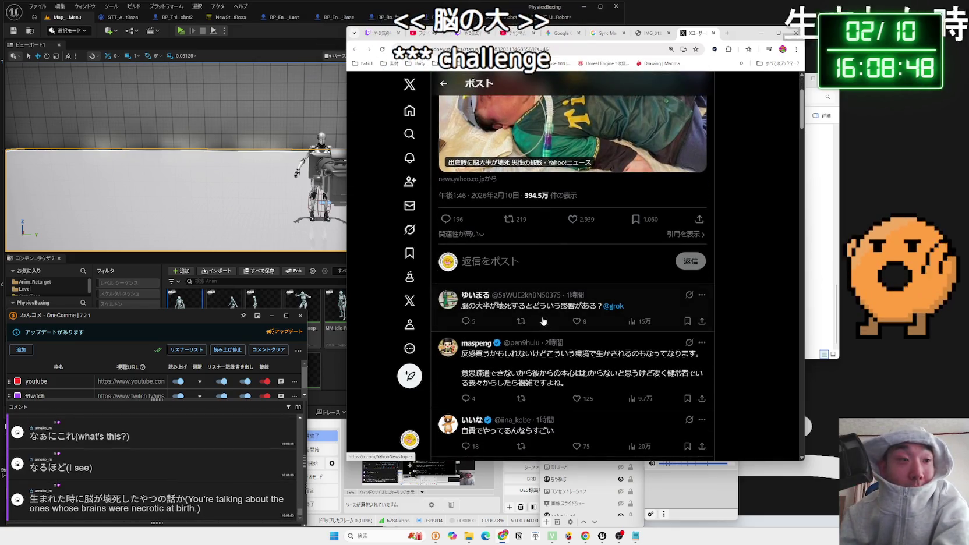
scroll(543, 319, down, 1)
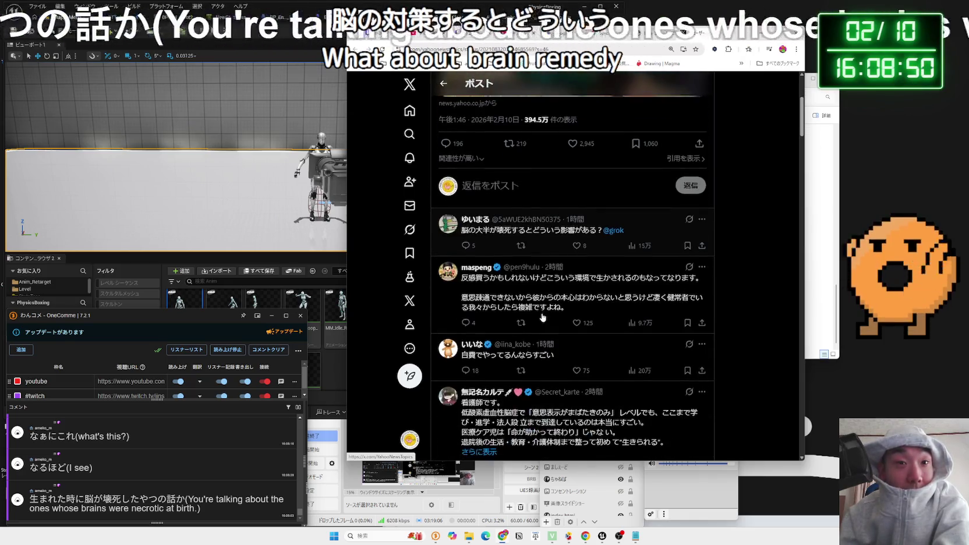
scroll(542, 316, up, 3)
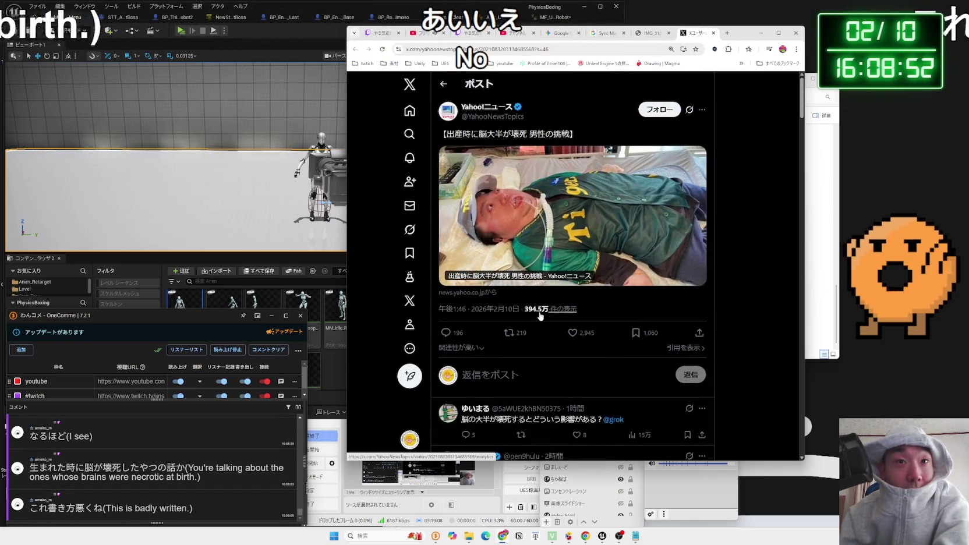
Open the linked Yahoo News article and skim its summary
click(534, 252)
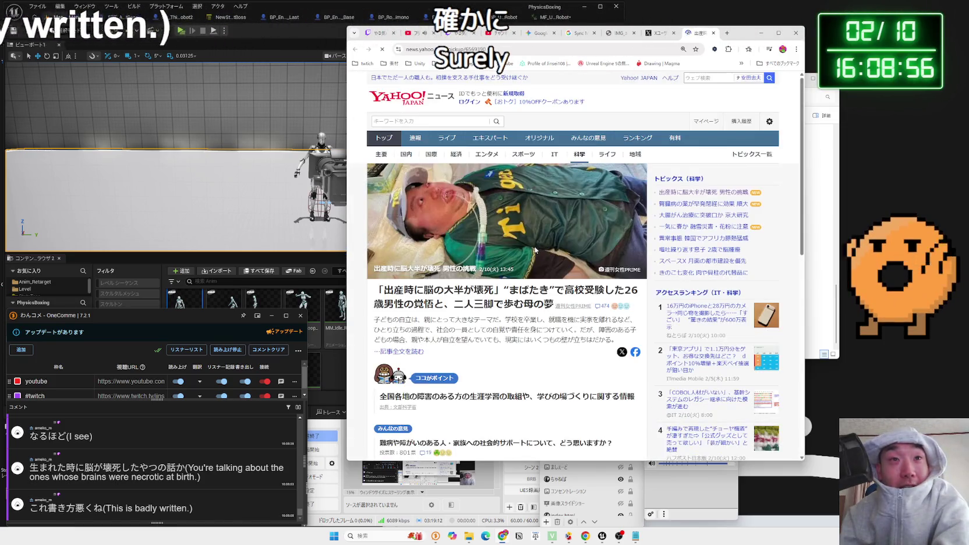
scroll(534, 250, down, 1)
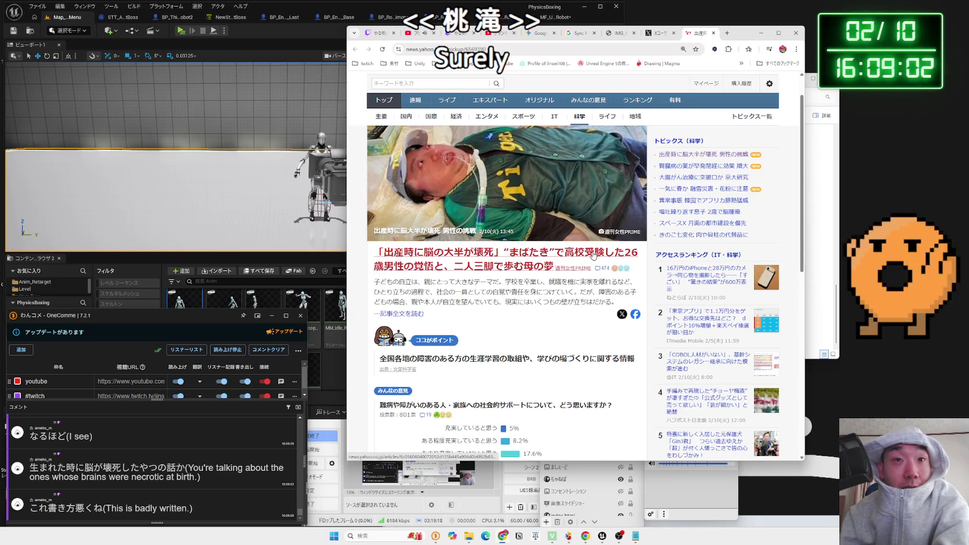
mouse_move(399, 282)
mouse_down()
mouse_move(411, 292)
mouse_move(542, 292)
mouse_move(574, 301)
mouse_up()
click(415, 292)
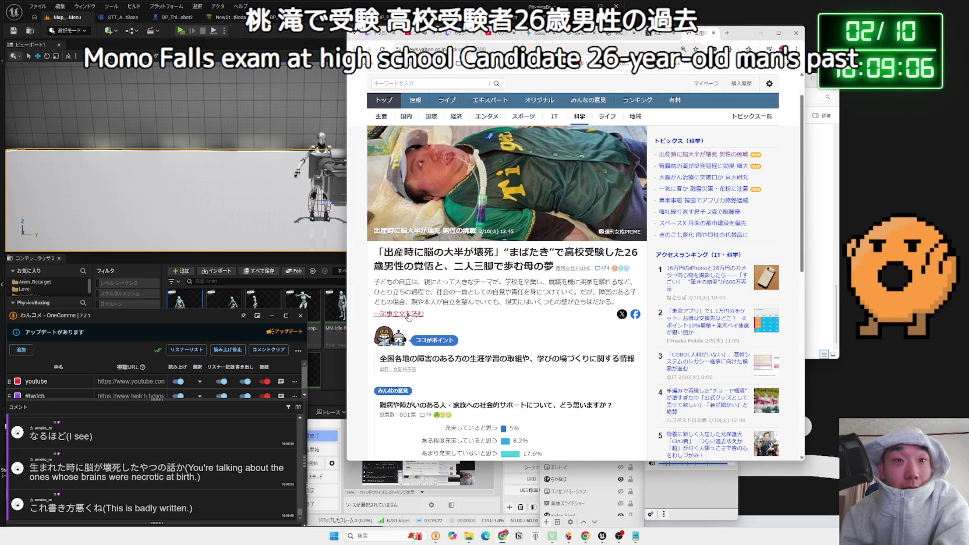
click(400, 313)
scroll(467, 288, down, 3)
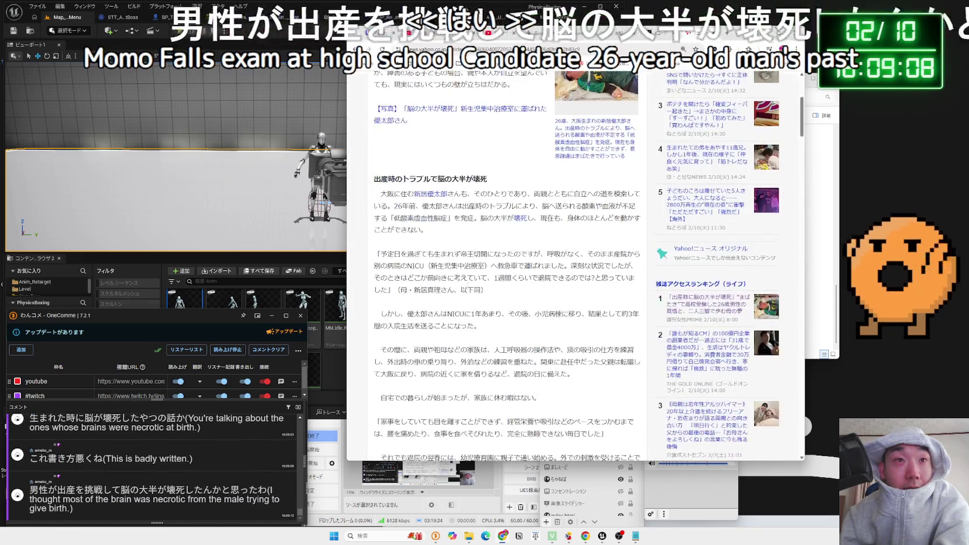
scroll(468, 289, up, 3)
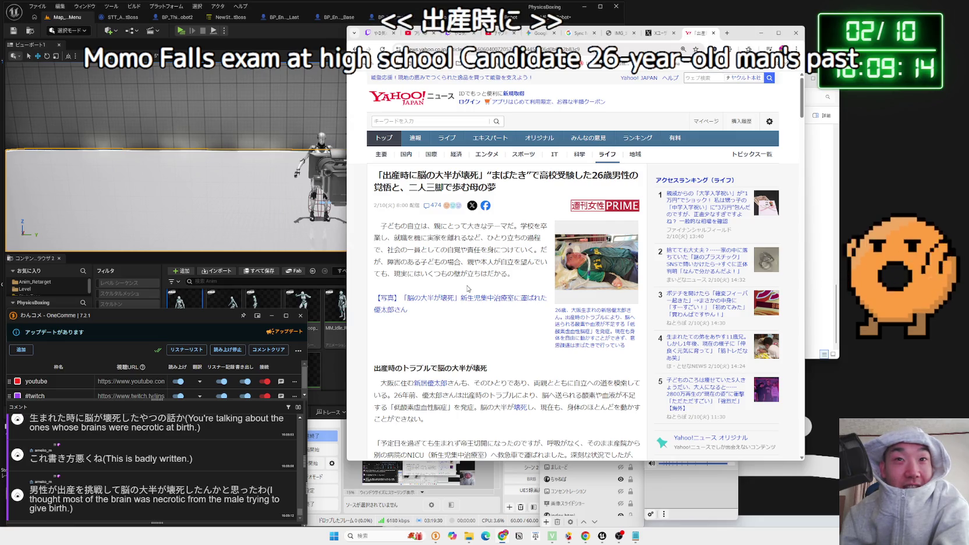
scroll(468, 289, down, 3)
Read the paragraphs about the brain damage caused by birth trouble
drag(437, 266, 394, 244)
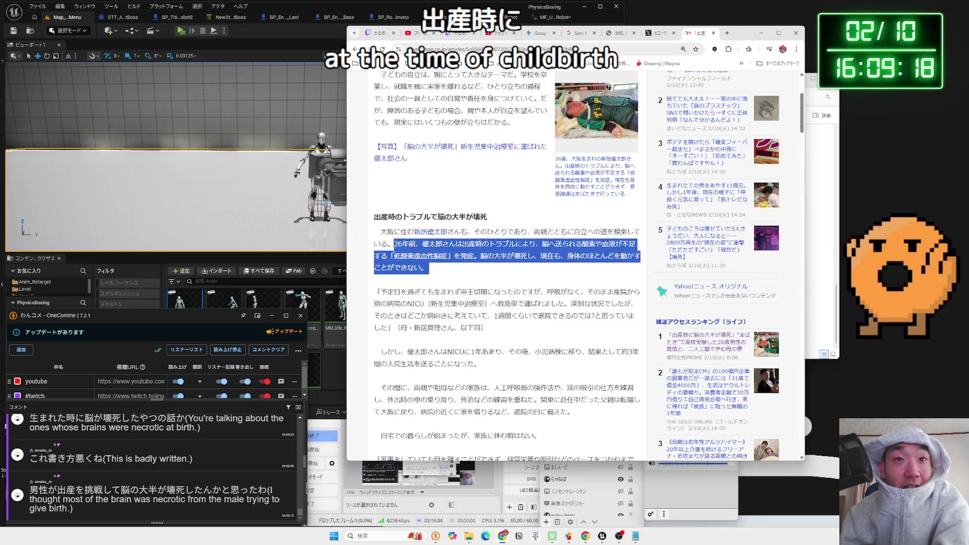
mouse_move(380, 292)
mouse_down()
mouse_move(482, 292)
mouse_move(528, 315)
mouse_up()
click(533, 299)
scroll(534, 299, down, 6)
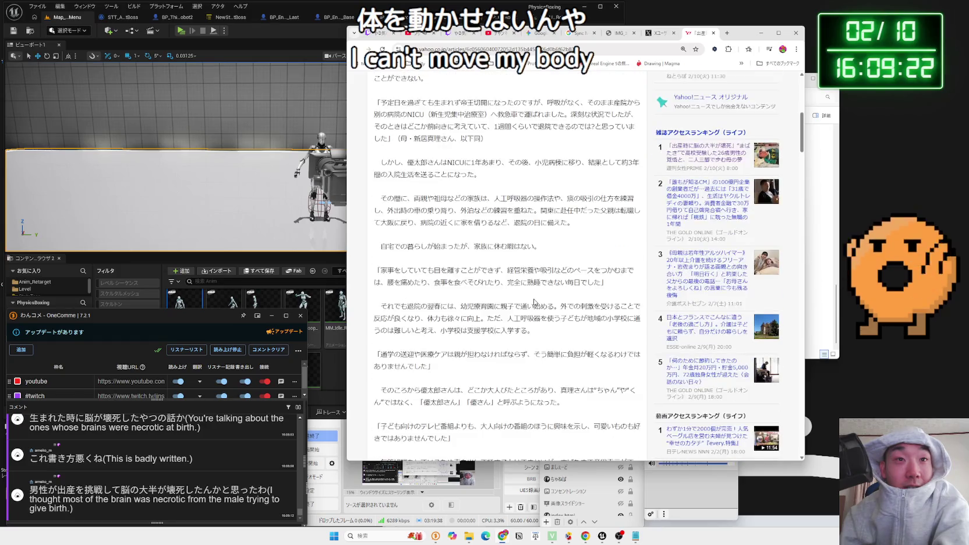
scroll(549, 263, down, 3)
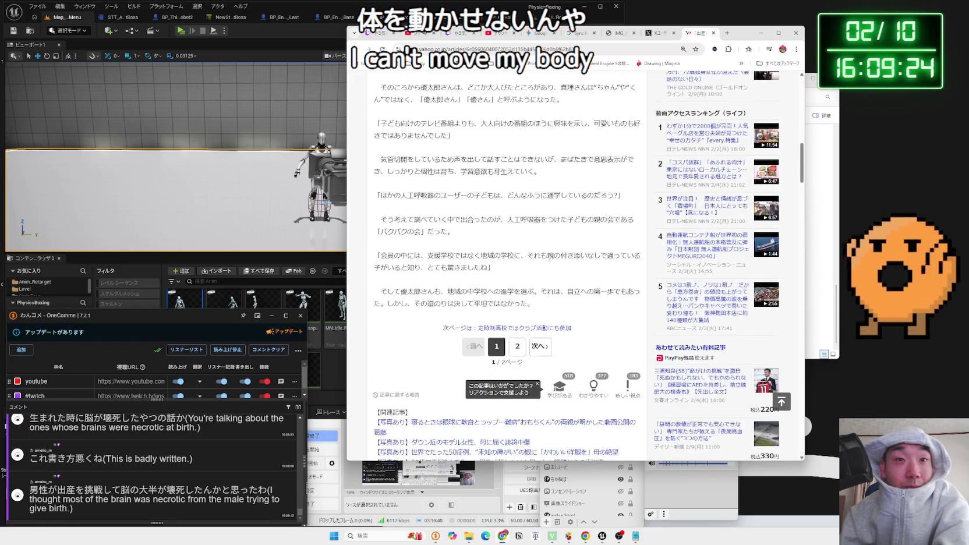
scroll(550, 251, up, 6)
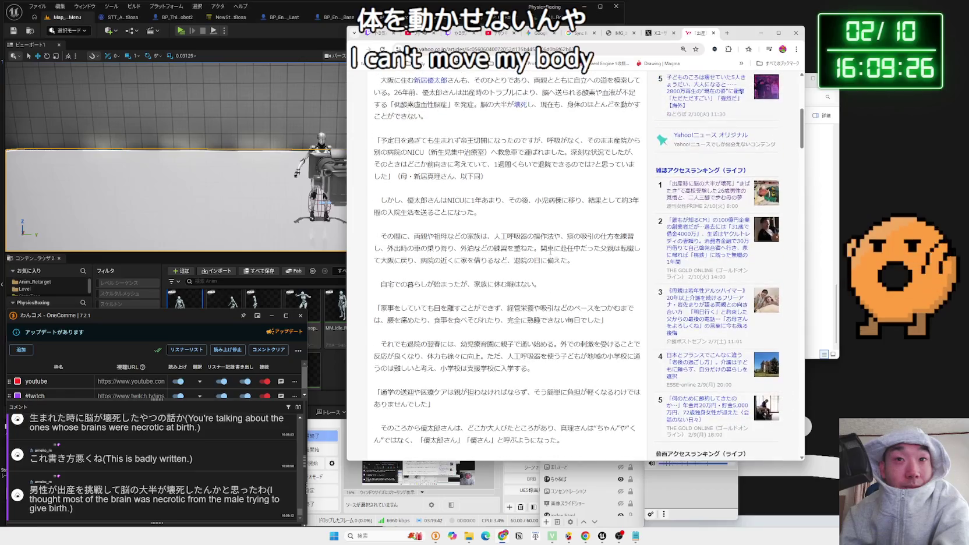
scroll(550, 252, up, 4)
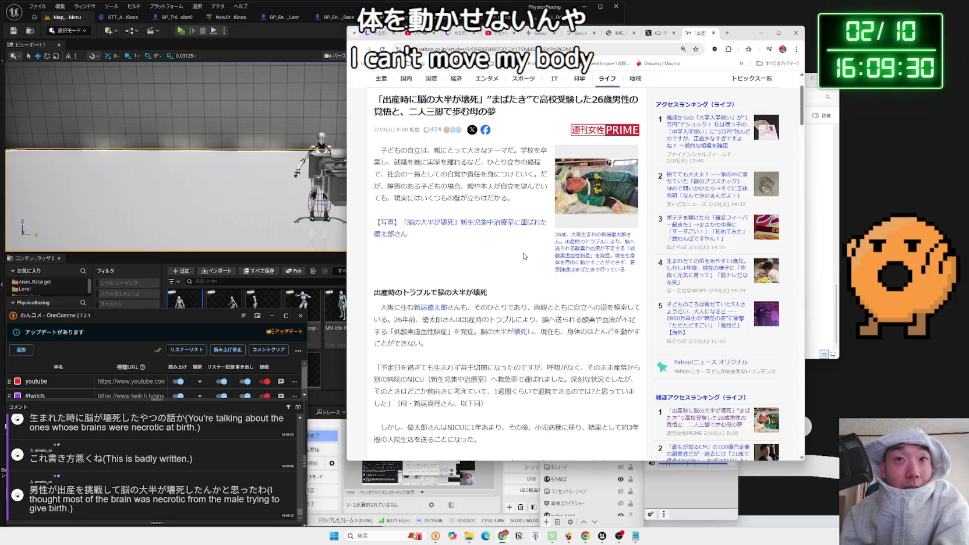
scroll(523, 256, up, 1)
scroll(546, 227, down, 3)
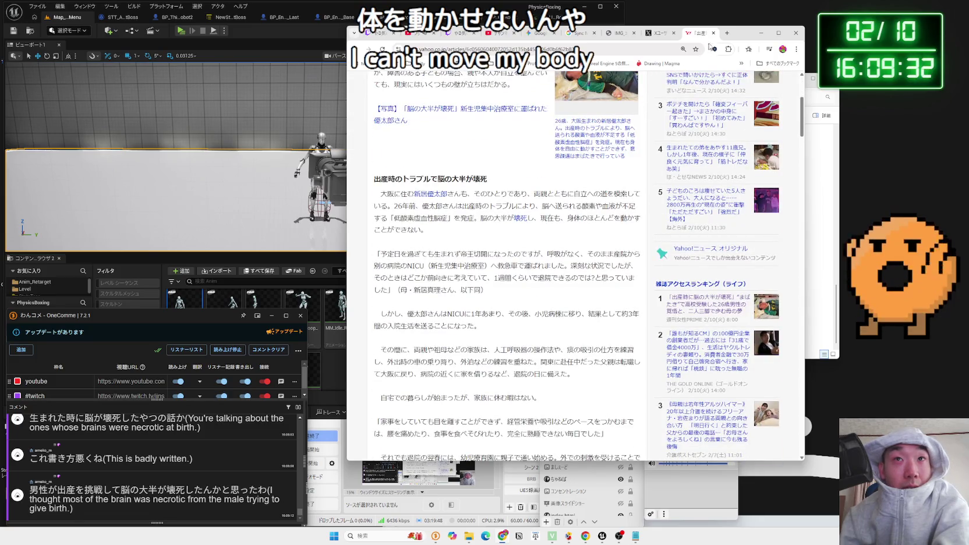
Close the Yahoo article and the X post to get back to the Unreal editor
click(713, 33)
drag(715, 33, 814, 35)
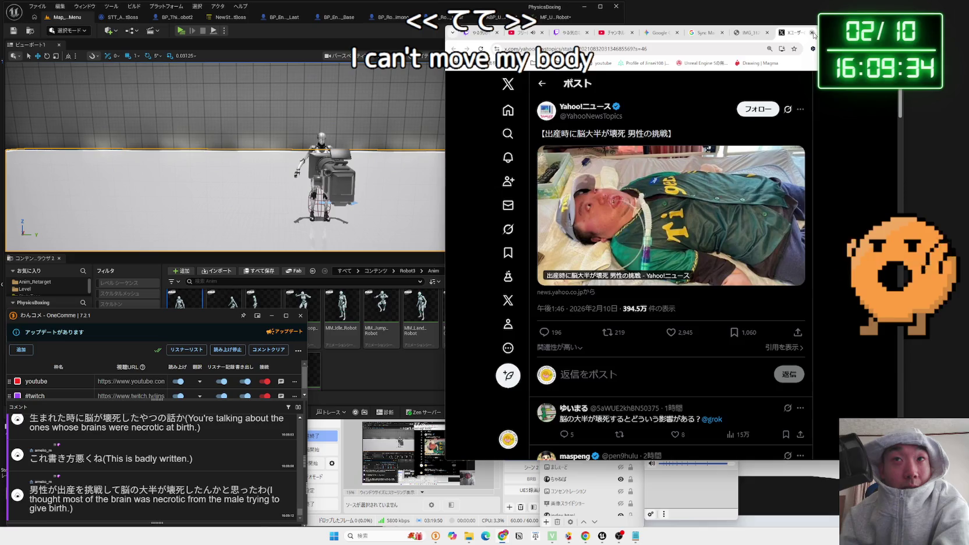
click(813, 33)
click(249, 191)
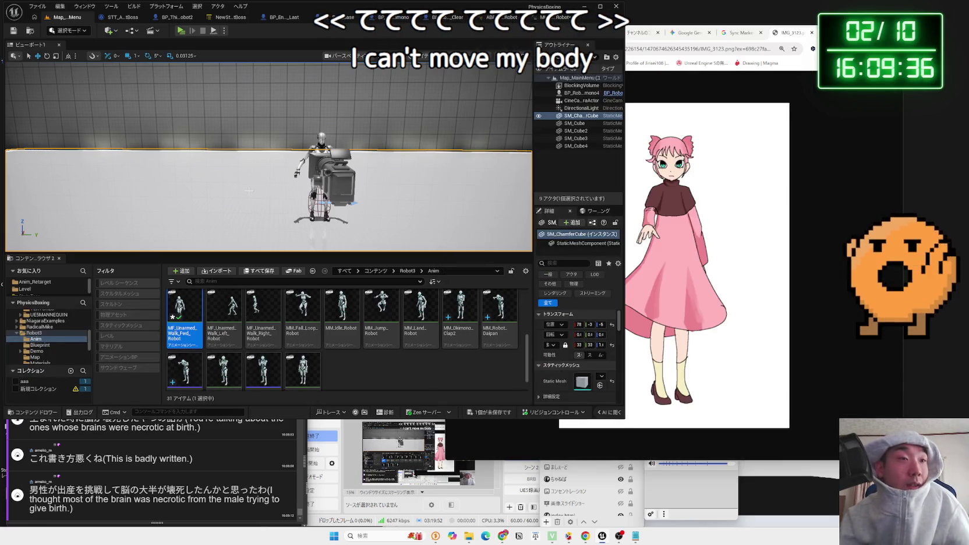
Browse to the Level folder and open Map_StageSelect, saving the modified walk animation when prompted
double_click(33, 333)
scroll(30, 339, up, 3)
click(22, 351)
scroll(35, 348, up, 5)
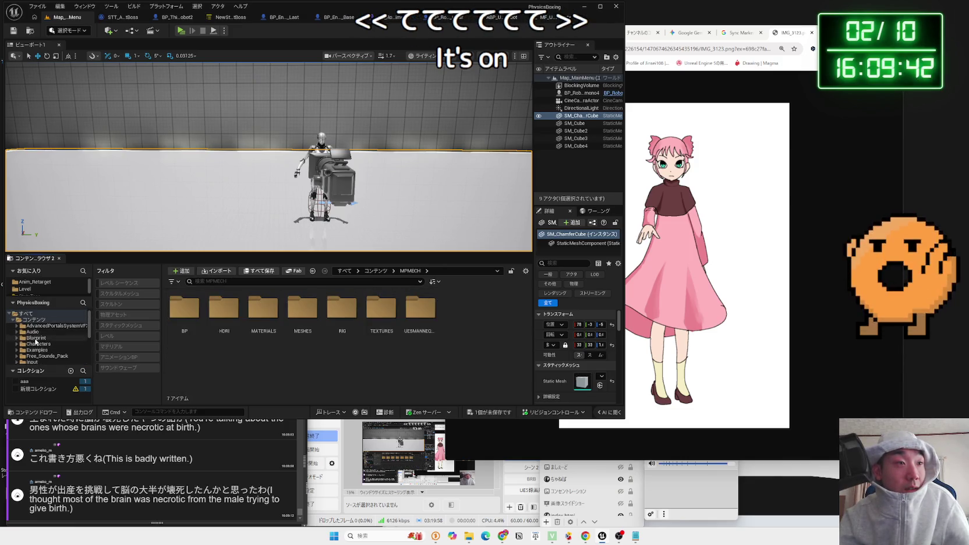
click(36, 338)
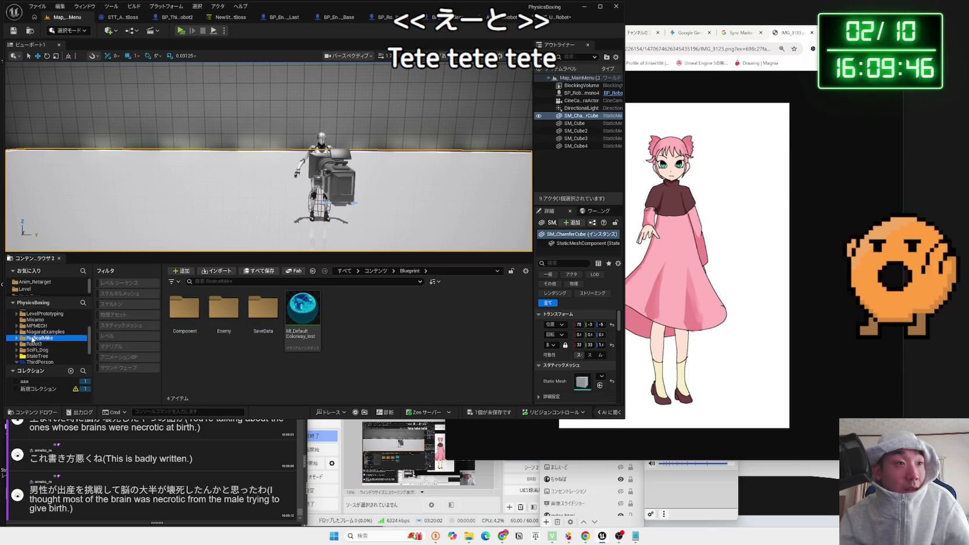
click(37, 356)
click(25, 289)
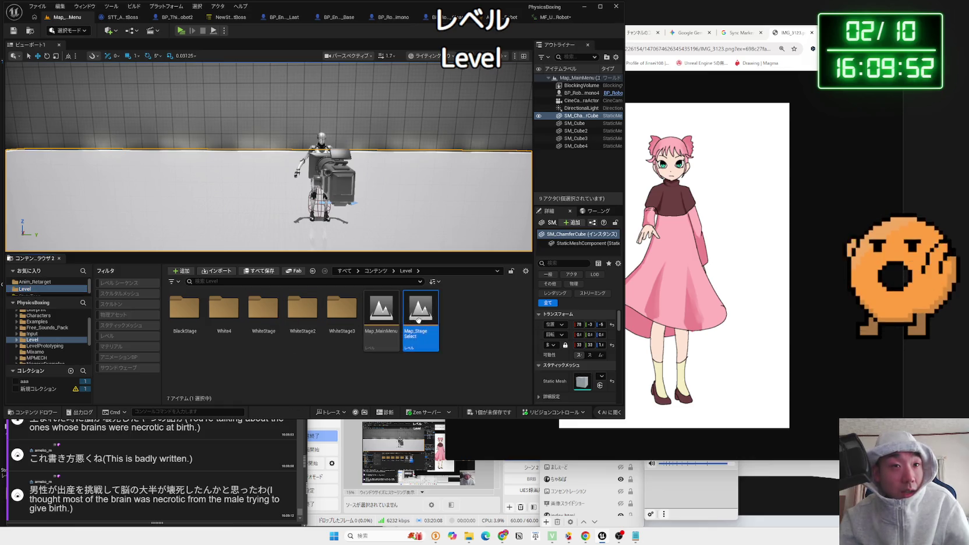
double_click(419, 319)
click(516, 354)
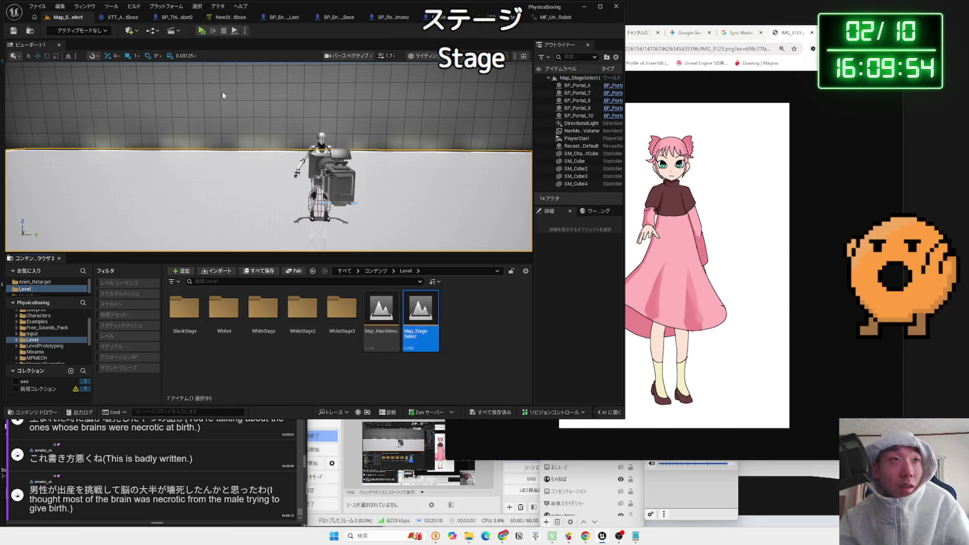
Play the stage select level to test the footstep sounds, then stop it
click(181, 30)
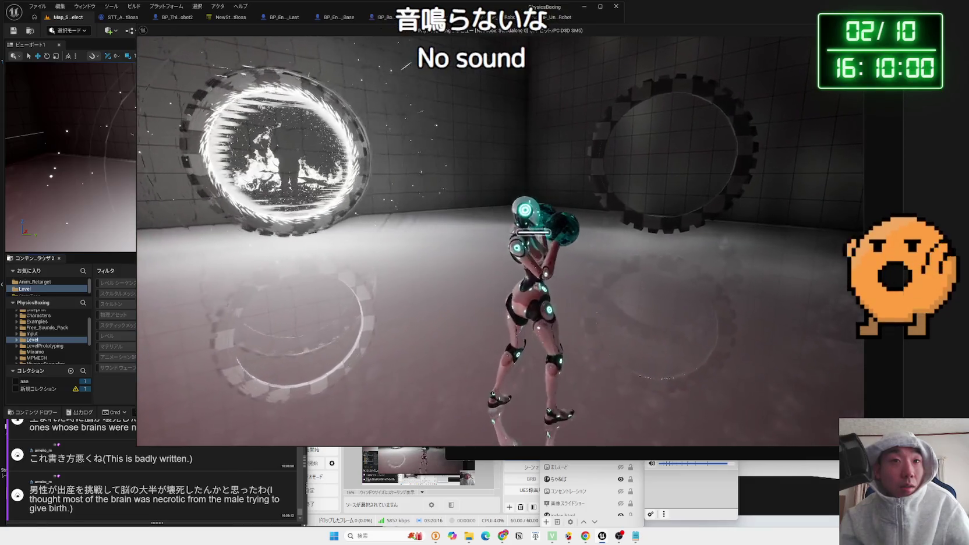
key(Escape)
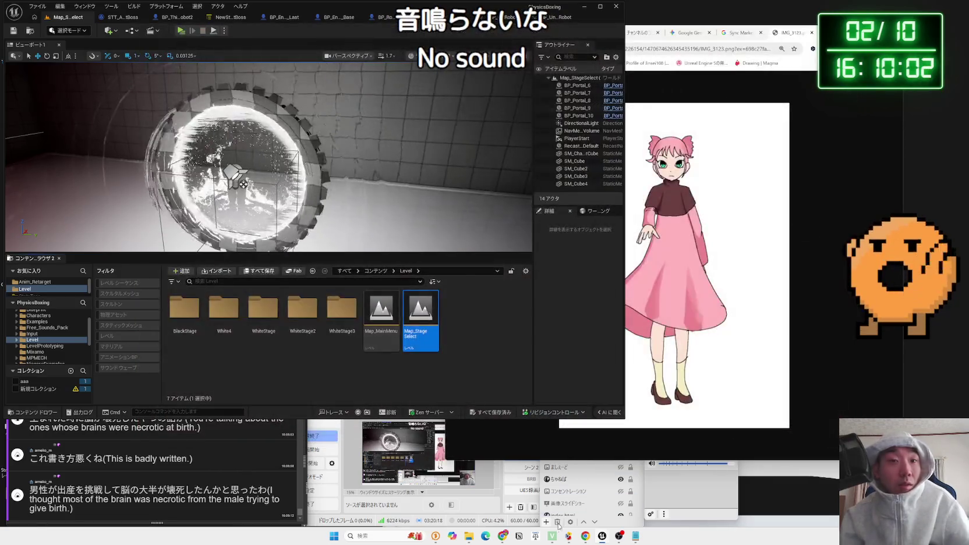
click(662, 514)
Bring Chrome forward on the Gemini chat
click(799, 34)
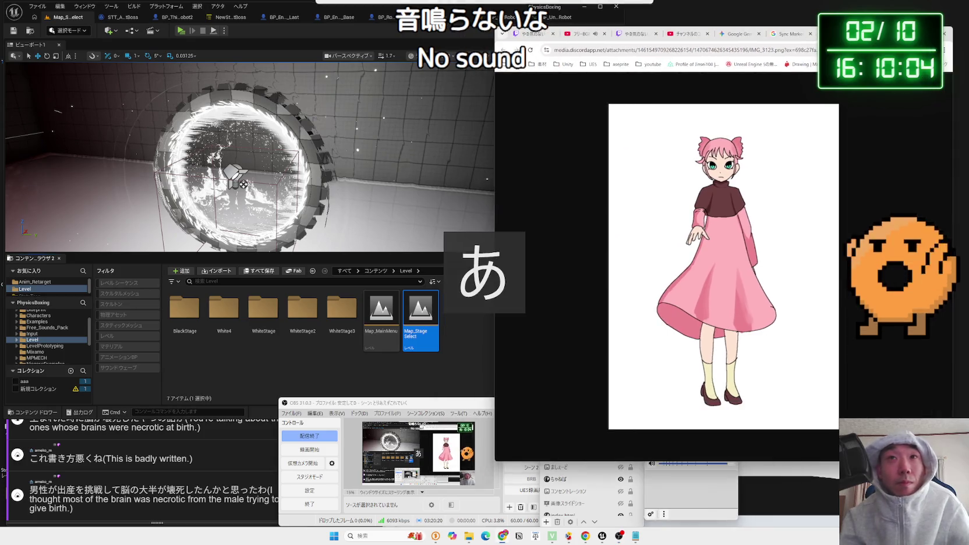
click(749, 35)
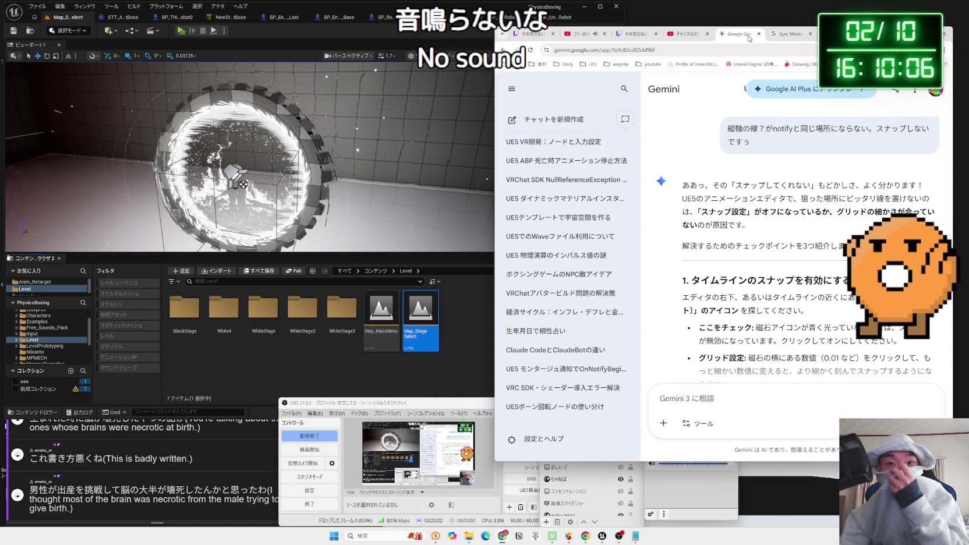
scroll(776, 178, up, 3)
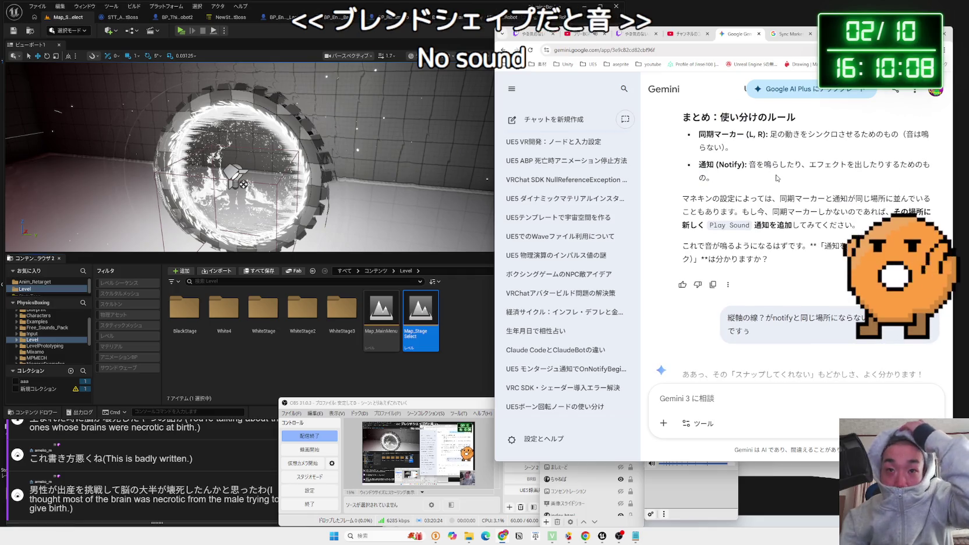
Scroll through Gemini's earlier sync-marker-versus-notify answer
scroll(777, 177, up, 6)
scroll(779, 282, up, 10)
scroll(779, 282, down, 5)
scroll(779, 284, down, 15)
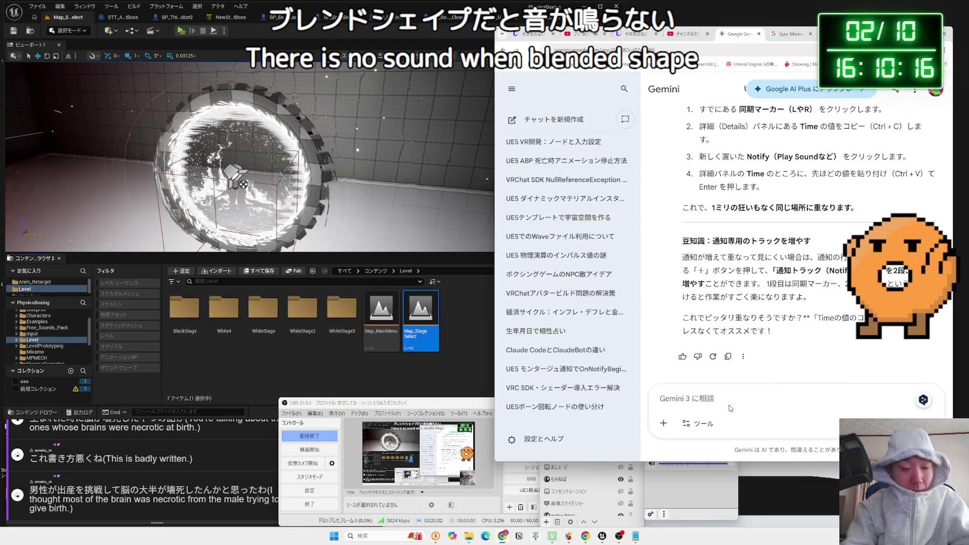
Ask Gemini, in Japanese, whether every animation used in a blend space needs its own notifies
text(dosy)
key(space)
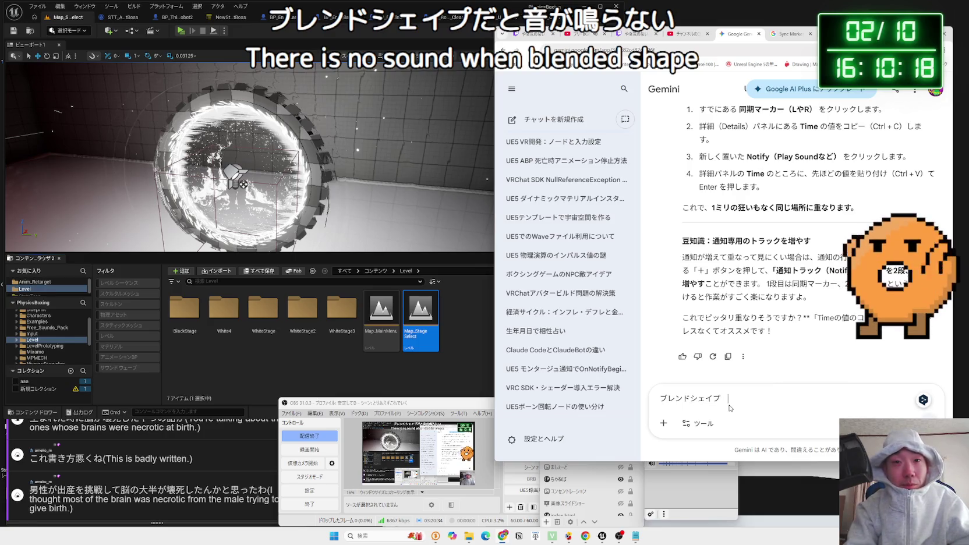
text(ai)
key(space)
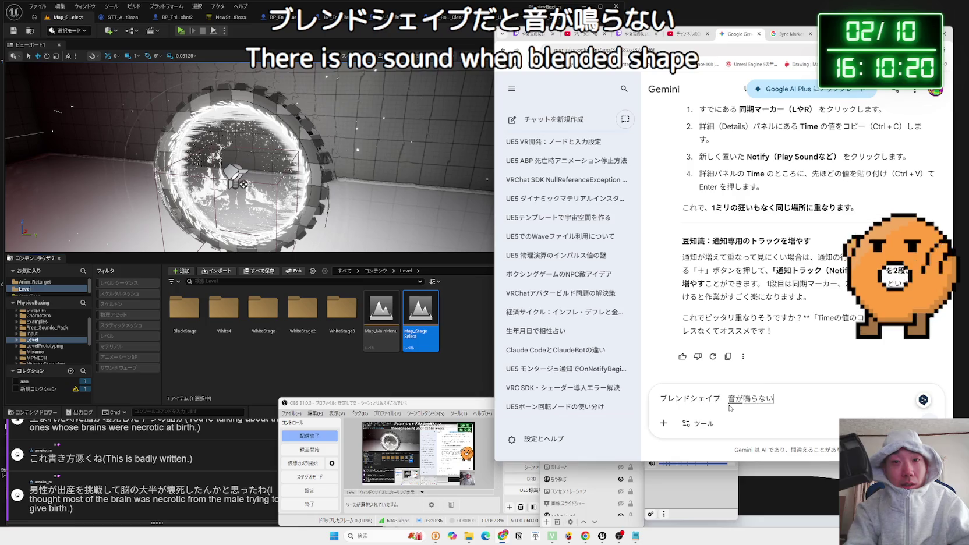
key(BackSpace)
text(だ)
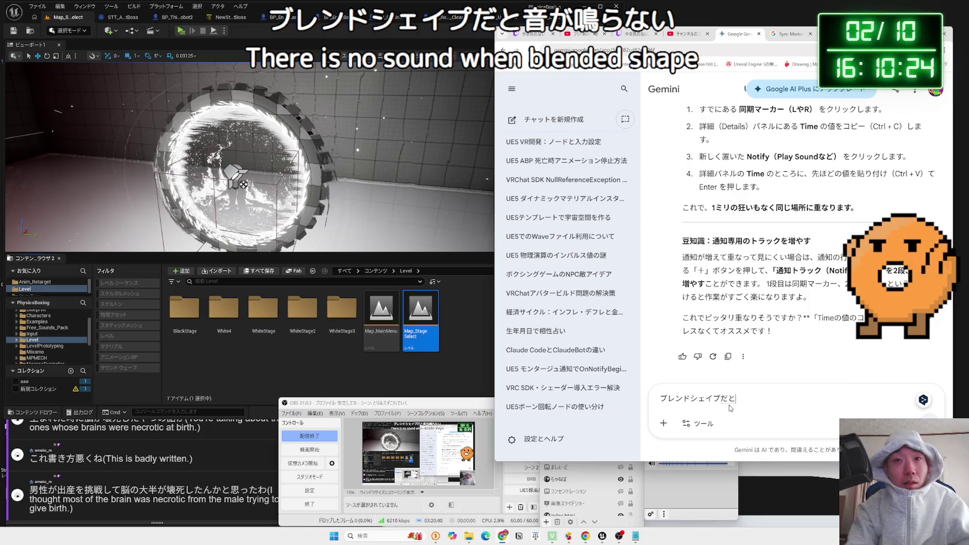
key(BackSpace)
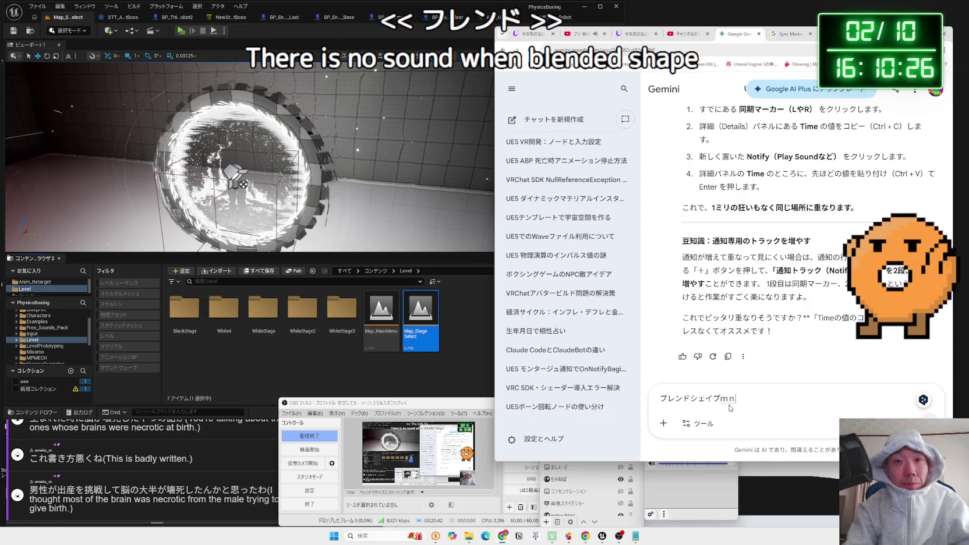
key(BackSpace)
key(BackSpace)
text(場合、すべてもあ)
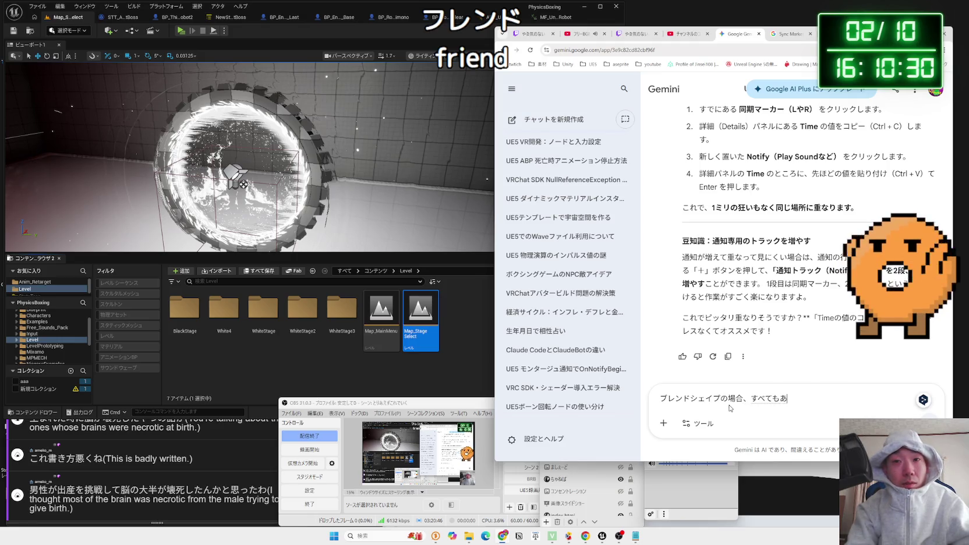
text(の)
text(あ)
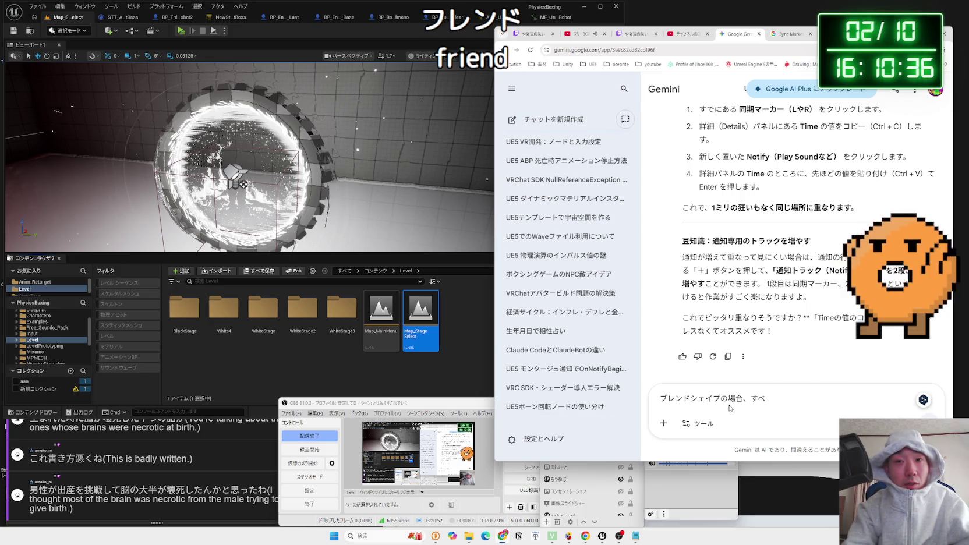
text(ぶれんどしぇい)
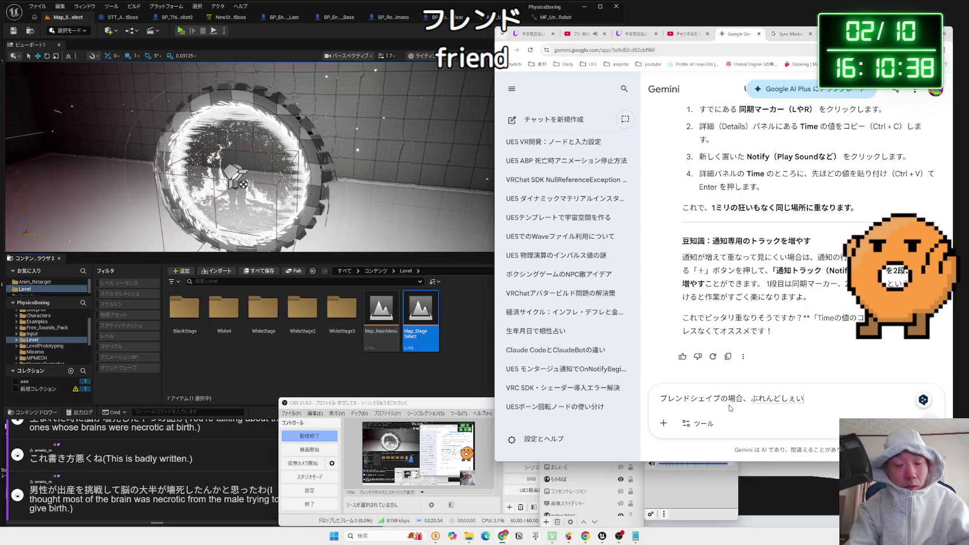
key(BackSpace)
key(BackSpace)
key(BackSpace)
key(BackSpace)
key(BackSpace)
key(BackSpace)
key(BackSpace)
text(ブレンドシェイプにしようされ)
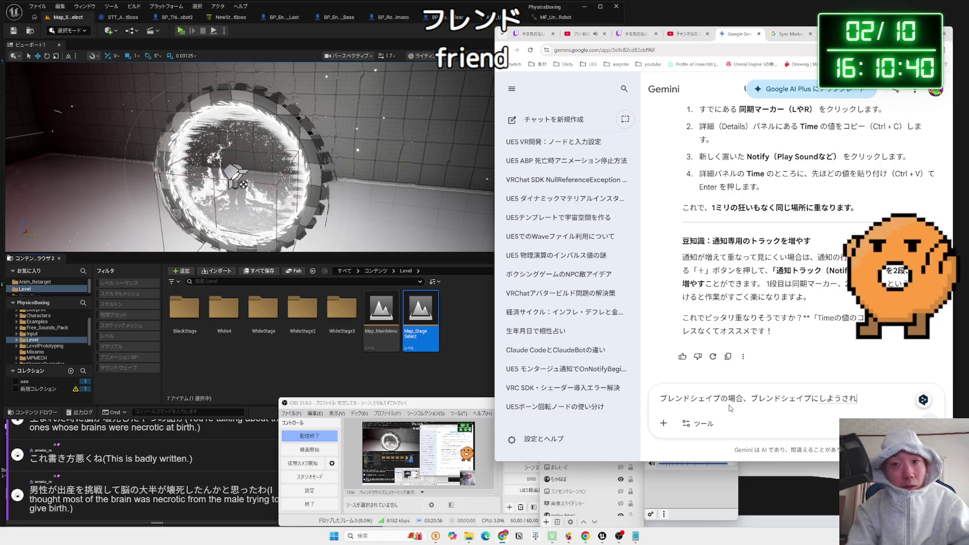
text(る)
key(space)
text(す)
text(のあ)
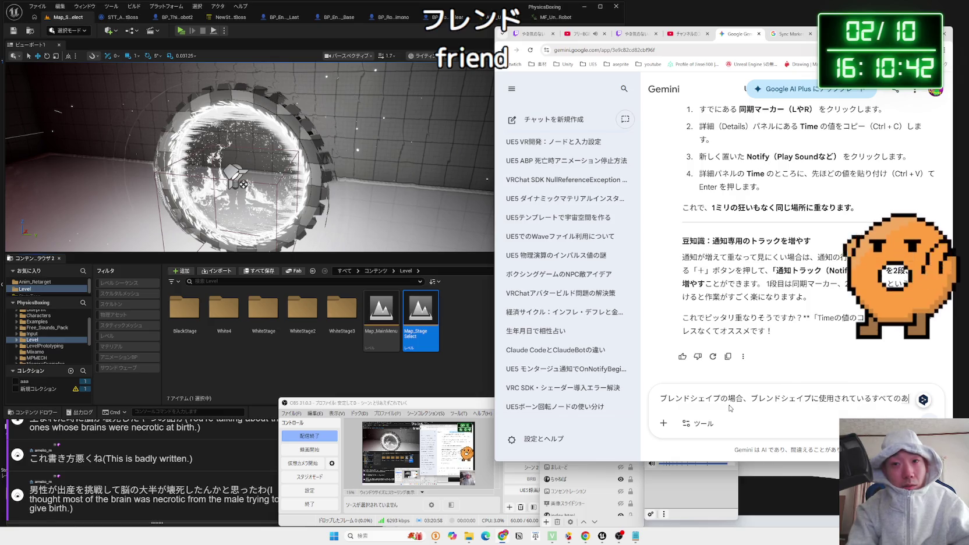
text(めーしょ)
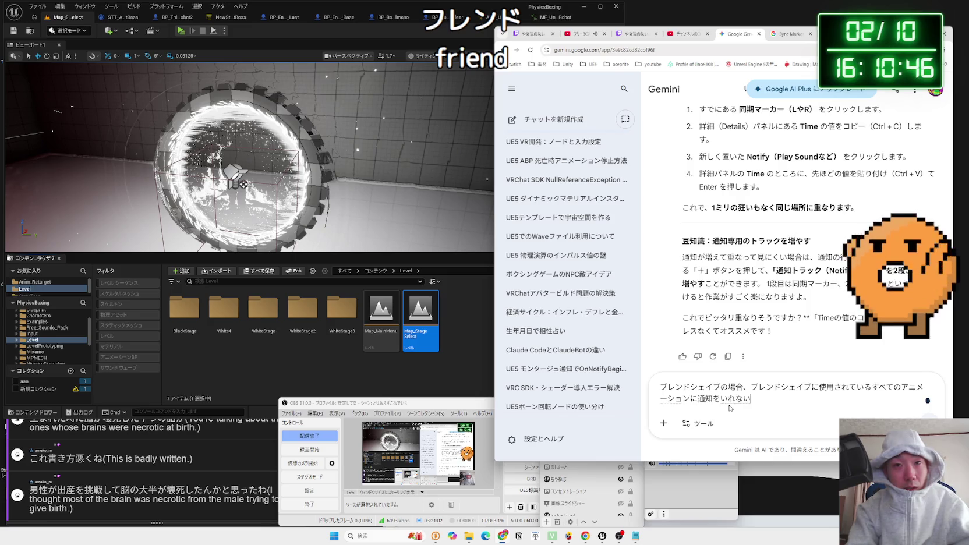
text(けない)
text(uka?)
key(space)
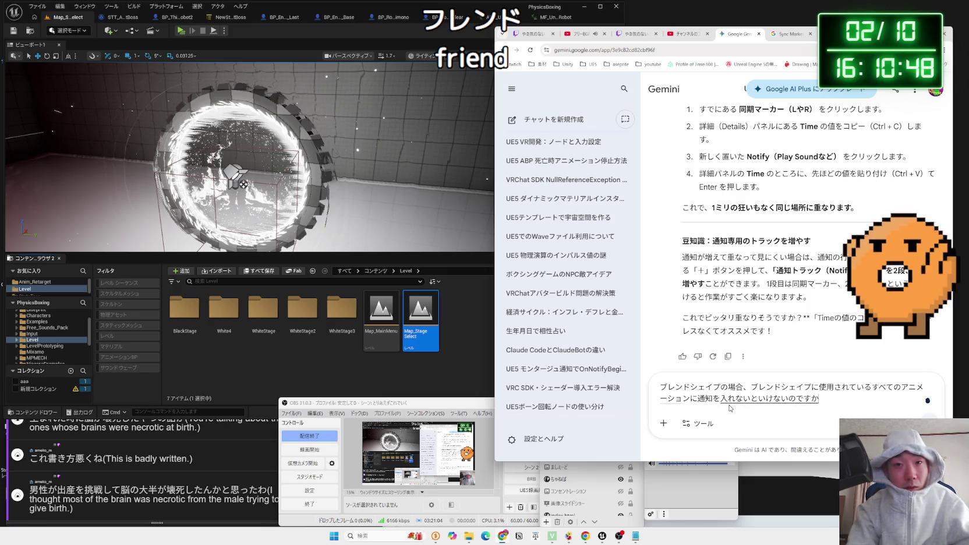
key(Return)
key(Return)
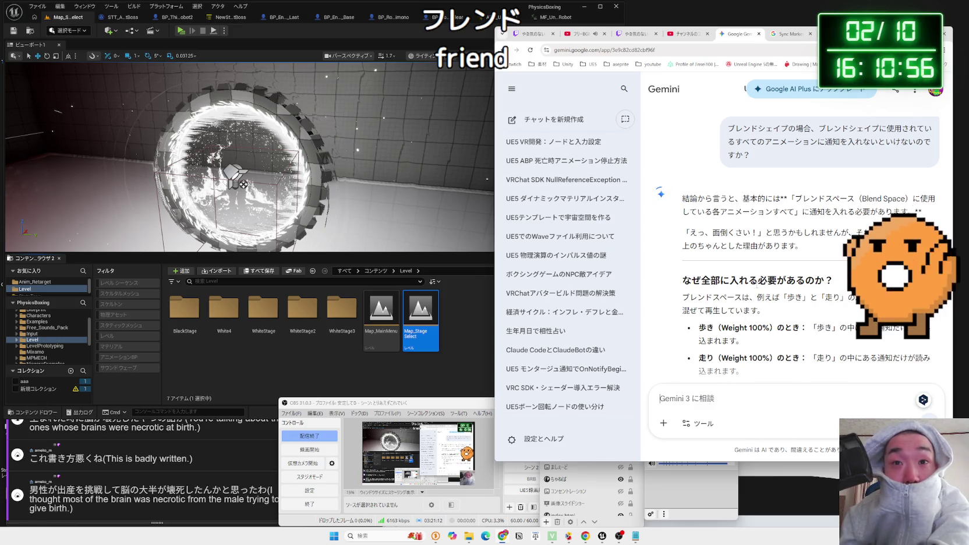
Read the reply, marking the copy-and-paste notifies step, and return to Unreal
scroll(759, 284, down, 2)
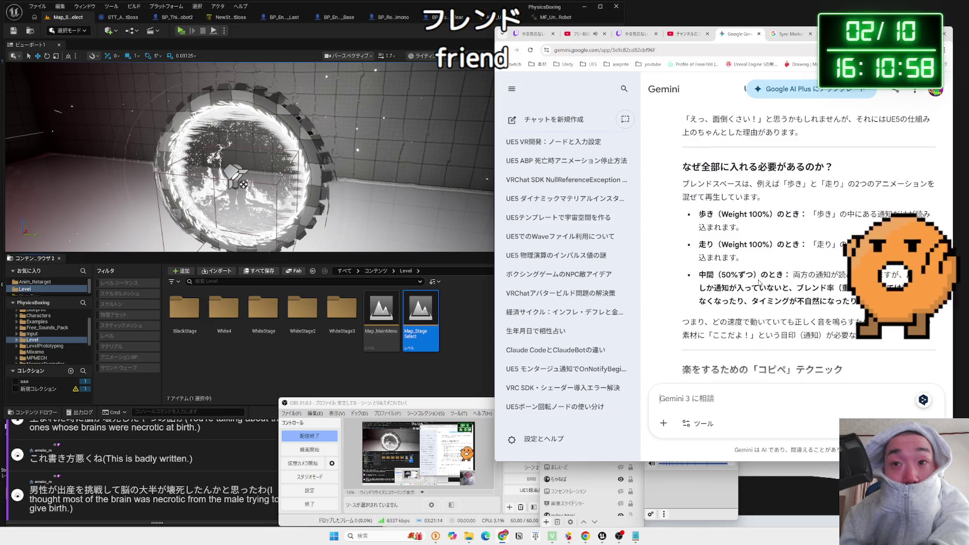
scroll(759, 284, down, 3)
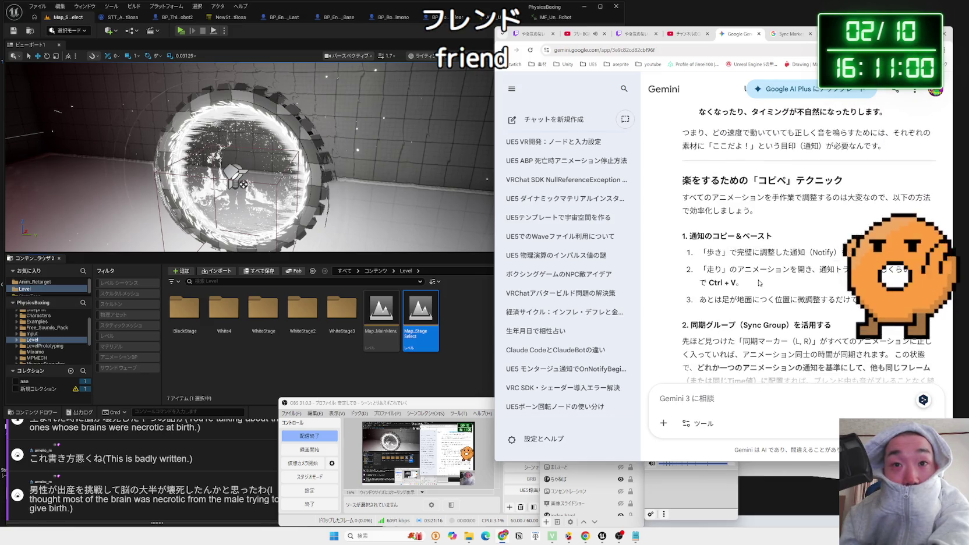
drag(737, 269, 744, 284)
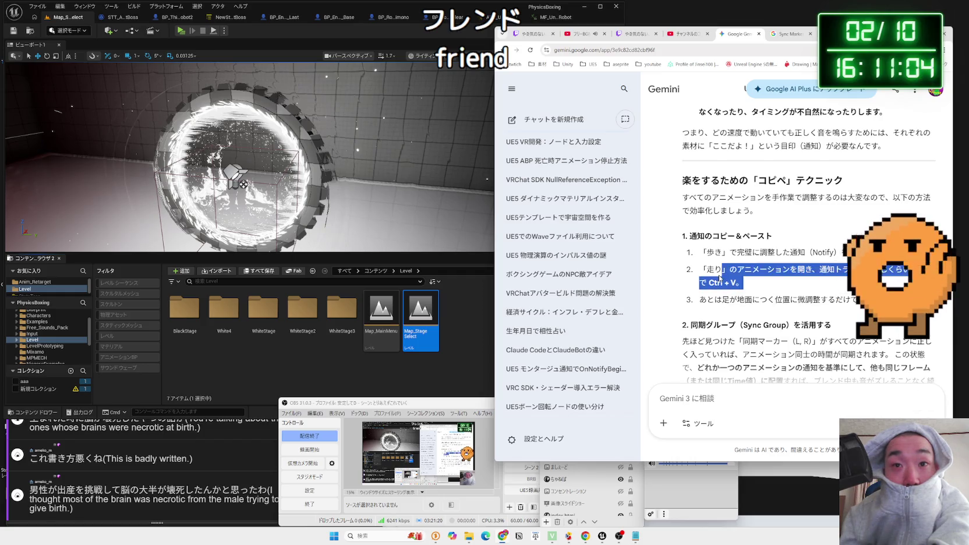
click(392, 369)
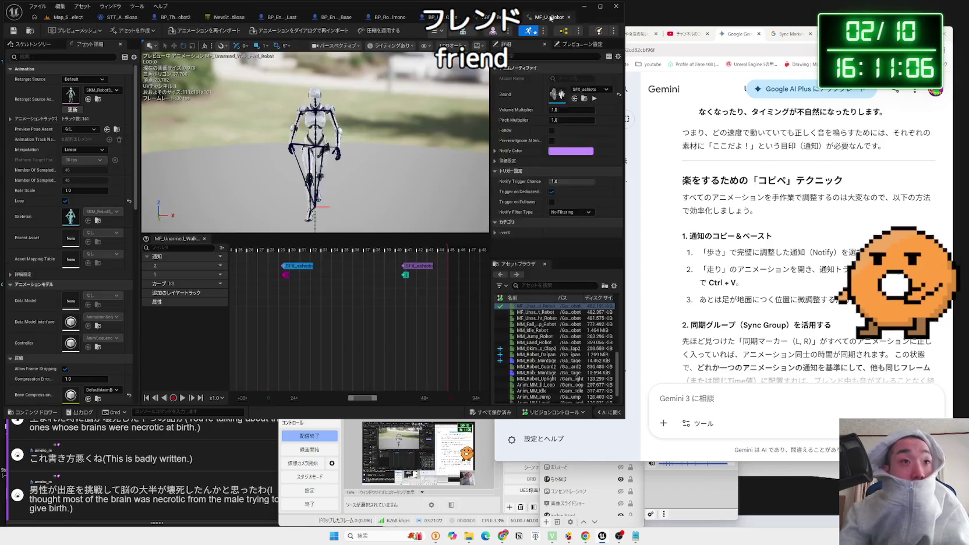
Open SFX_ashioto from the footstep notify, set its concurrency resolution rule to Stop Oldest, and save
click(556, 17)
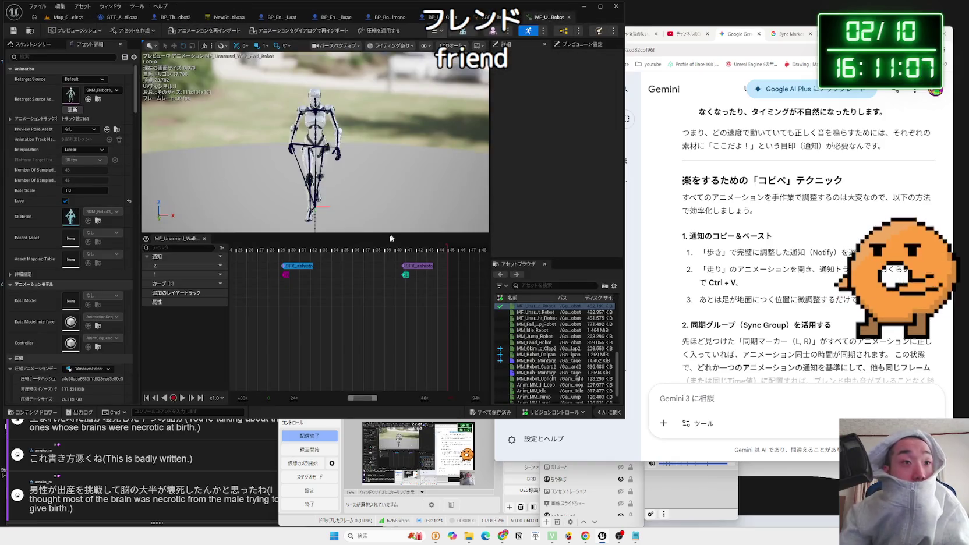
click(287, 266)
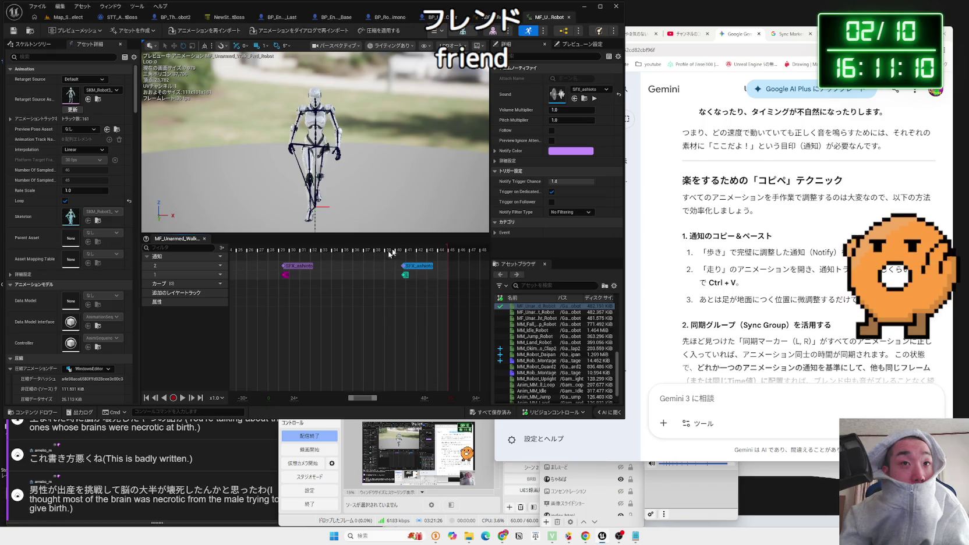
click(574, 98)
double_click(266, 312)
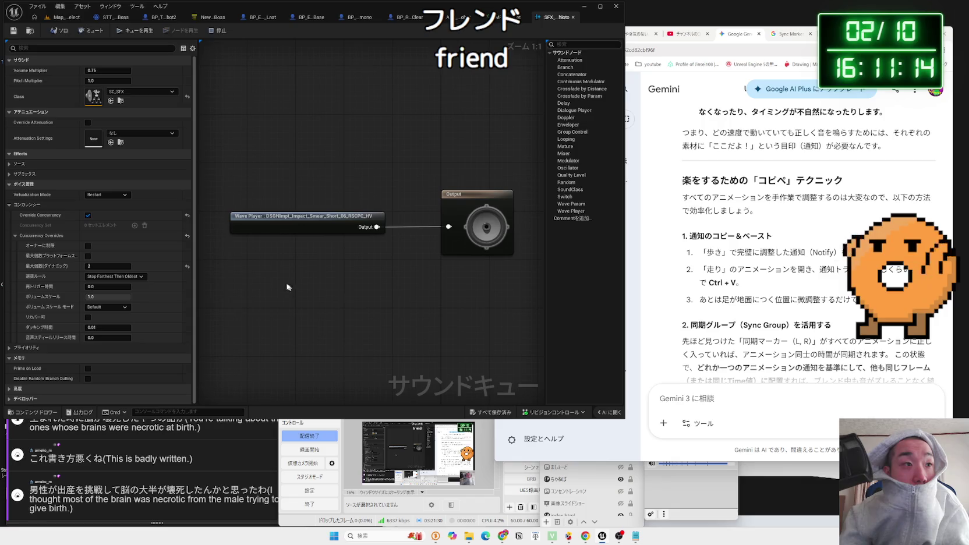
click(121, 276)
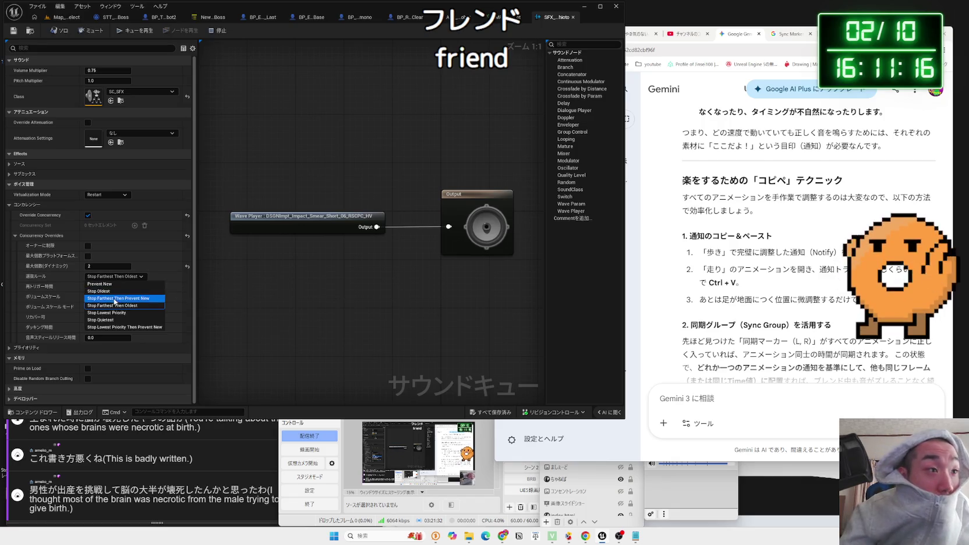
click(98, 292)
click(12, 31)
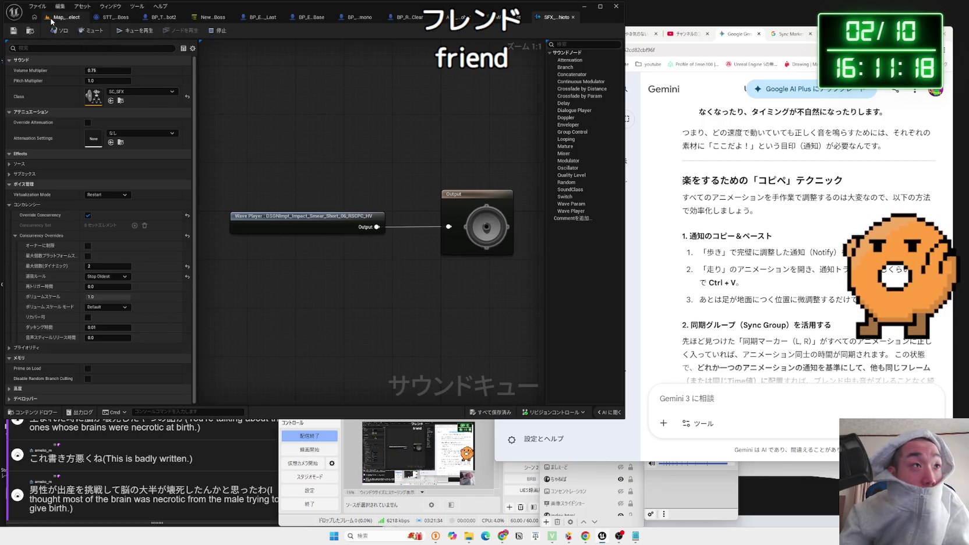
Preview the robot walk animation to hear the footsteps
click(502, 17)
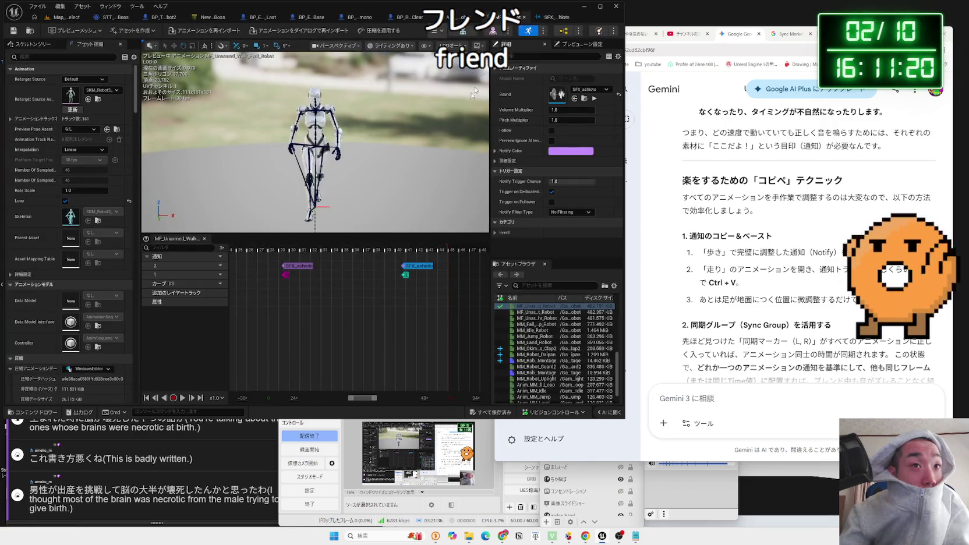
click(338, 262)
key(space)
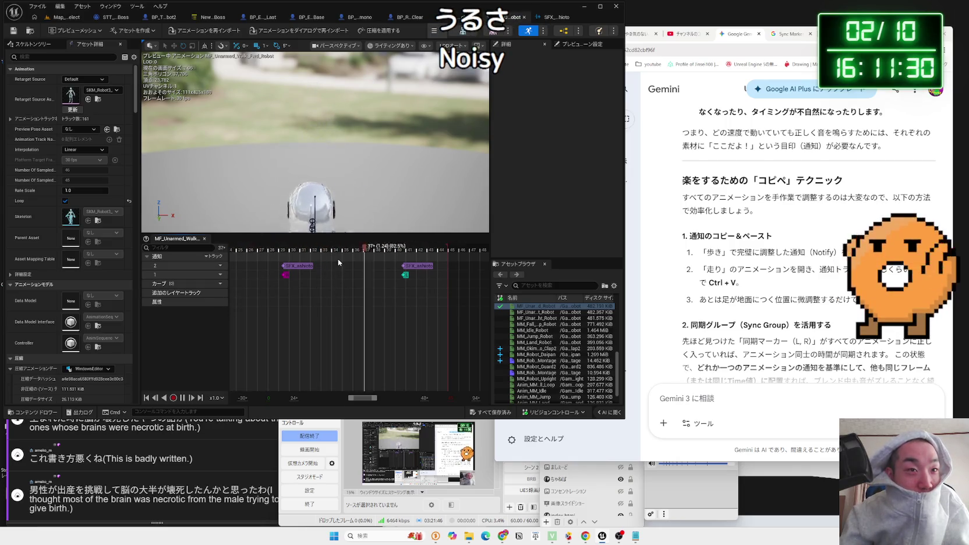
key(space)
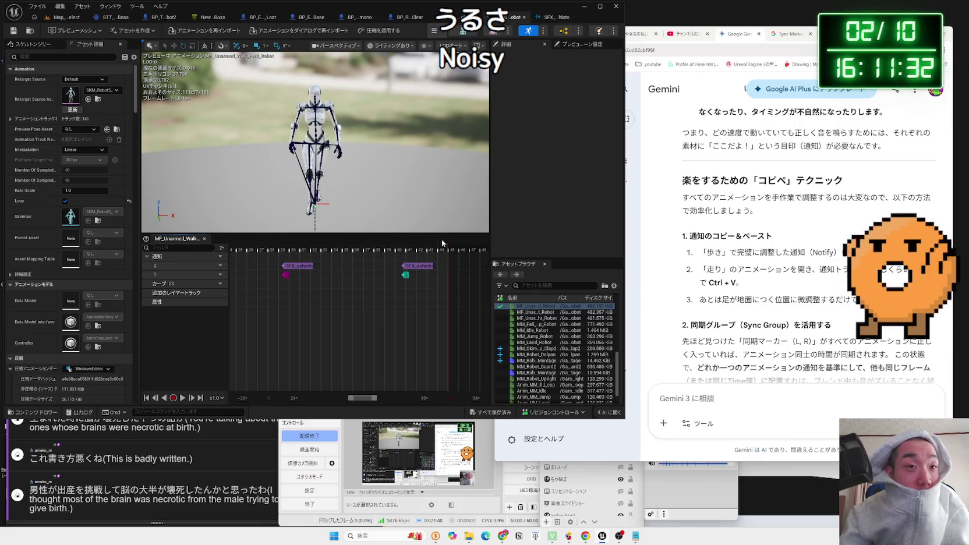
click(540, 17)
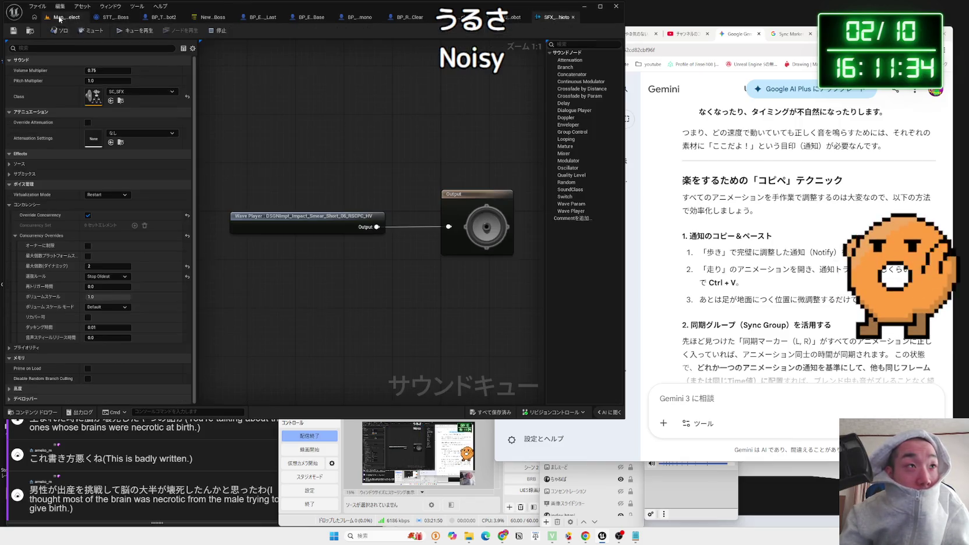
Set the SFX_ashioto Volume Multiplier to 0.25 and save the sound cue
click(65, 17)
click(556, 17)
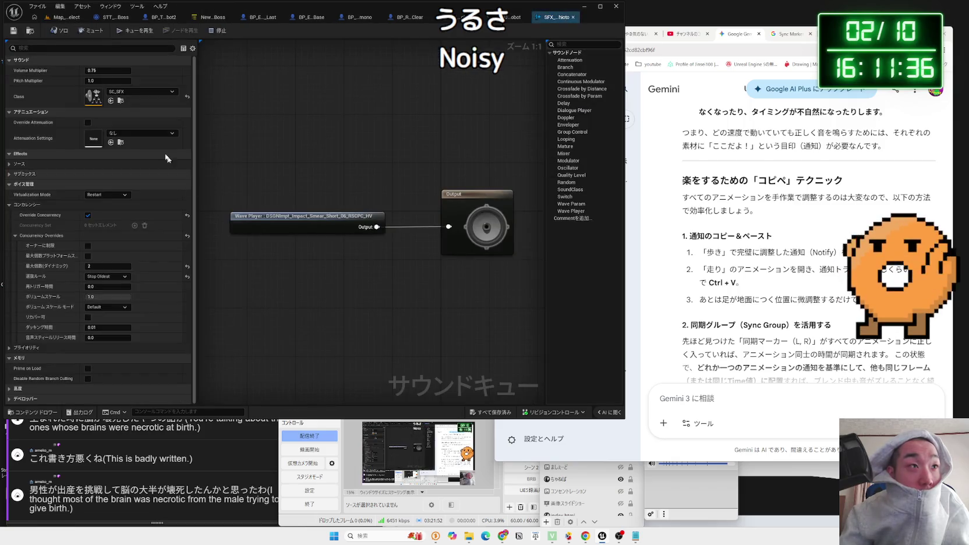
click(107, 71)
text(0)
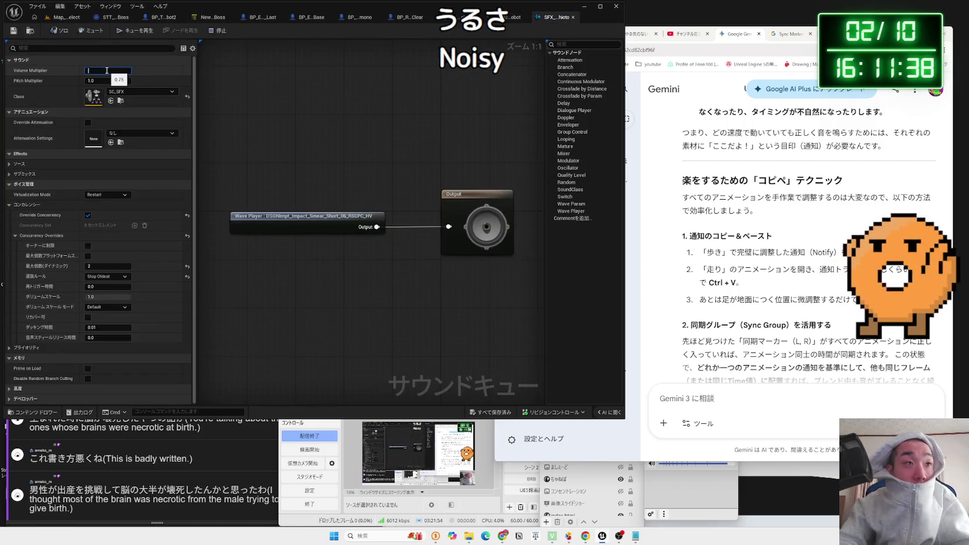
key(Return)
click(14, 30)
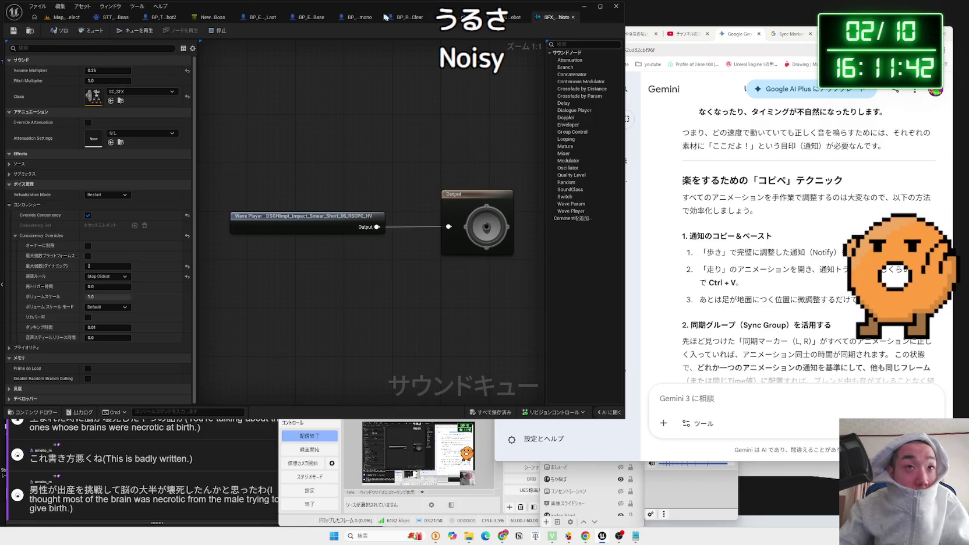
Play the walk animation to check the quieter footsteps, then return to the level editor
click(460, 18)
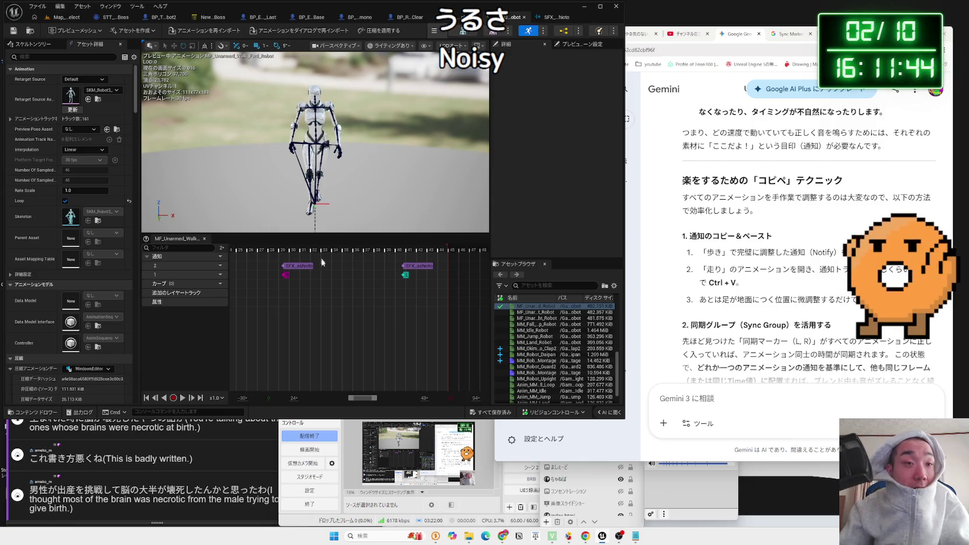
key(space)
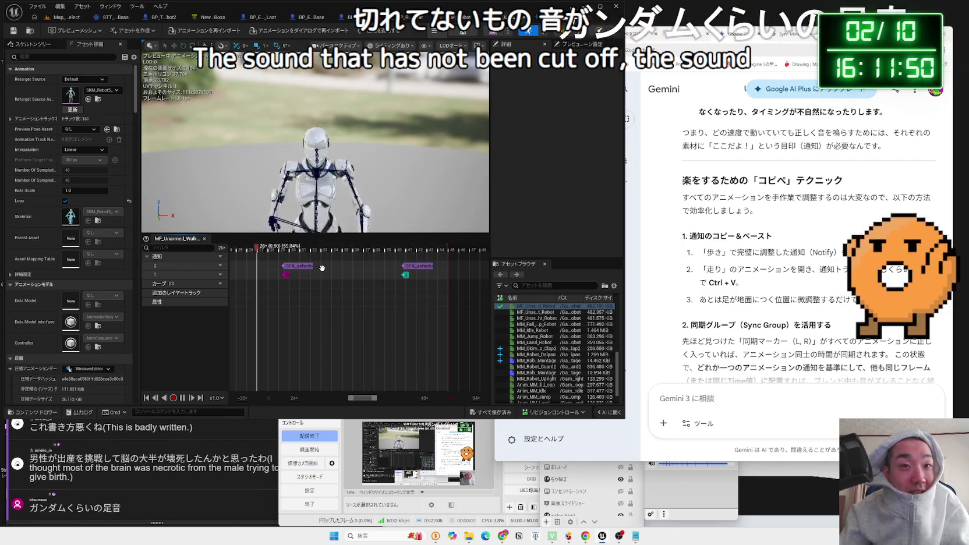
double_click(322, 268)
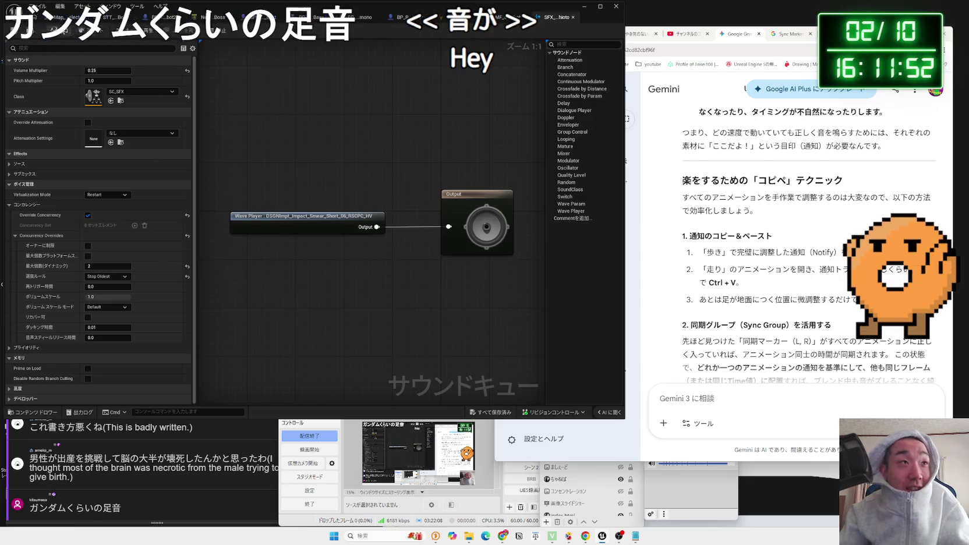
click(64, 17)
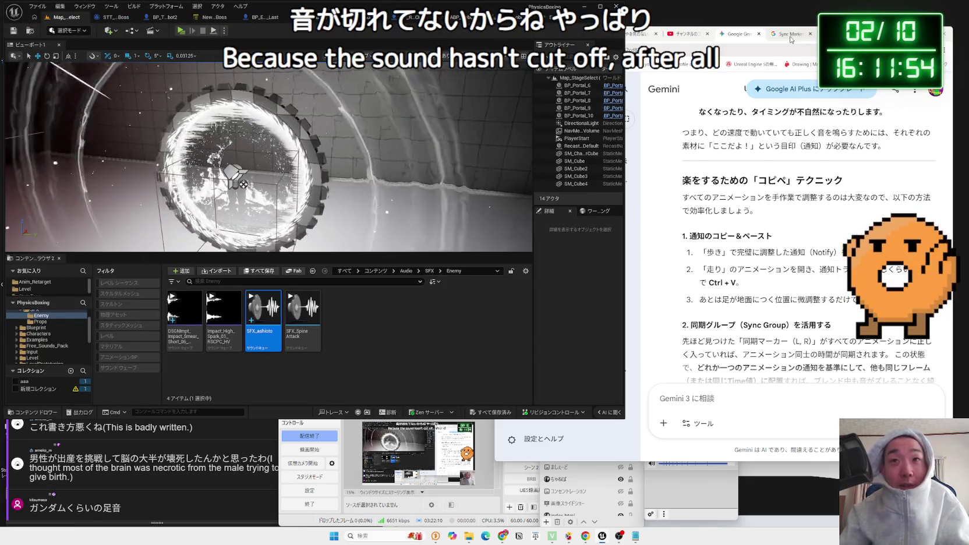
click(791, 36)
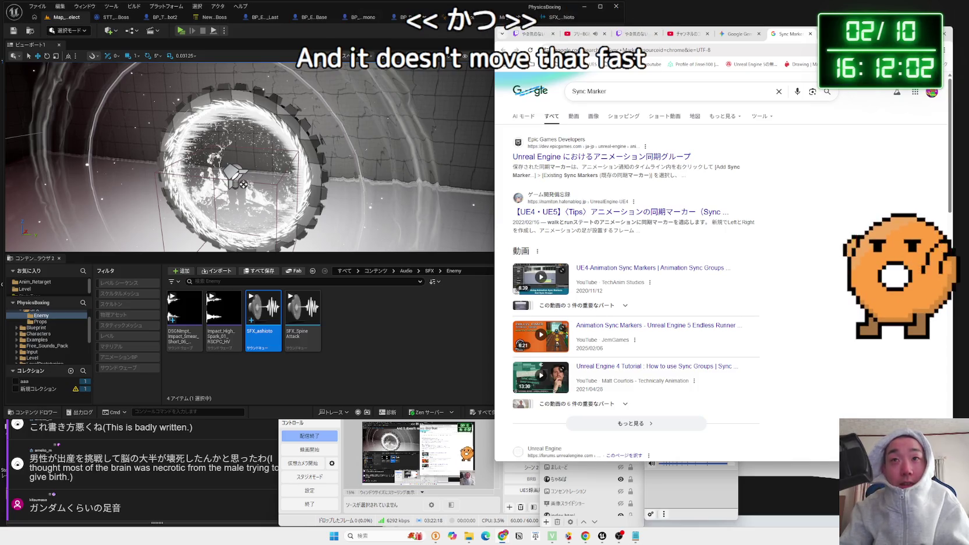
Google '足音 フリー ー音' in a new tab to find free footstep sound effects
key(ctrl+t)
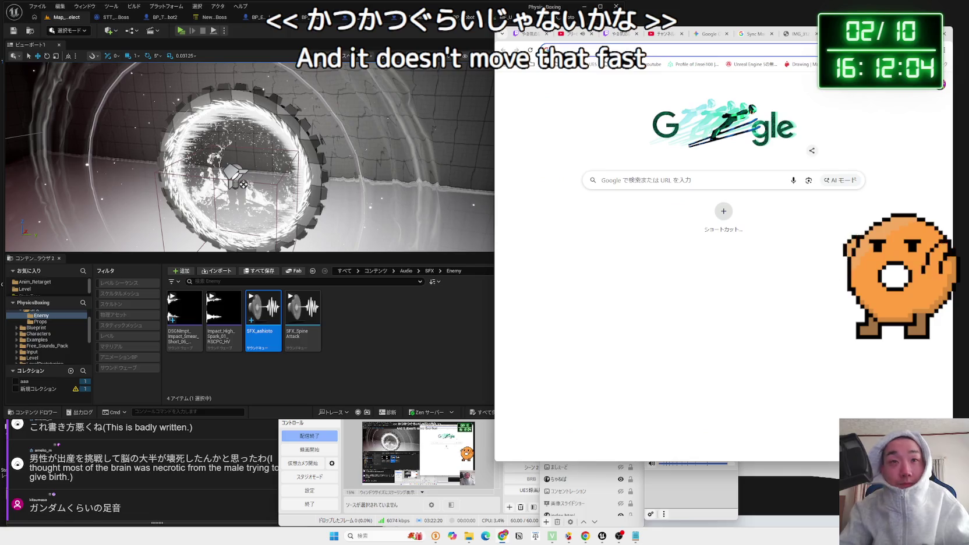
text(足音 フリー ー音)
key(Return)
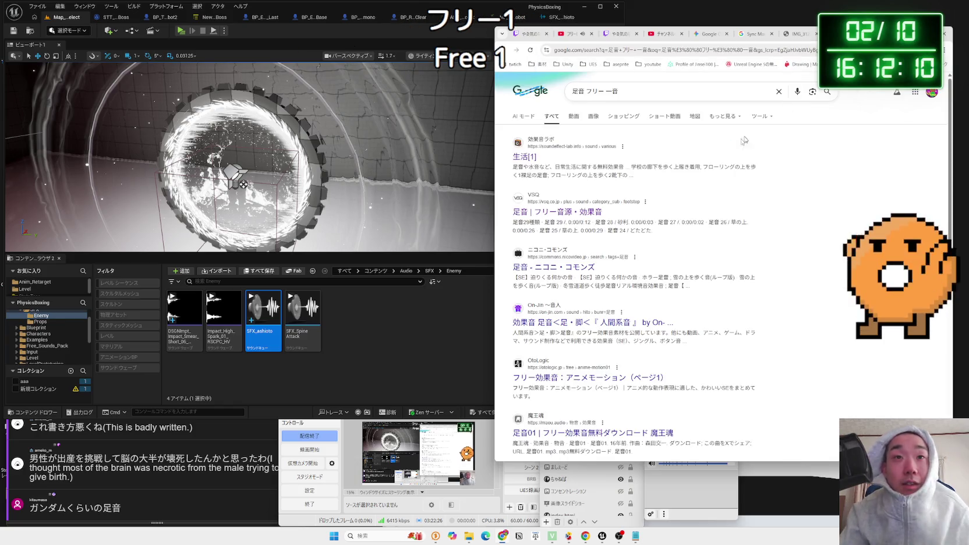
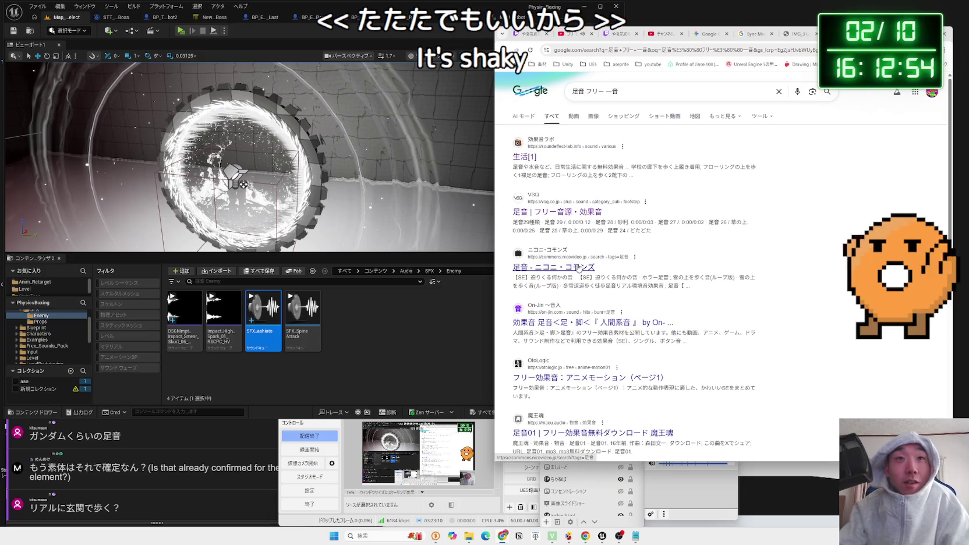
Open 効果音ラボ's 生活[1] footstep page, preview 土の上を歩く, and scroll through the footstep list
click(523, 158)
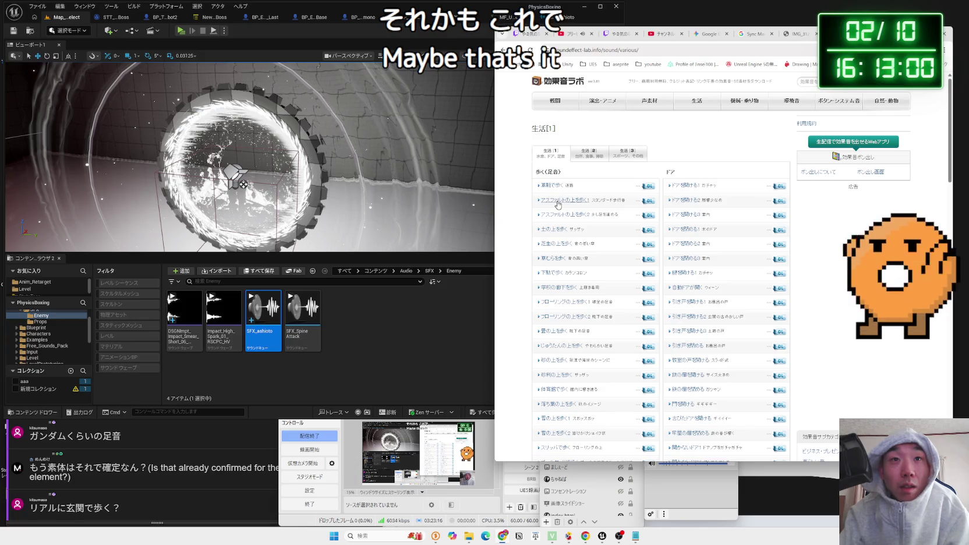
click(551, 230)
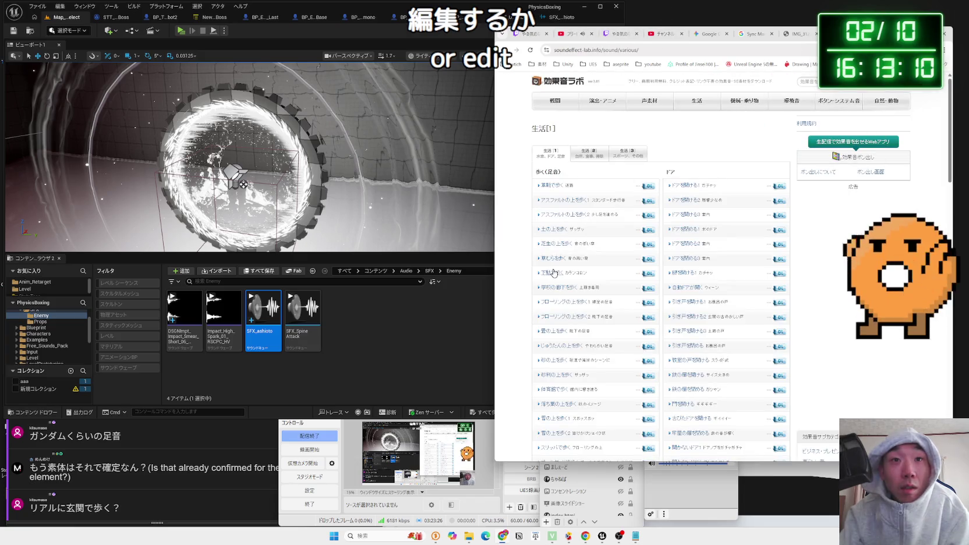
scroll(554, 273, down, 2)
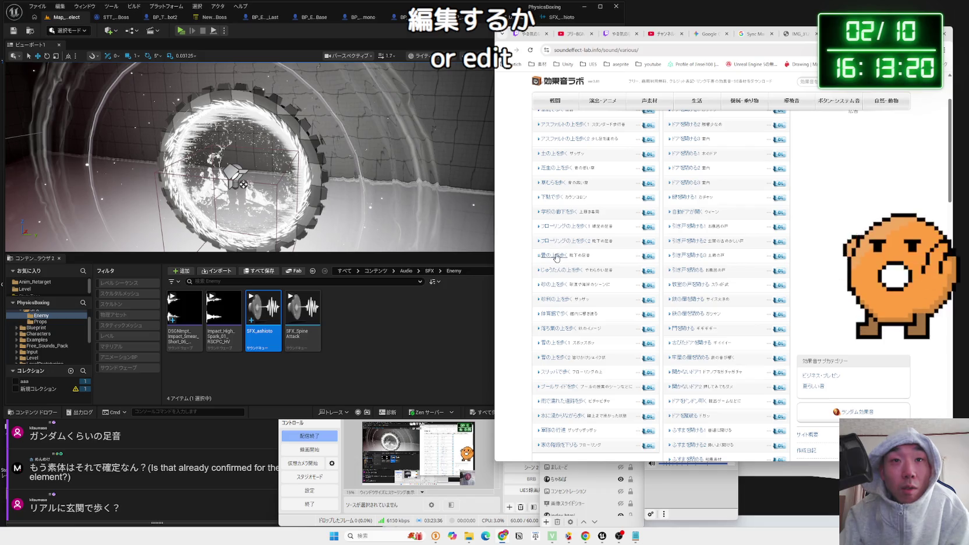
scroll(562, 244, down, 1)
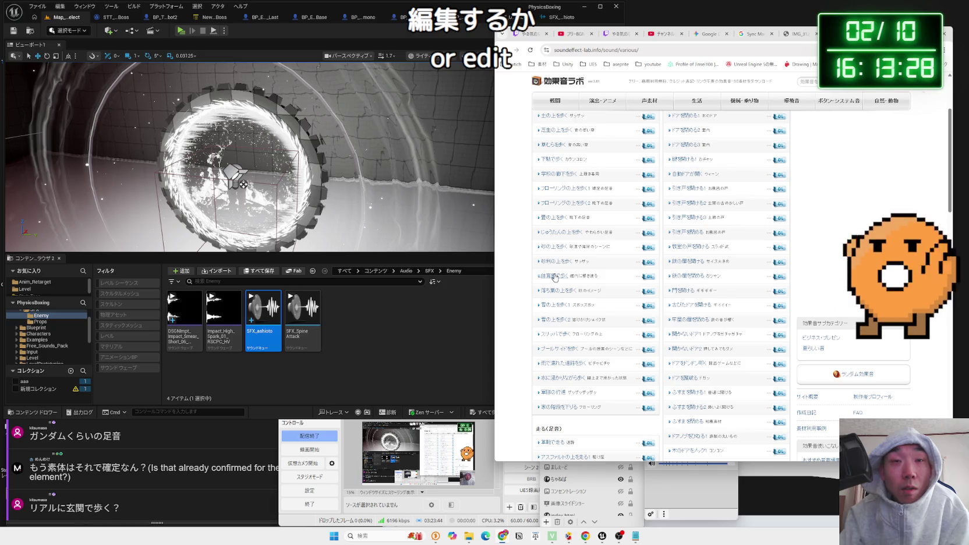
scroll(555, 278, down, 2)
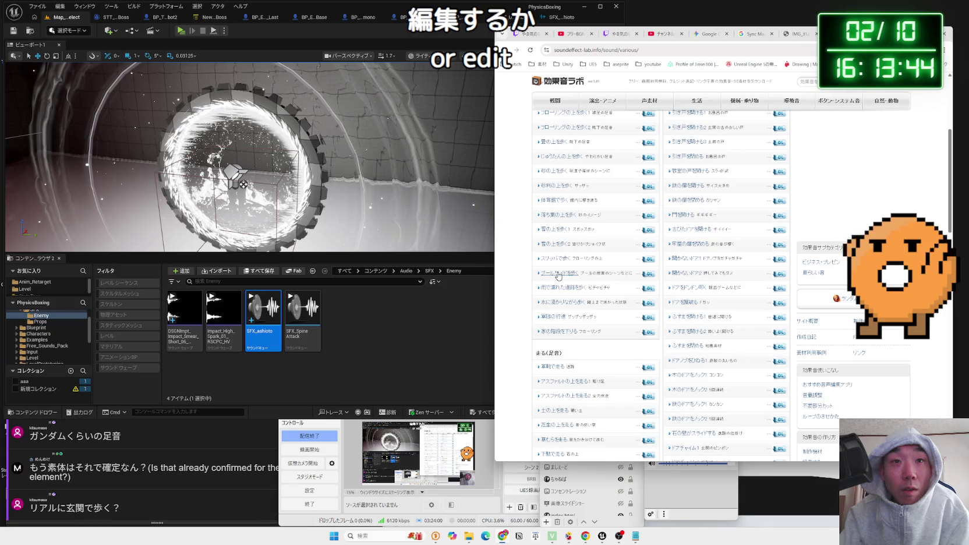
scroll(559, 268, down, 1)
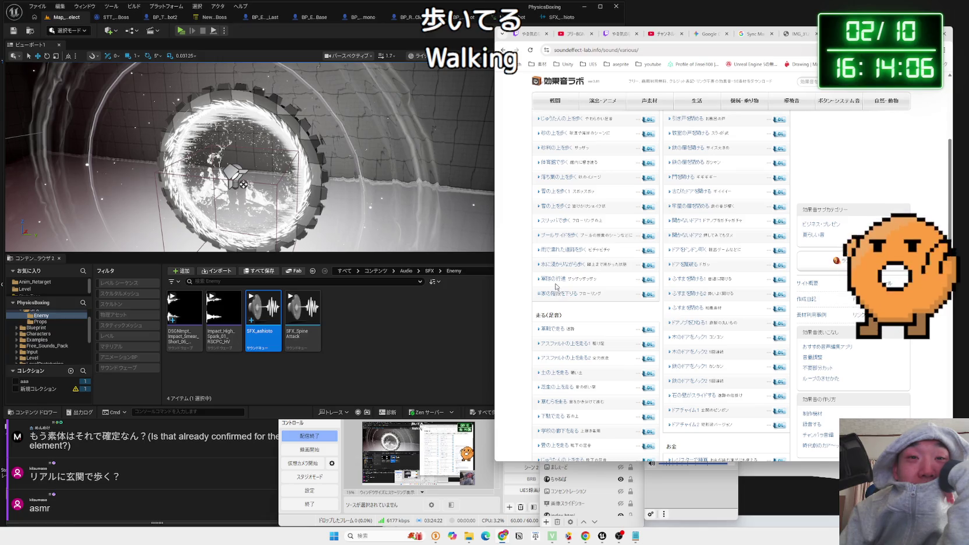
key(a)
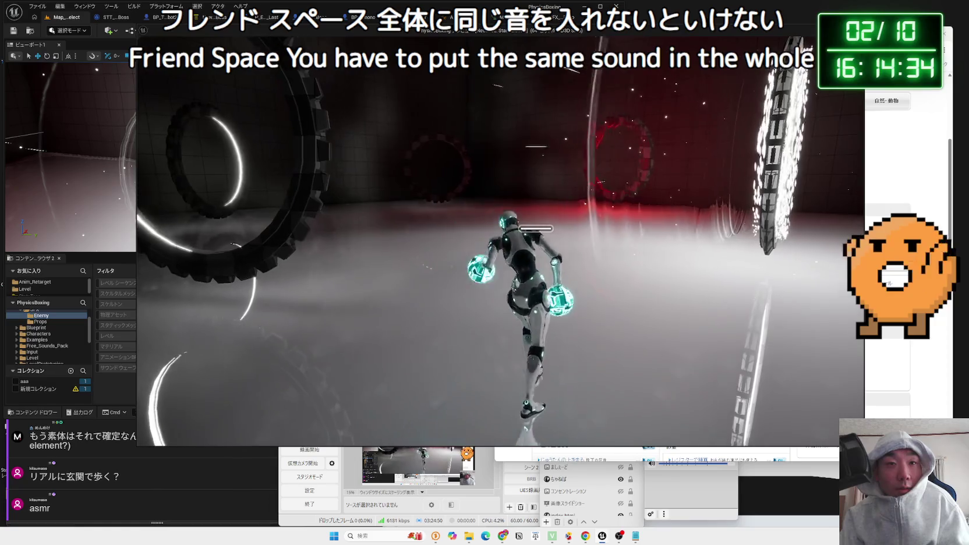
key(Escape)
click(469, 536)
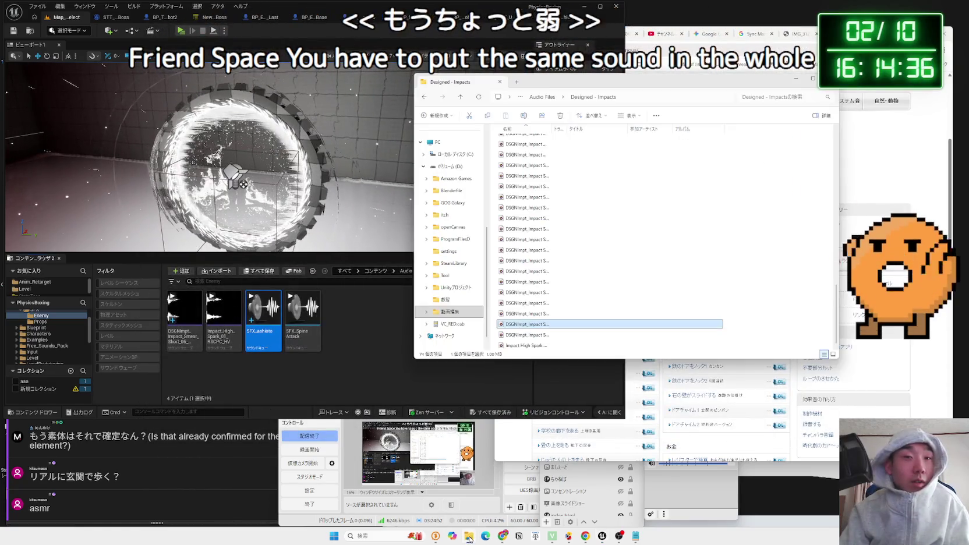
Audition Impact Smear Short 06, 04, 10 and 07 in Media Player, closing each preview
click(534, 325)
double_click(535, 325)
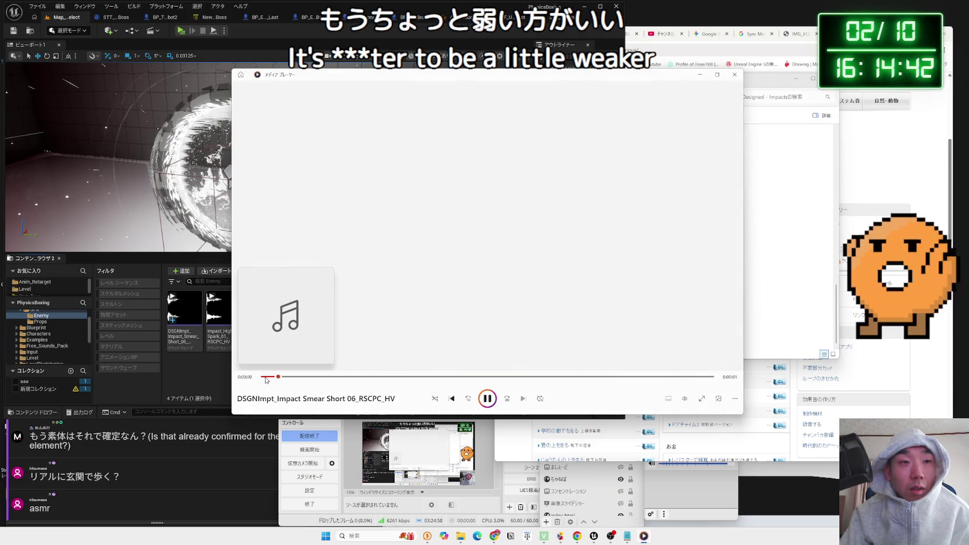
click(735, 75)
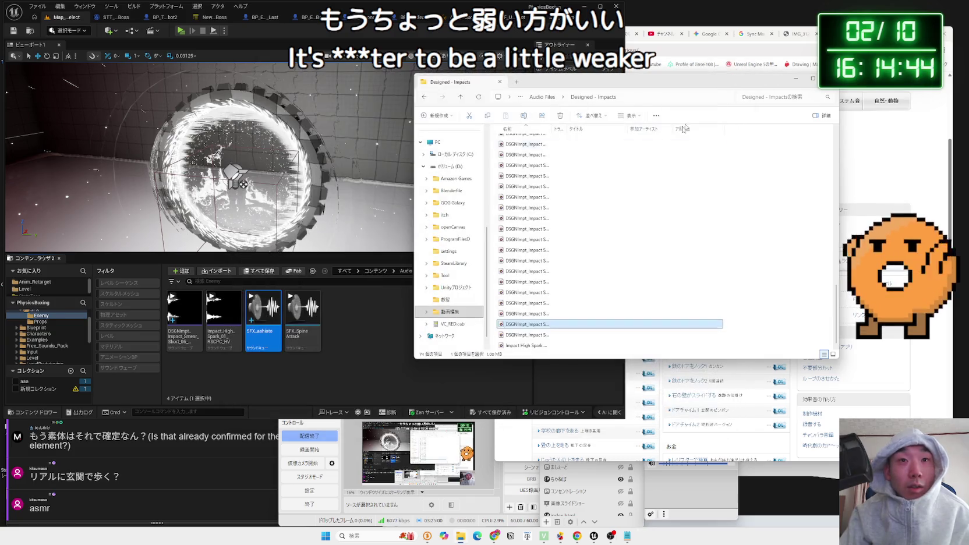
double_click(522, 315)
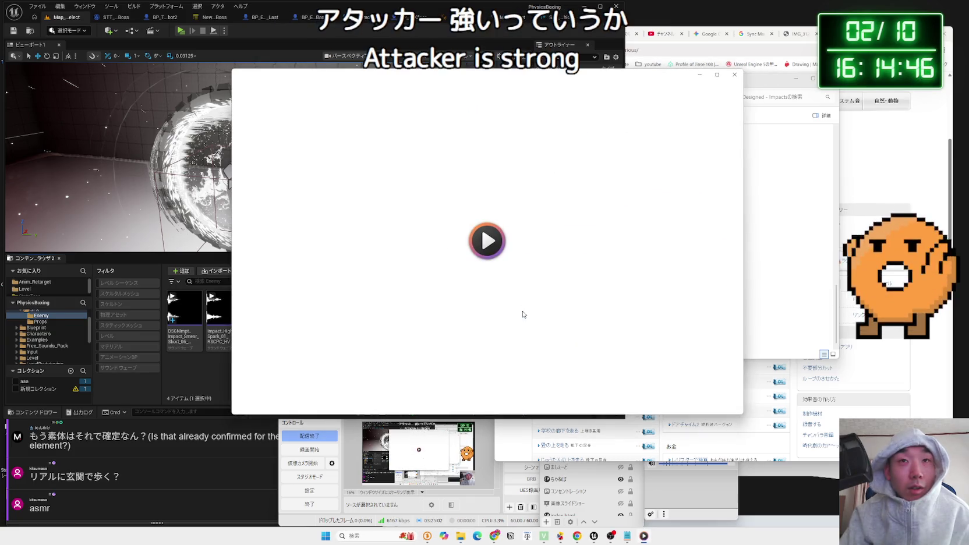
click(735, 74)
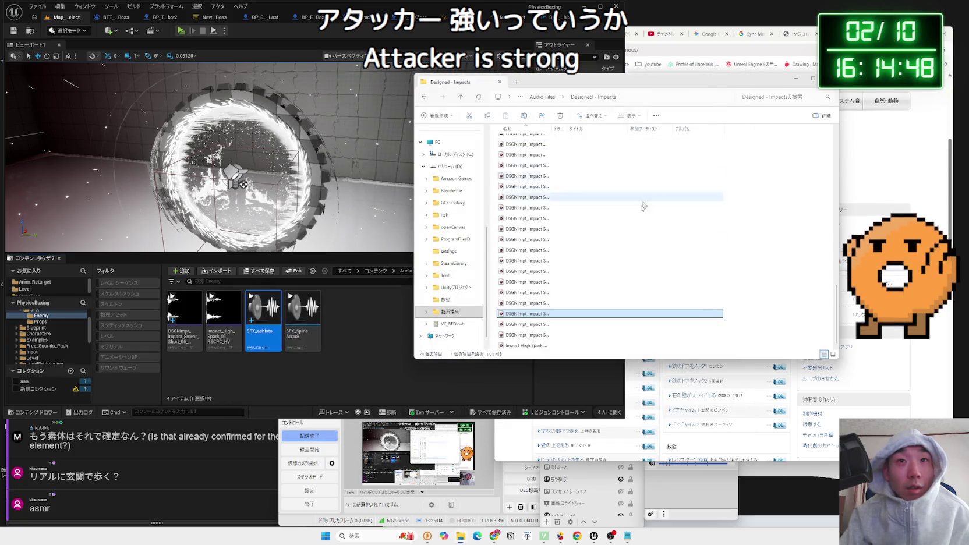
double_click(523, 303)
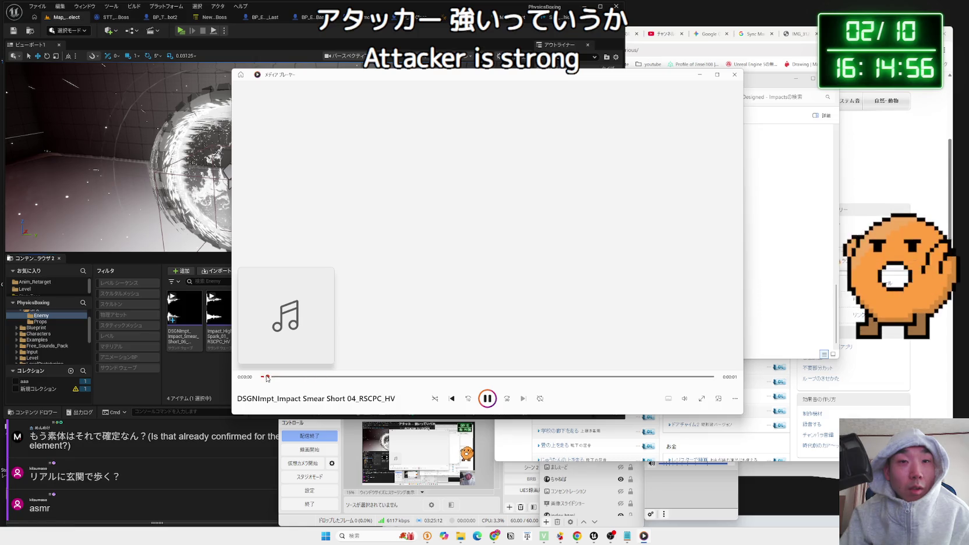
click(736, 75)
double_click(522, 264)
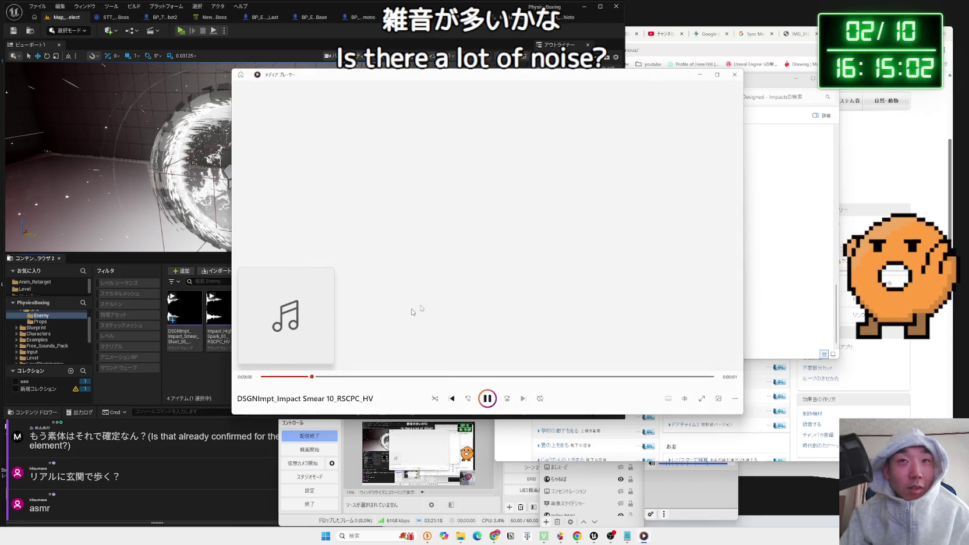
click(735, 75)
double_click(522, 339)
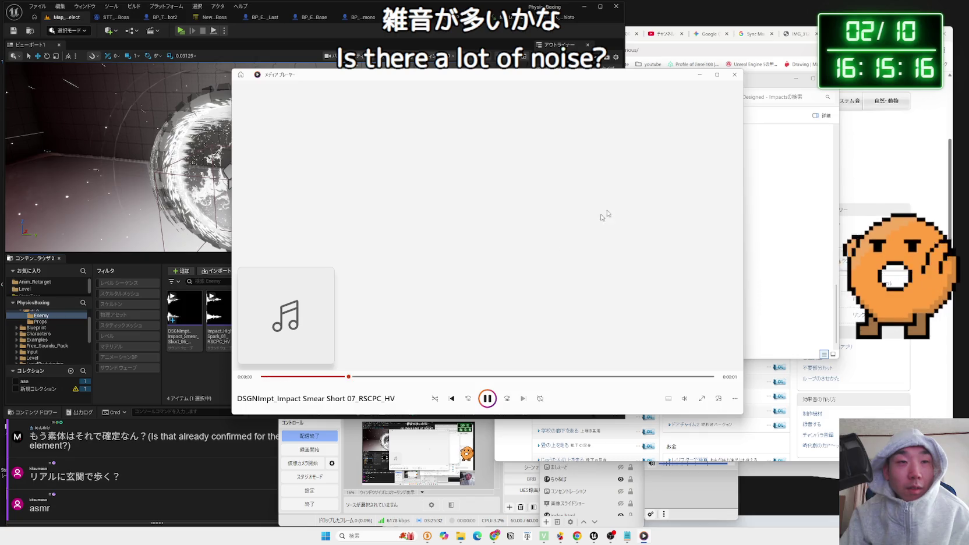
click(734, 75)
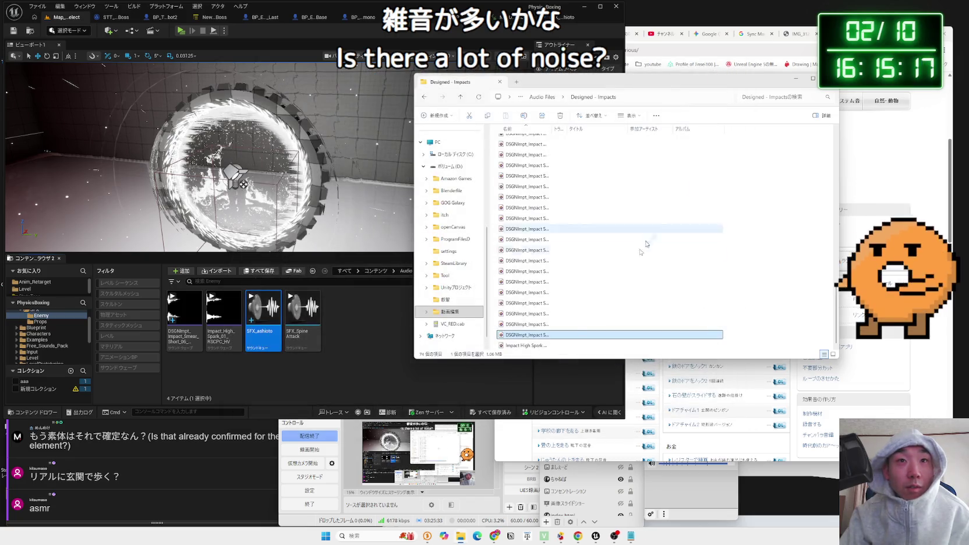
Create sound cue SFX_ashioto2 from the imported Impact Smear Short 07 wav, then open MF_Unarmed_Walk
click(337, 330)
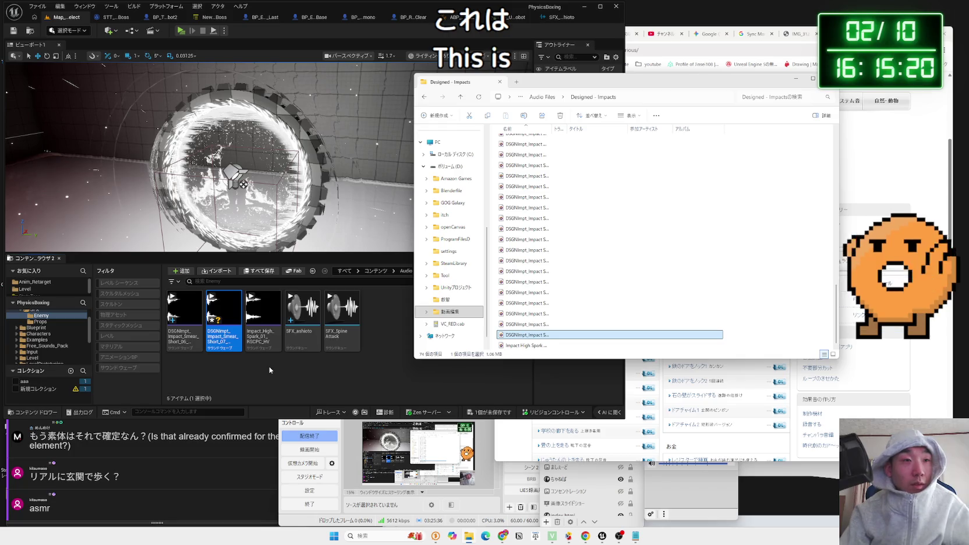
right_click(223, 334)
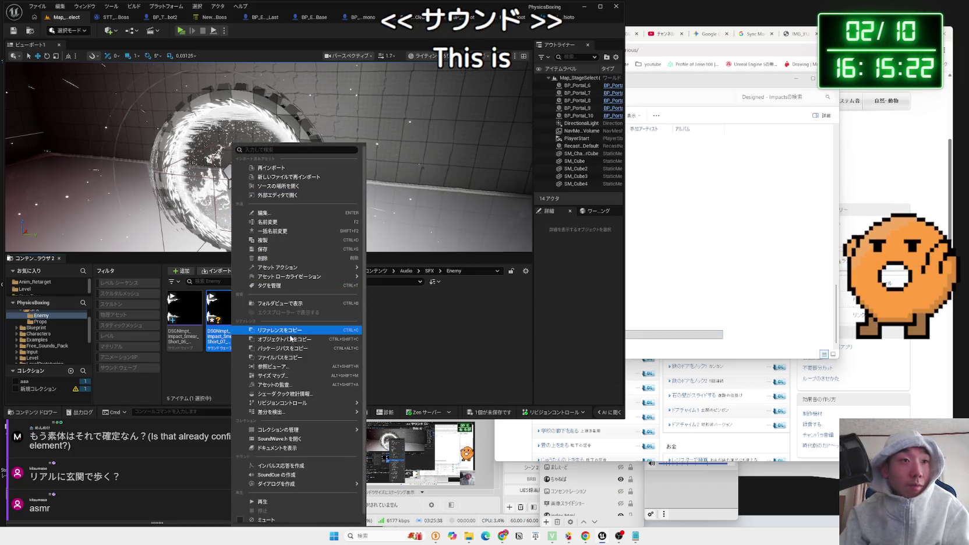
click(278, 474)
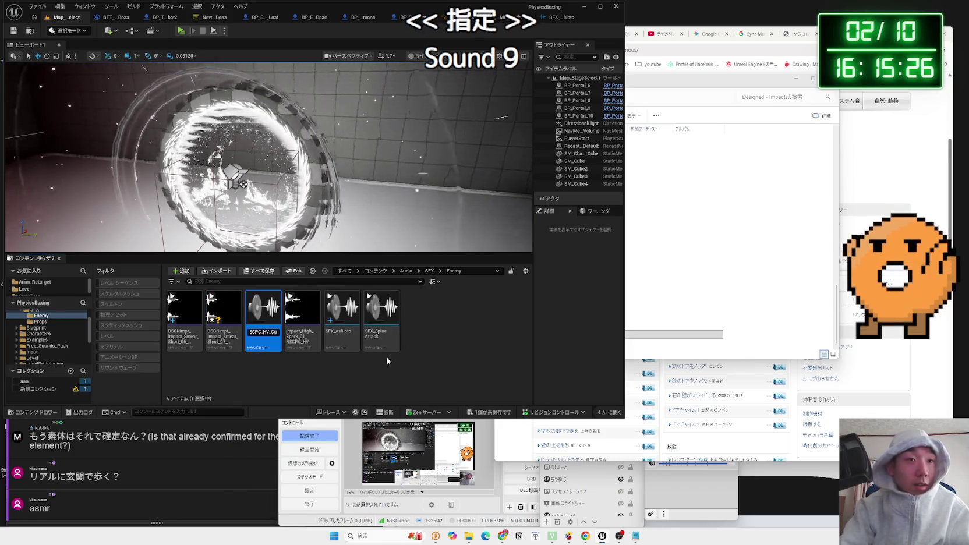
text(SFX_a)
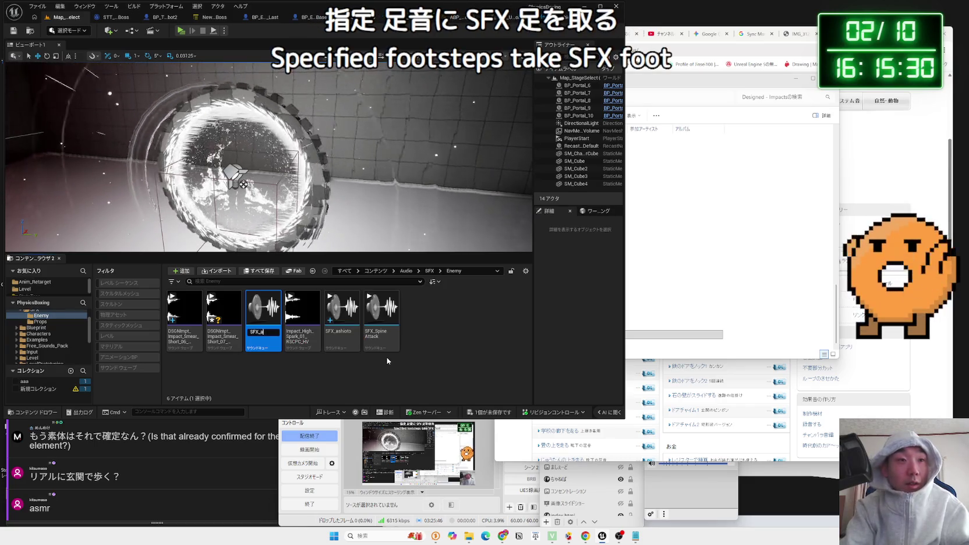
text(shioto2)
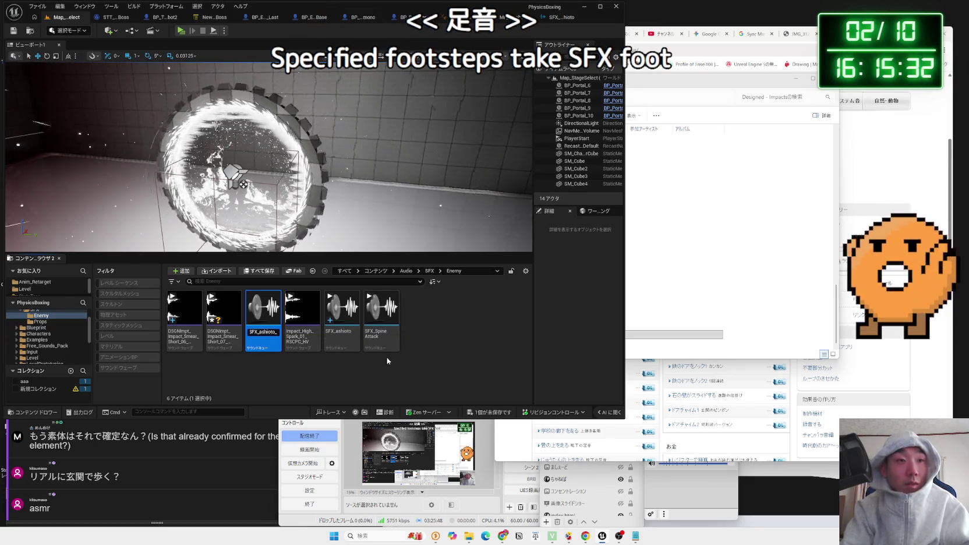
key(Return)
click(387, 358)
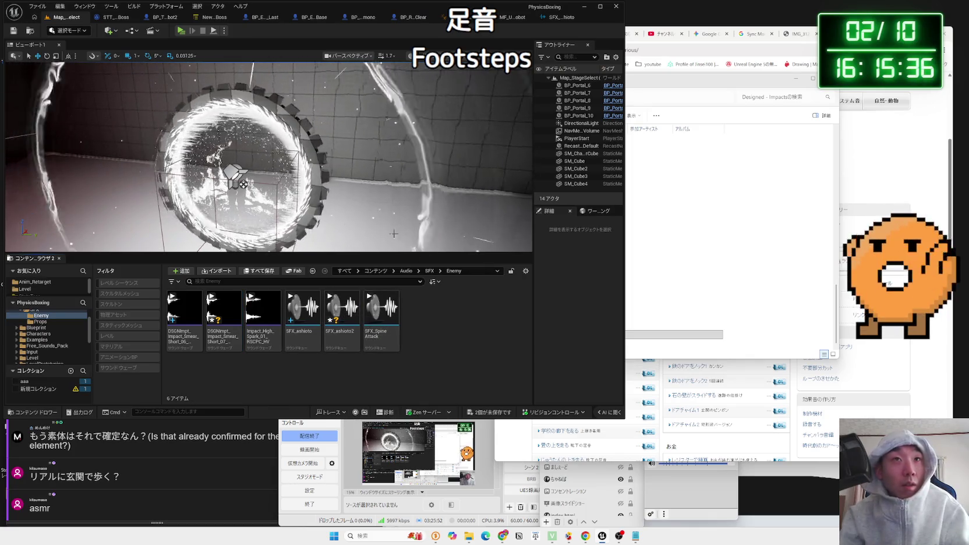
click(510, 19)
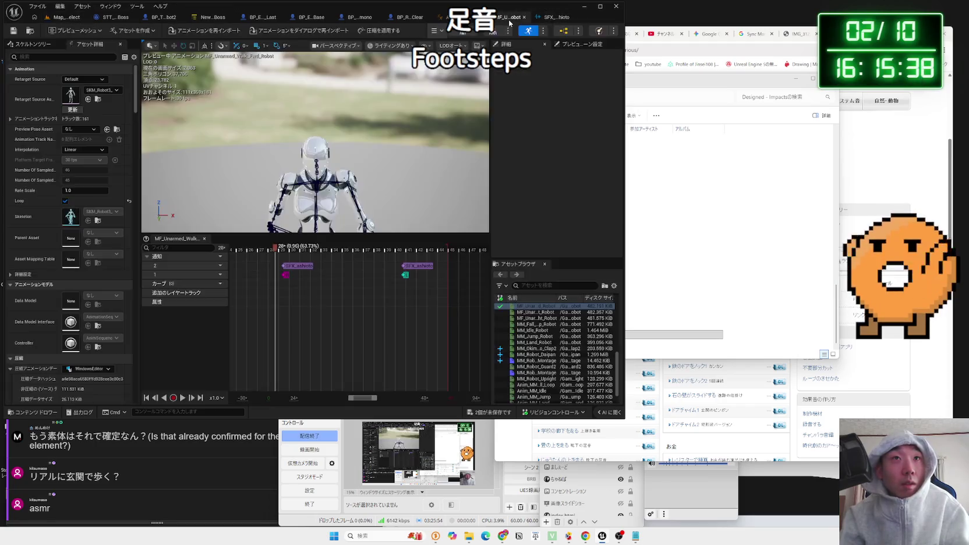
Set the right SFX_ashioto footstep notify's Sound to SFX_ashioto2
click(296, 266)
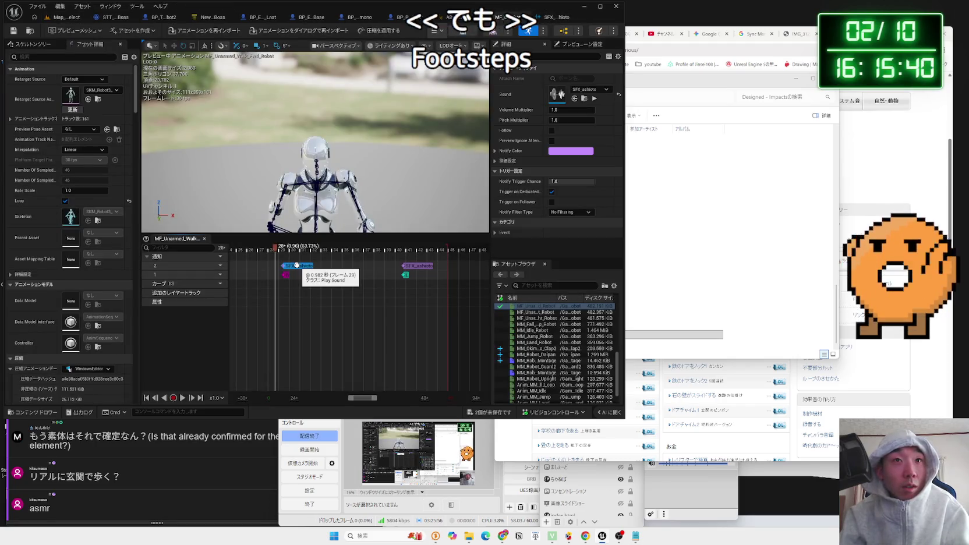
right_click(297, 266)
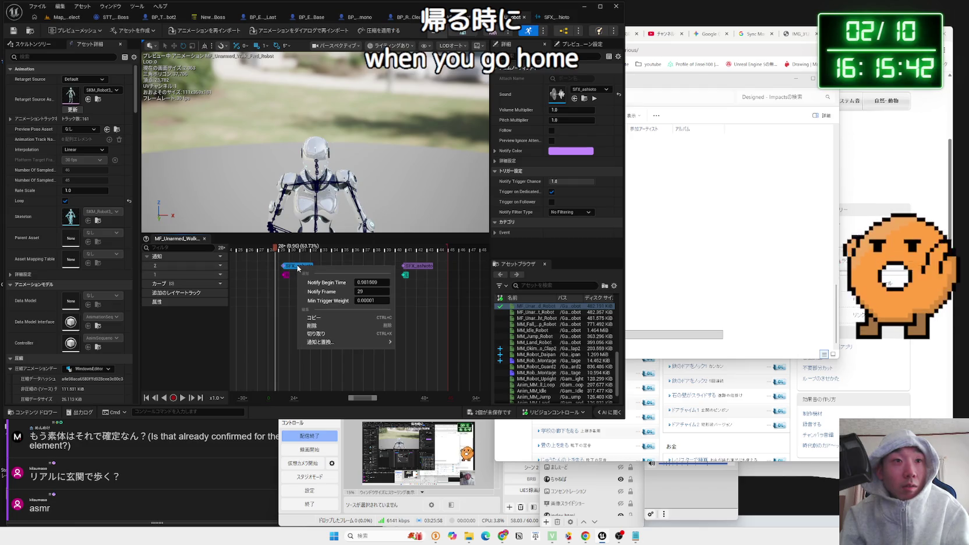
click(290, 266)
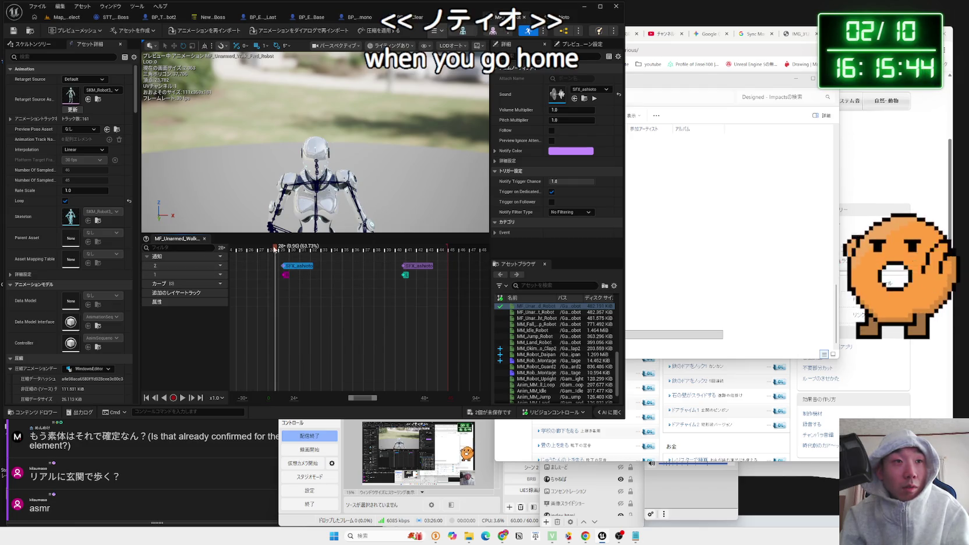
click(300, 269)
click(301, 266)
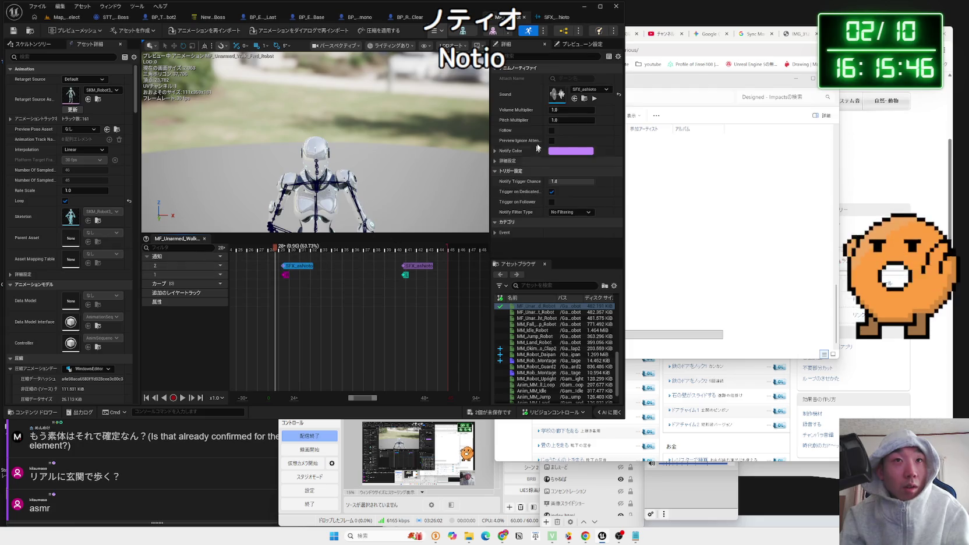
click(593, 93)
click(615, 221)
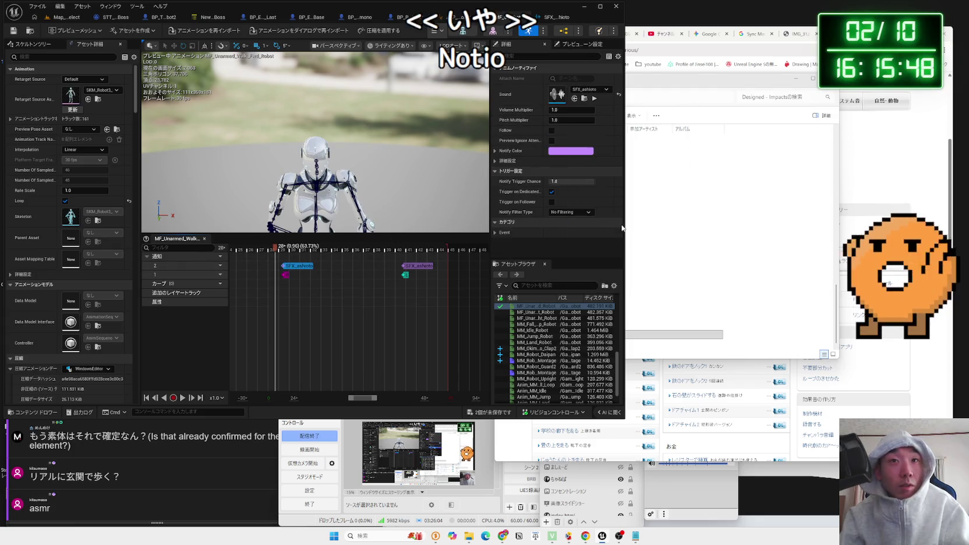
click(590, 89)
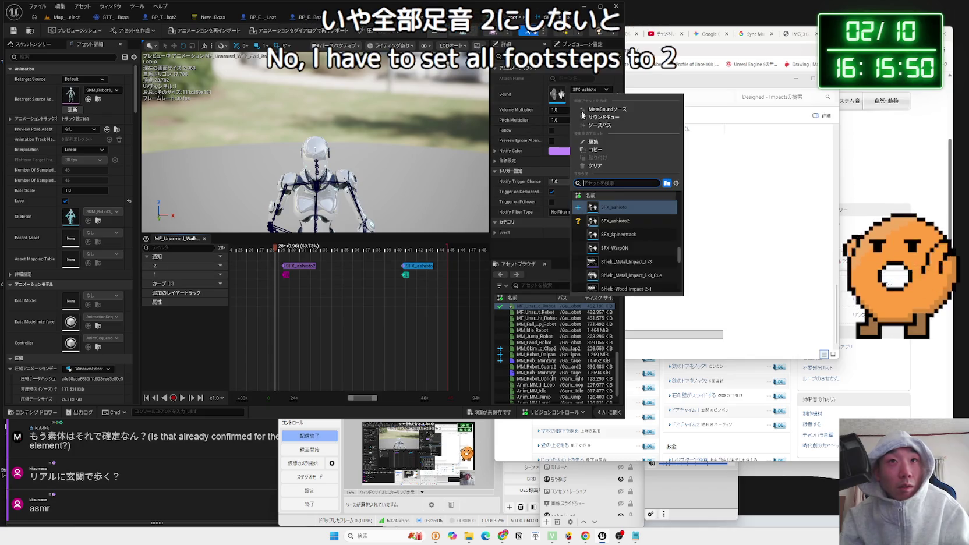
click(616, 220)
drag(358, 401, 345, 401)
Switch the middle and left footstep notifies to SFX_ashioto2 as well
click(356, 265)
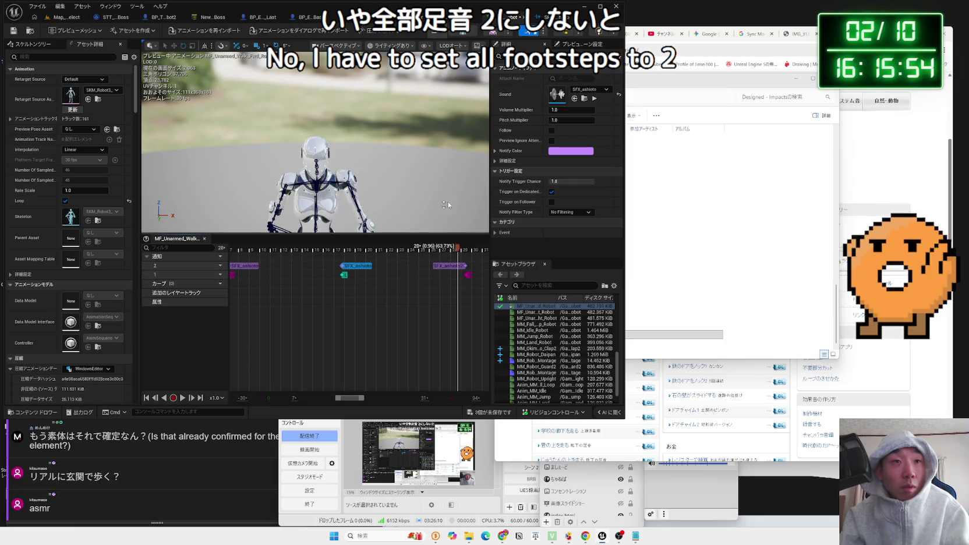
click(590, 89)
click(615, 221)
click(244, 265)
click(590, 89)
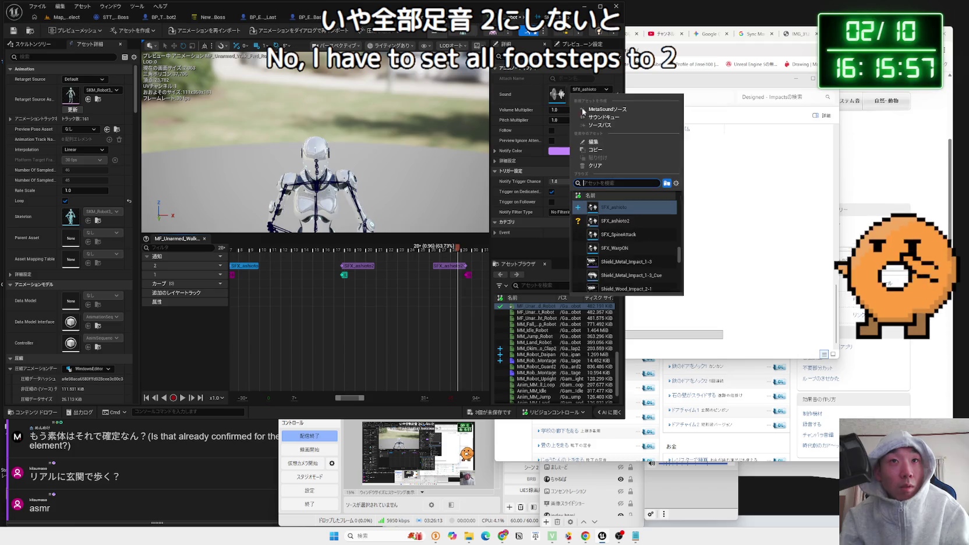
click(619, 222)
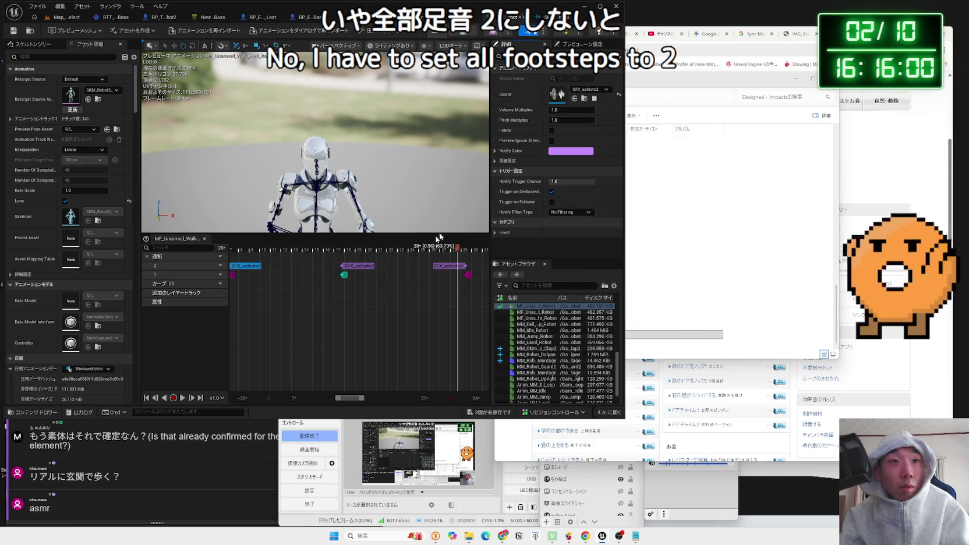
Preview the walk animation with the new footsteps, then launch a play-in-editor test
key(space)
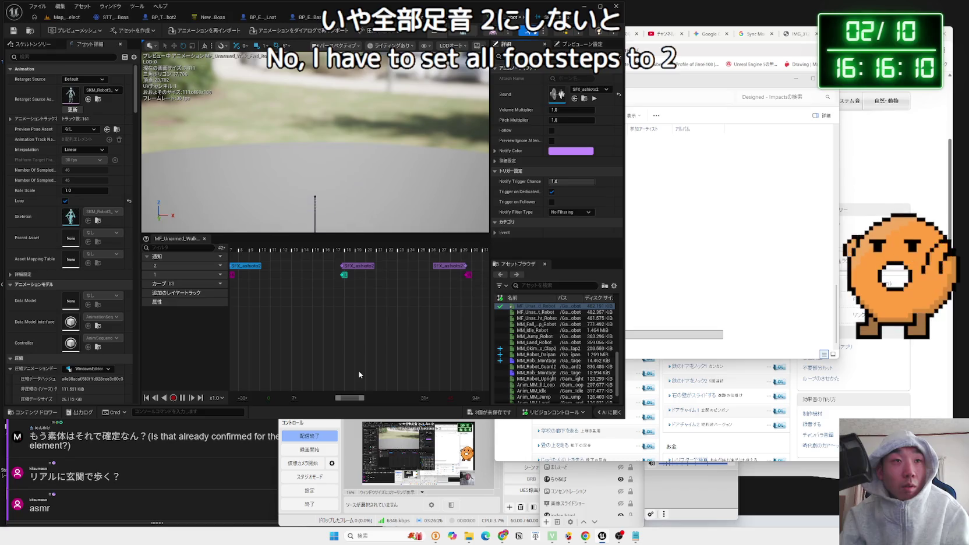
scroll(357, 358, down, 2)
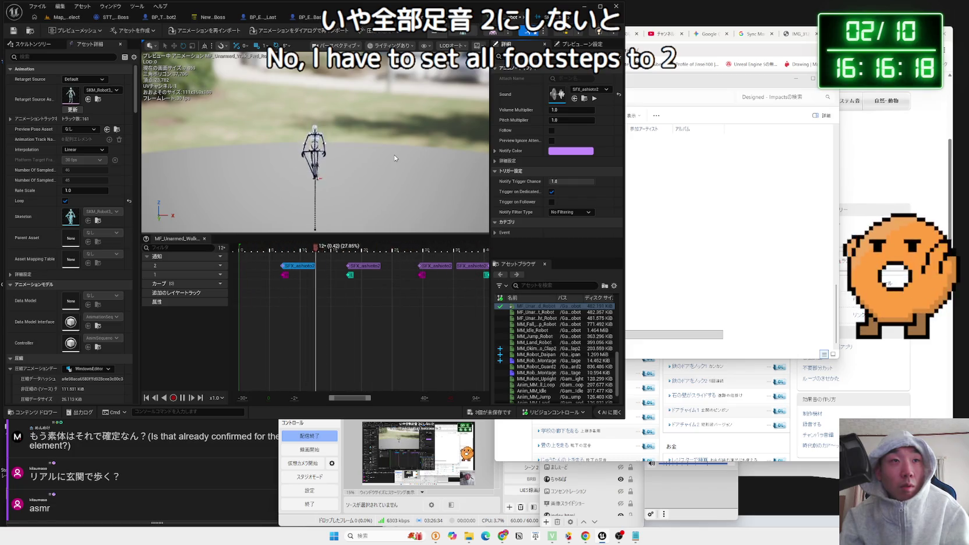
click(306, 274)
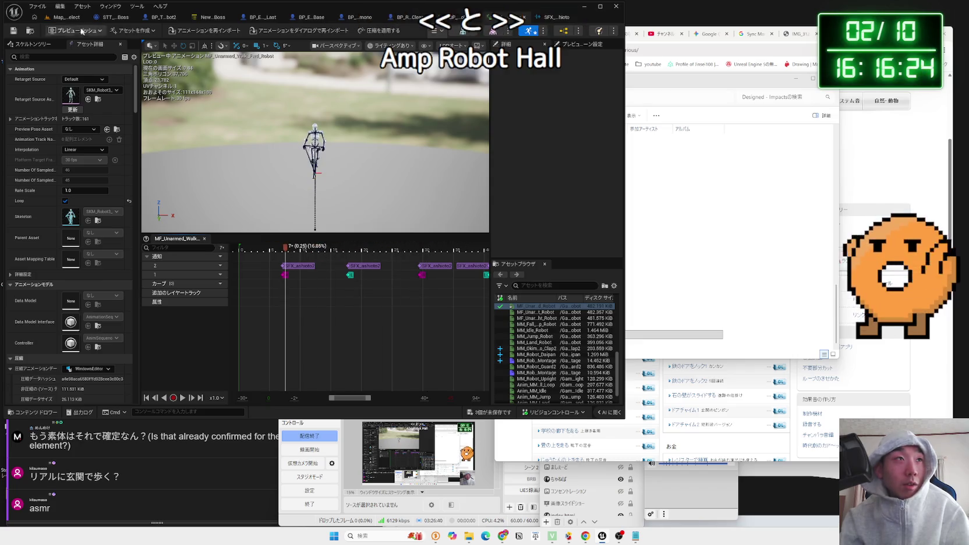
click(66, 17)
key(alt+p)
click(415, 237)
Walk the robot forward through the portal and stop the play test
key(w)
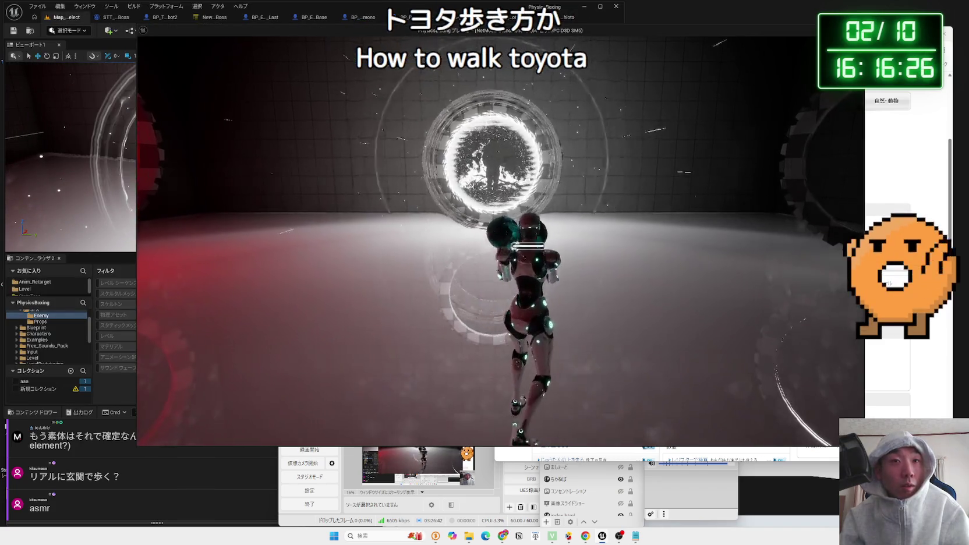
key(w)
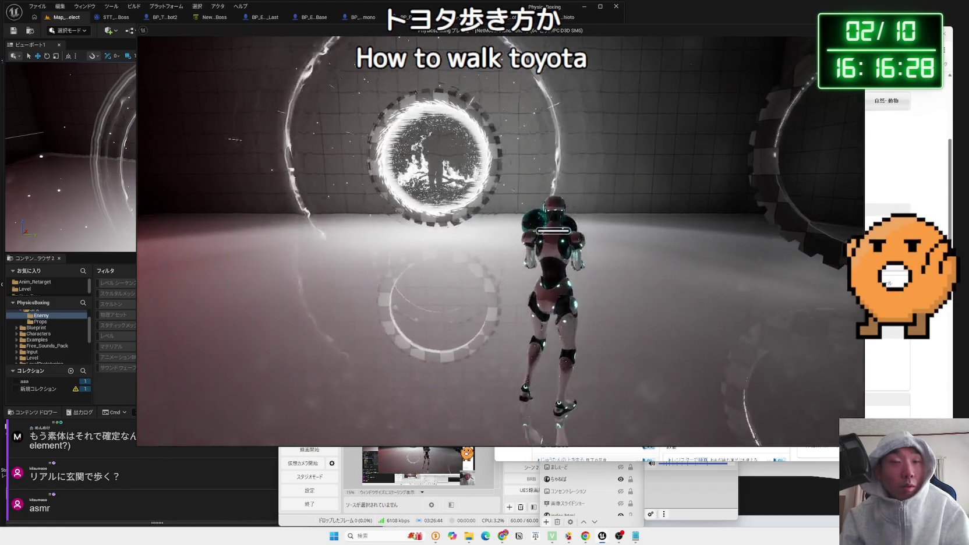
key(w)
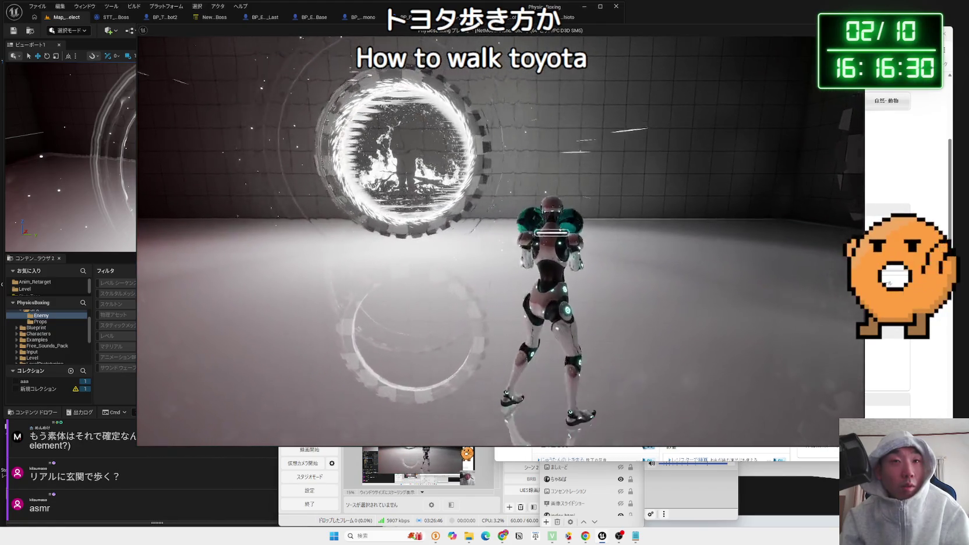
key(w)
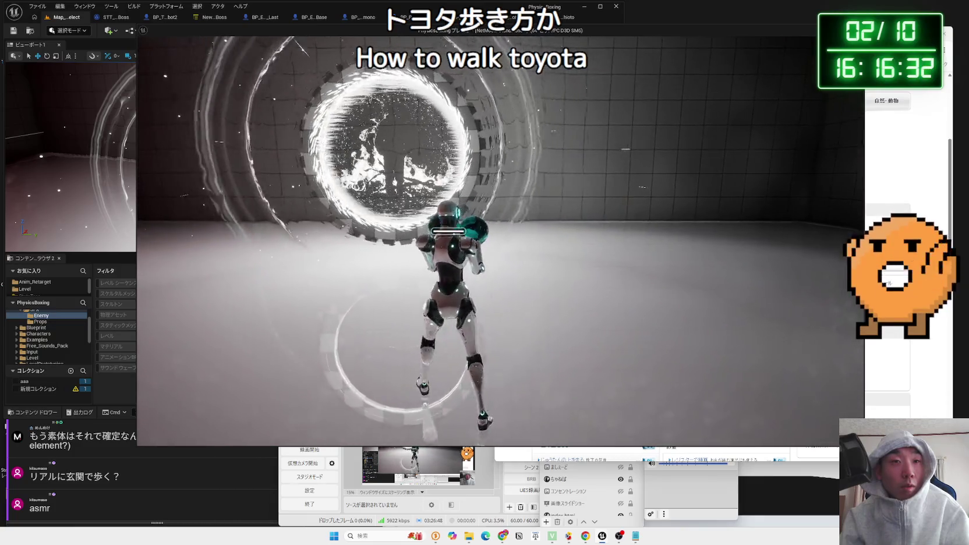
key(w)
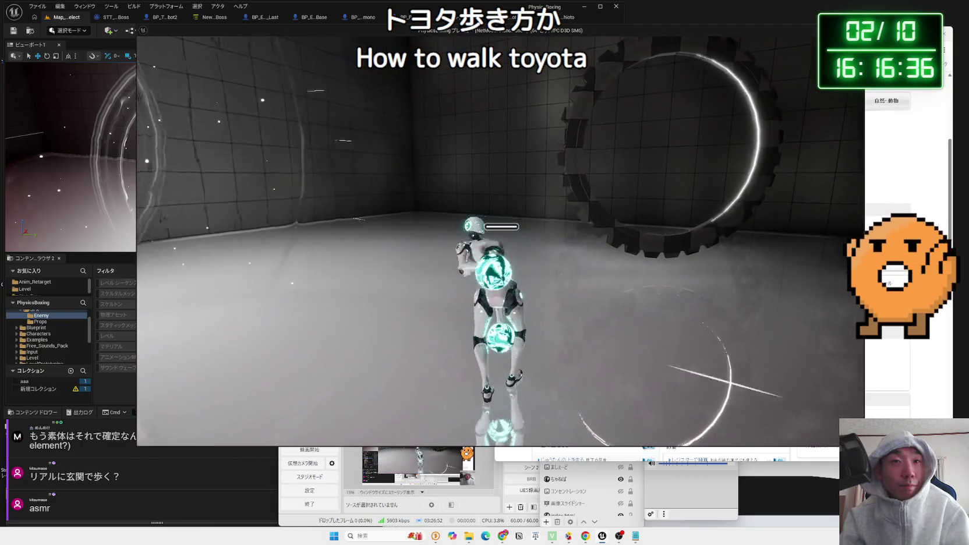
key(Escape)
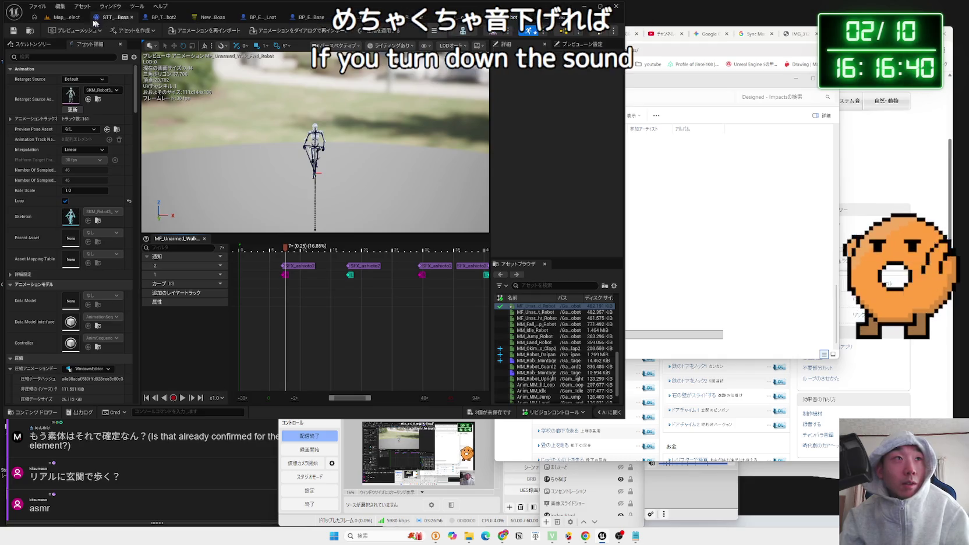
Cycle through the editor tabs back to the Map level view
click(99, 21)
click(145, 22)
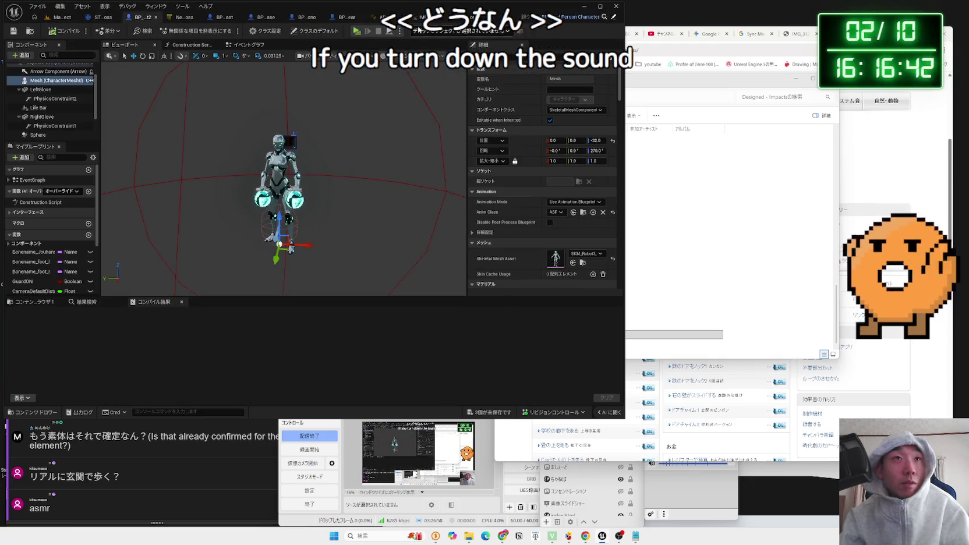
click(66, 18)
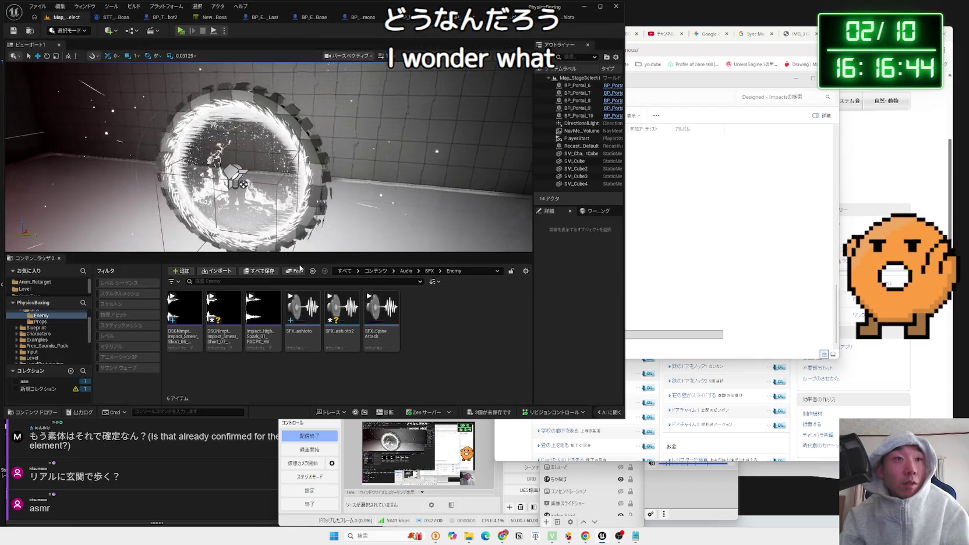
Lower SFX_ashioto2's Volume Multiplier from 0.75 to 0.2, save the cue, and play-test the level
click(345, 339)
double_click(344, 340)
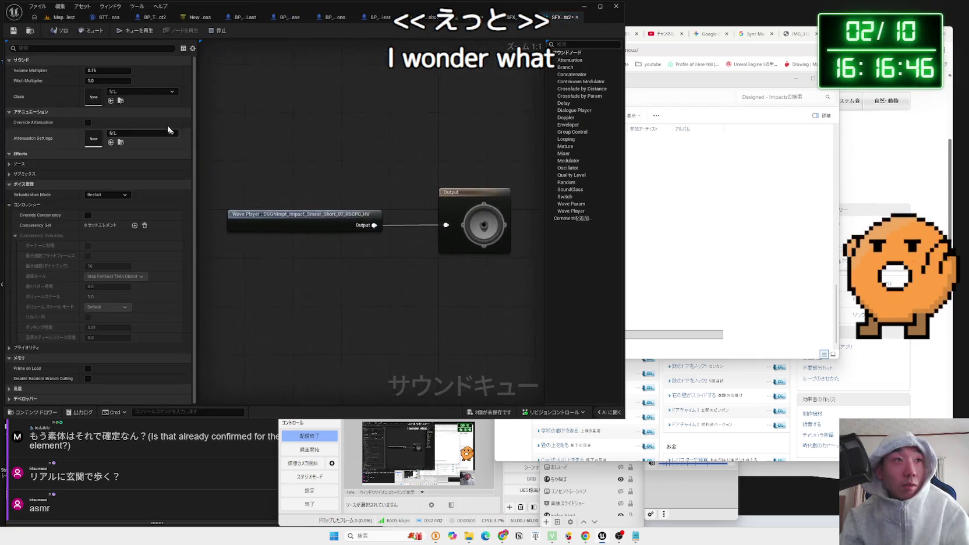
click(115, 70)
key(BackSpace)
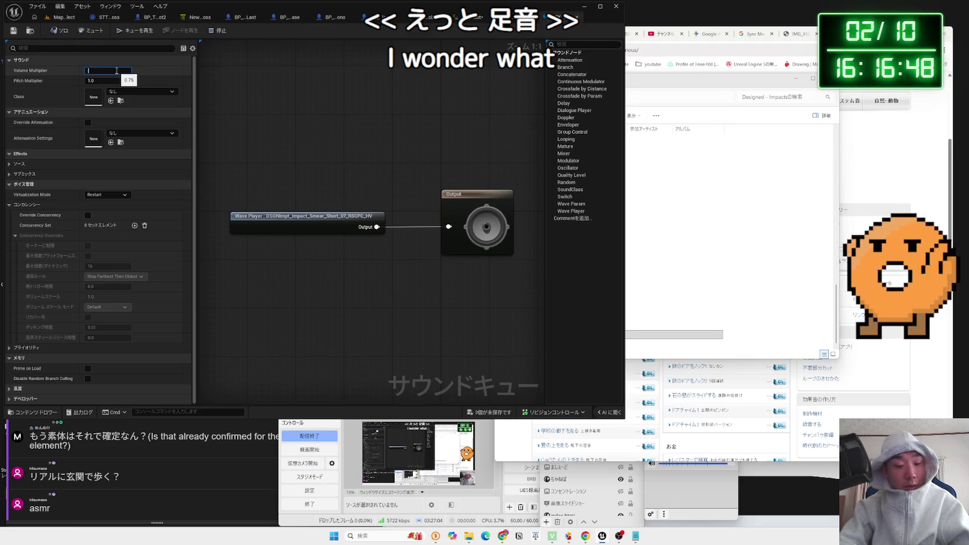
text(0.2)
key(Return)
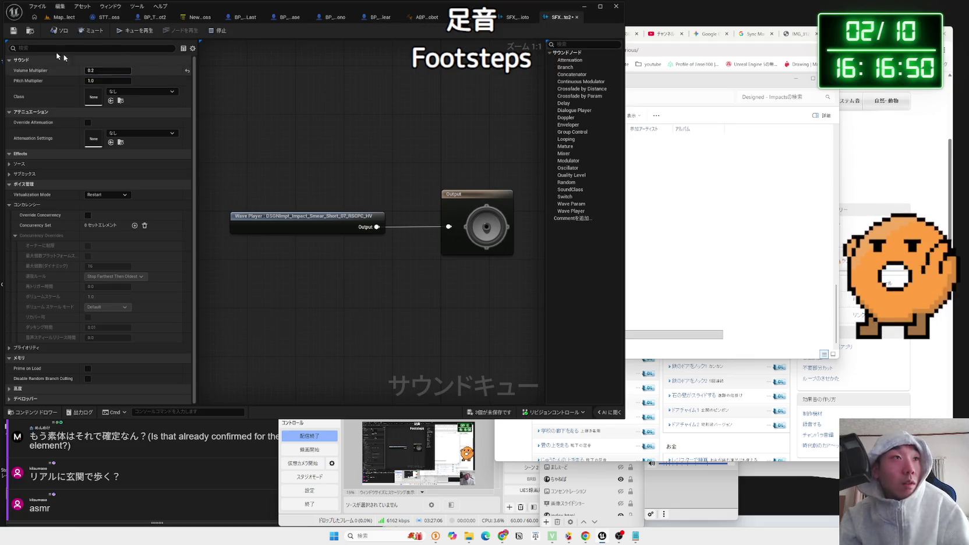
click(13, 32)
click(55, 18)
click(184, 35)
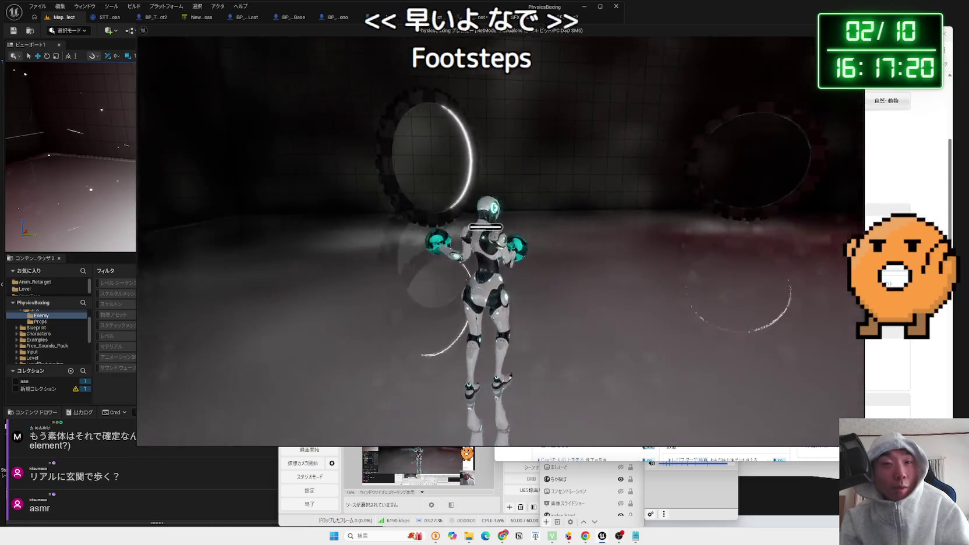
Stop the play test and preview DSGNImpt_Impact Smear 06 from the Designed - Impacts folder
key(Escape)
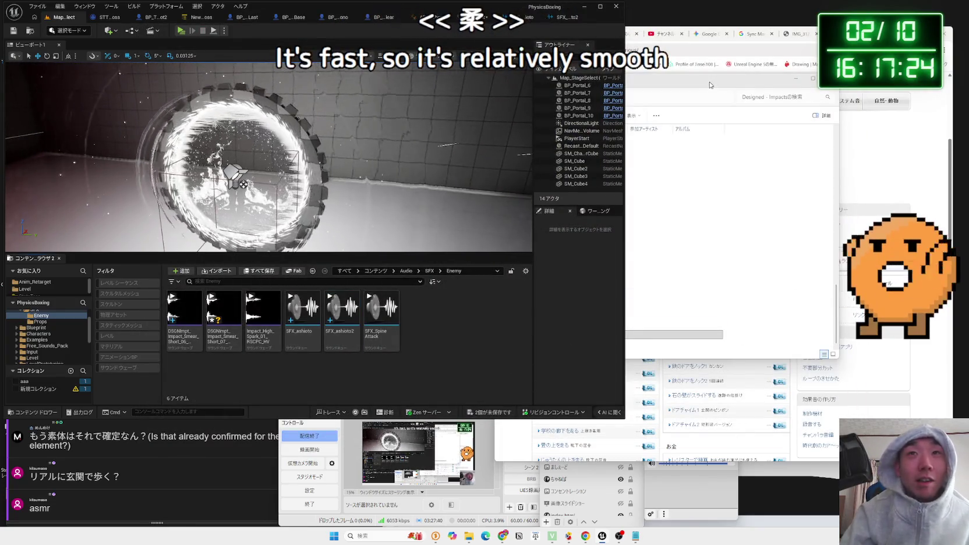
drag(710, 85, 647, 84)
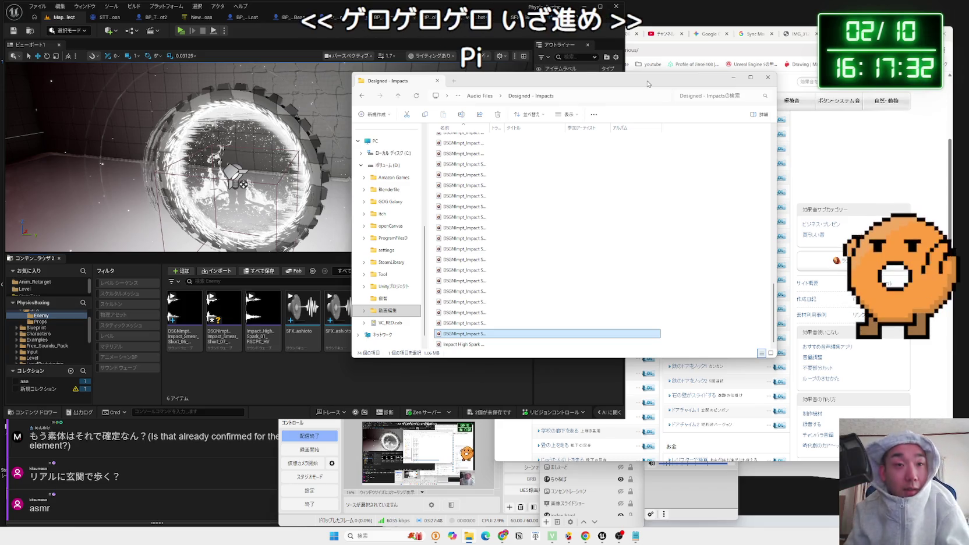
double_click(496, 218)
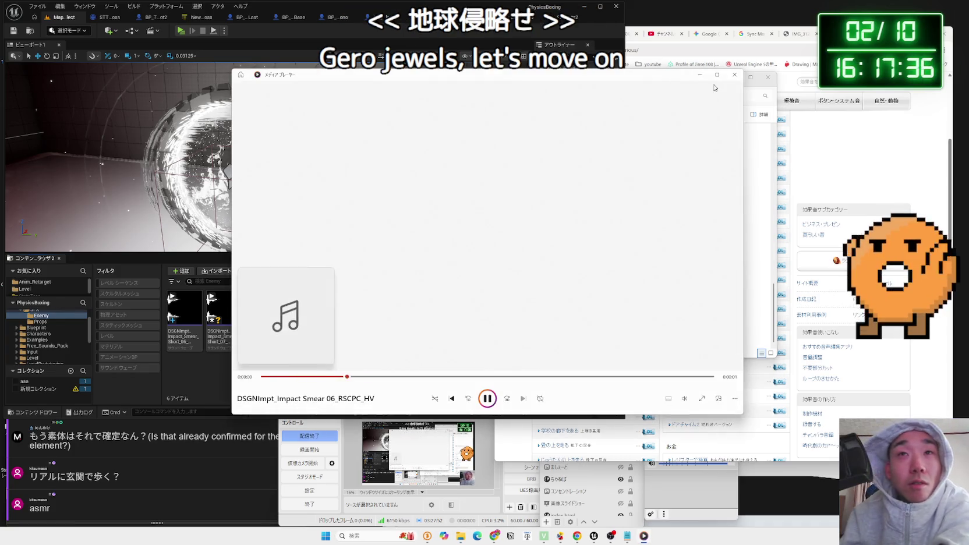
Close Media Player and scroll through 効果音ラボ's 走る running-footstep list
click(735, 75)
click(628, 43)
click(574, 34)
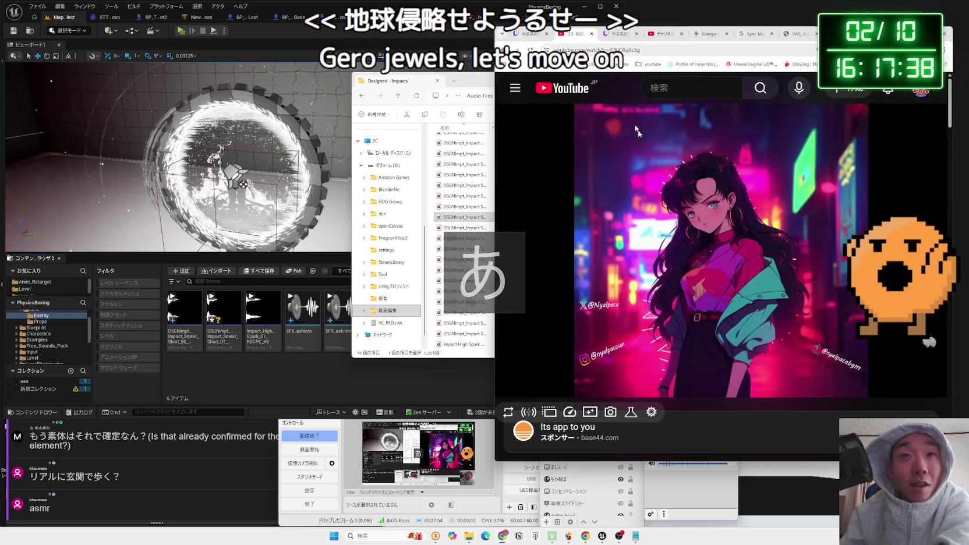
click(618, 33)
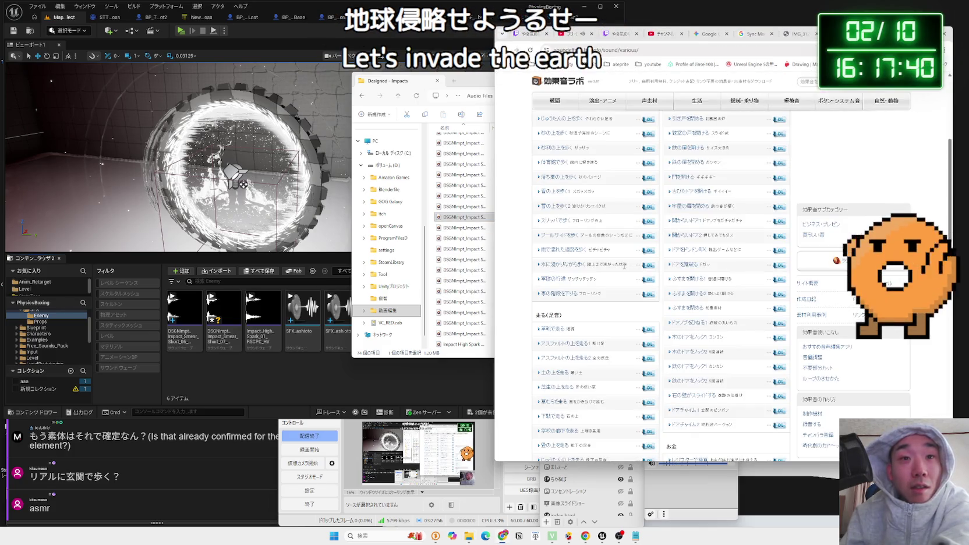
scroll(624, 265, down, 1)
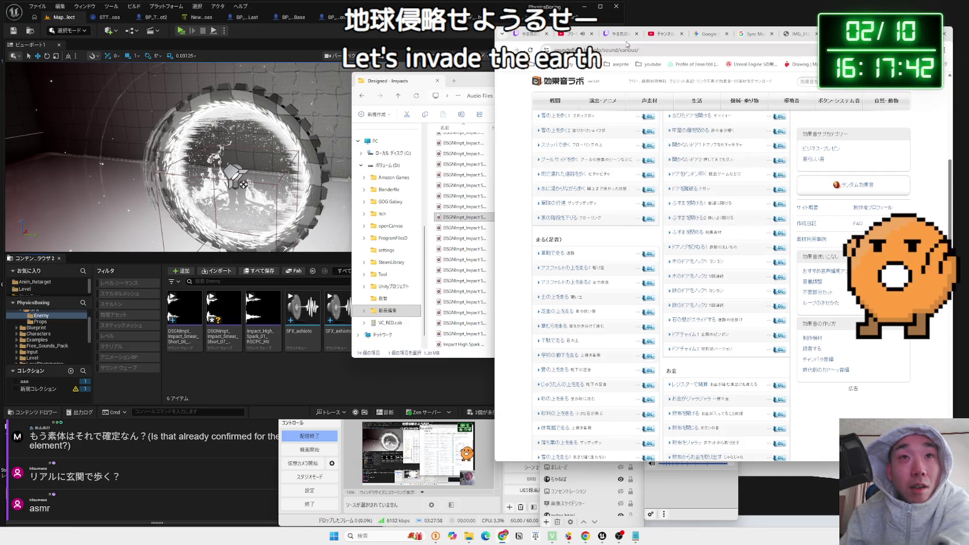
click(570, 34)
click(619, 34)
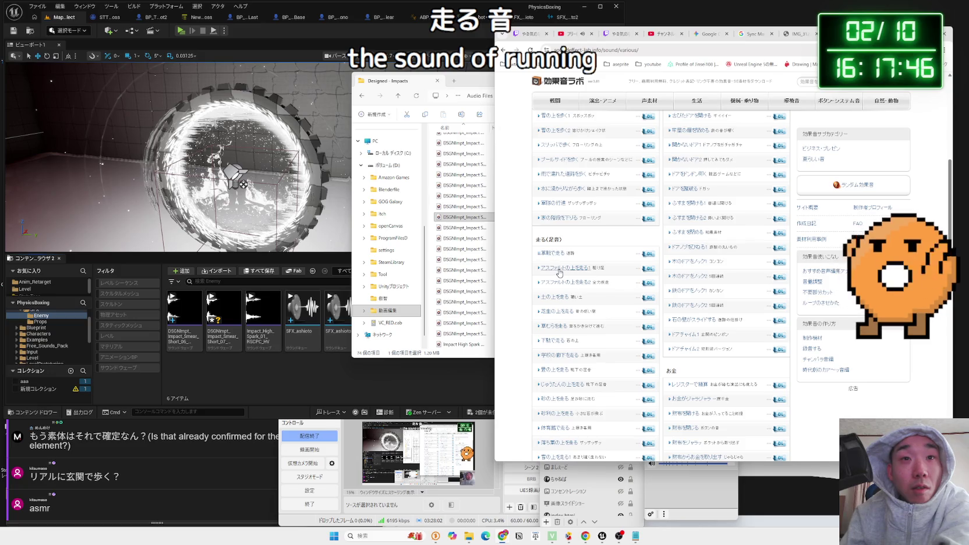
scroll(557, 301, down, 1)
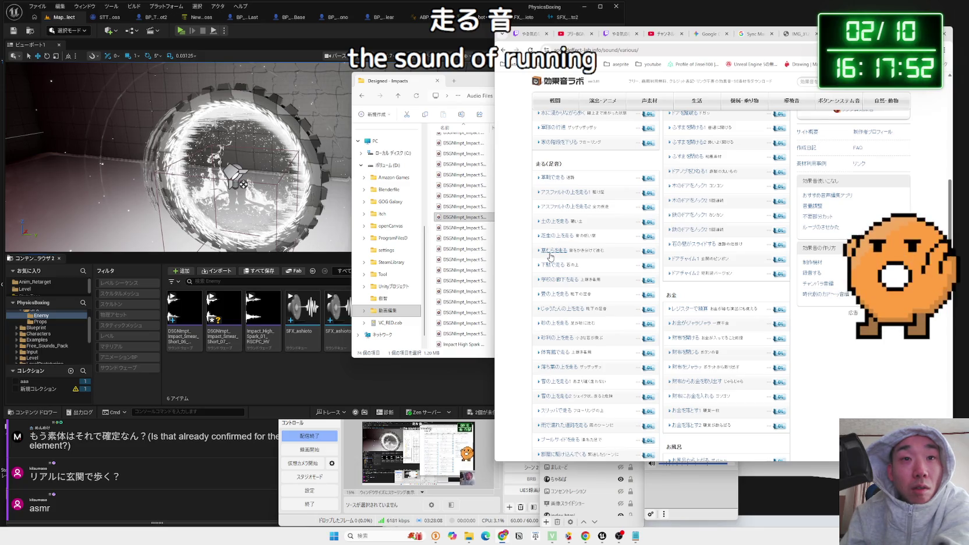
scroll(550, 256, up, 3)
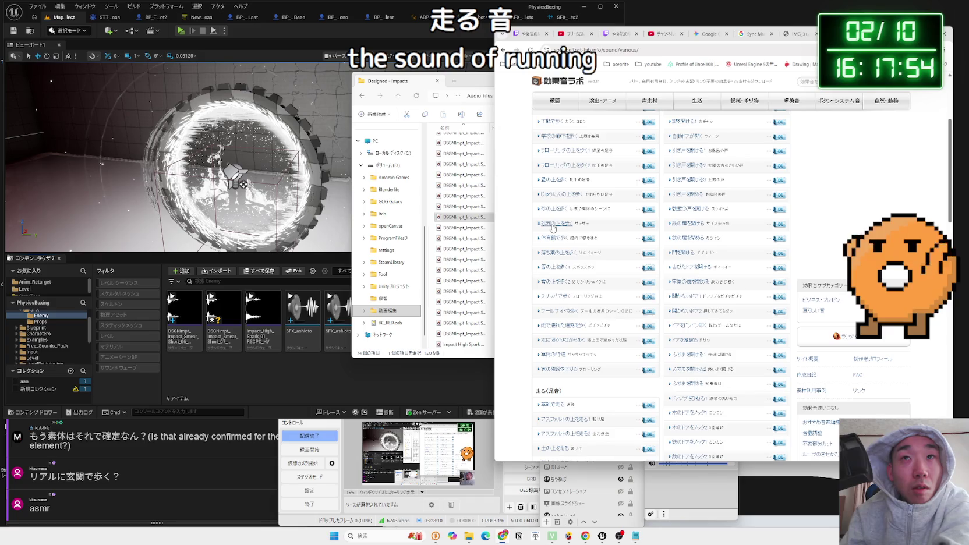
Open otologic.jp in a new browser tab
key(ctrl+t)
click(559, 50)
click(559, 145)
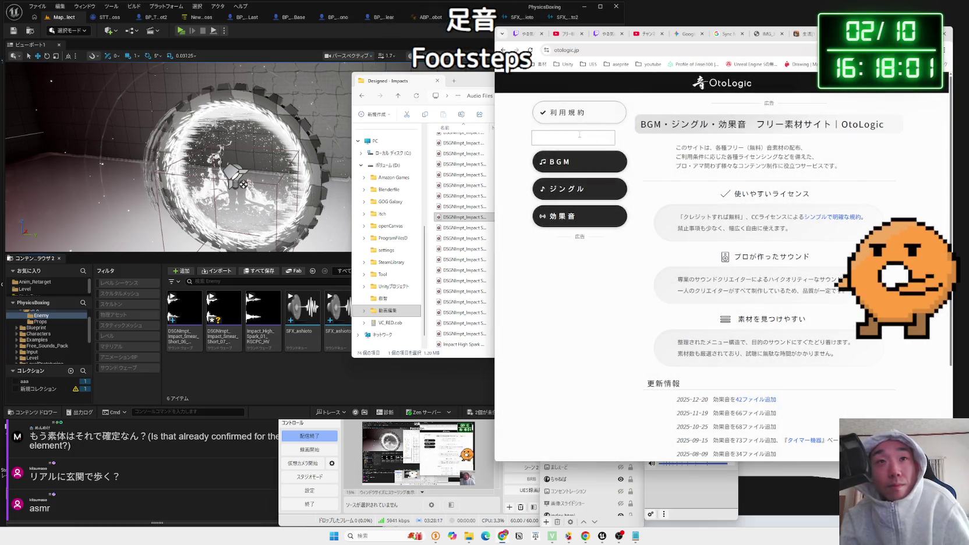
Search OtoLogic for 足音, clear it, open 効果音 > 新着, and preview 天使08
click(579, 137)
text(s)
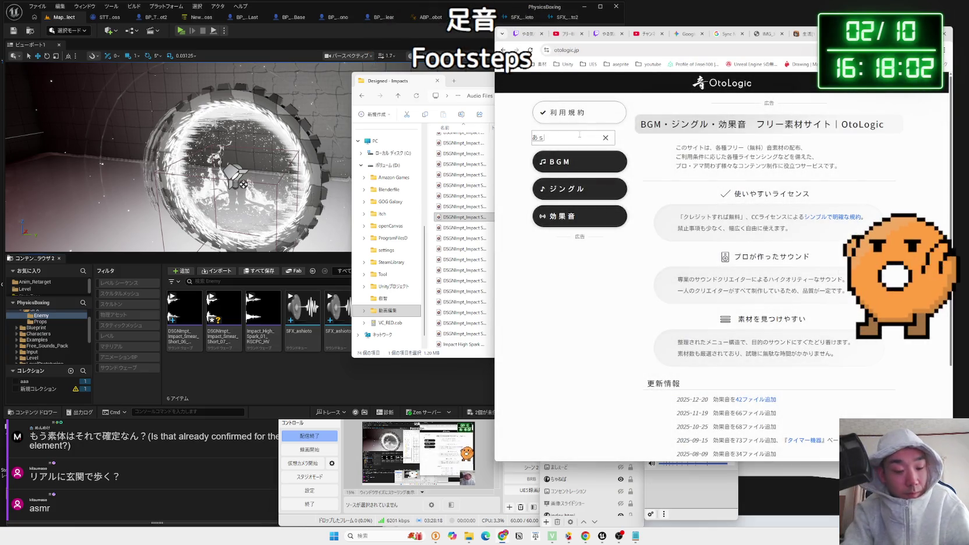
text(足音)
key(Return)
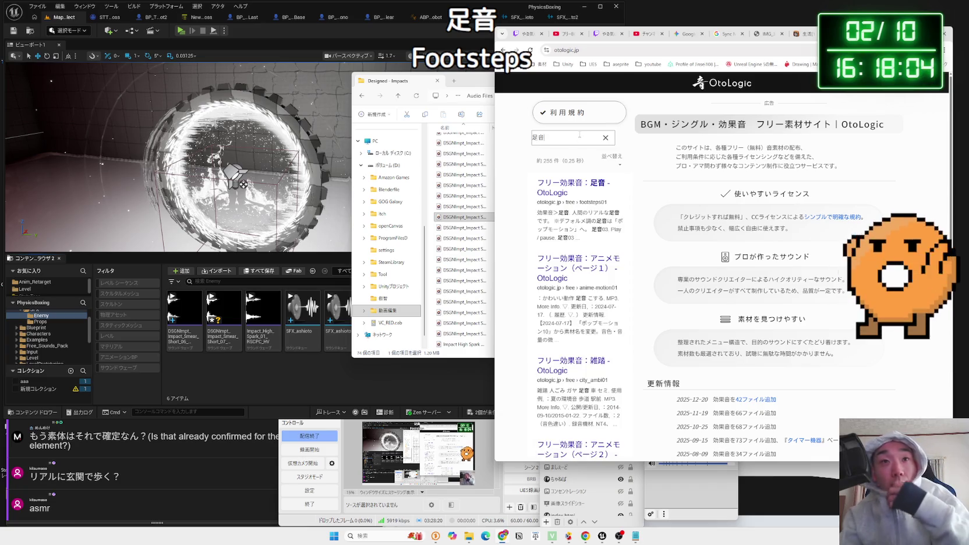
click(606, 137)
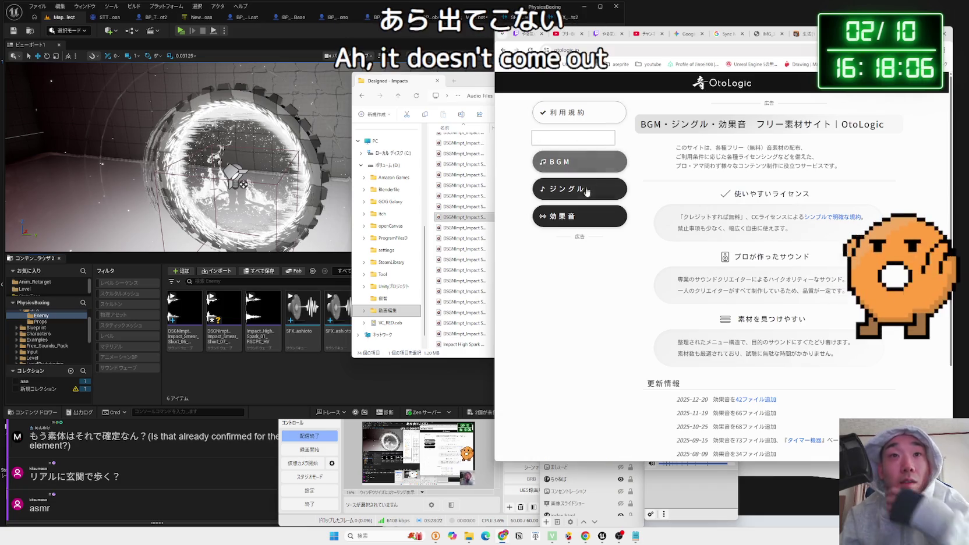
mouse_move(580, 216)
click(574, 242)
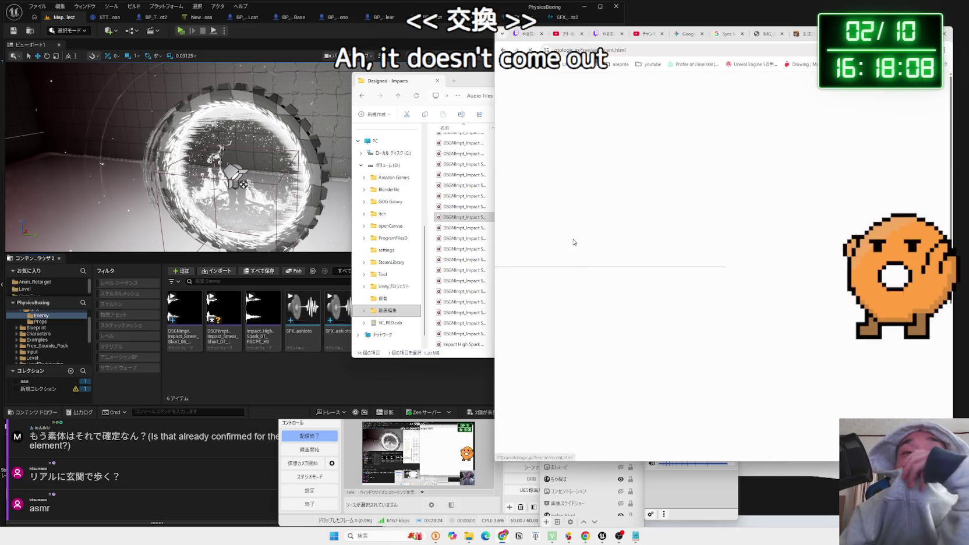
click(667, 242)
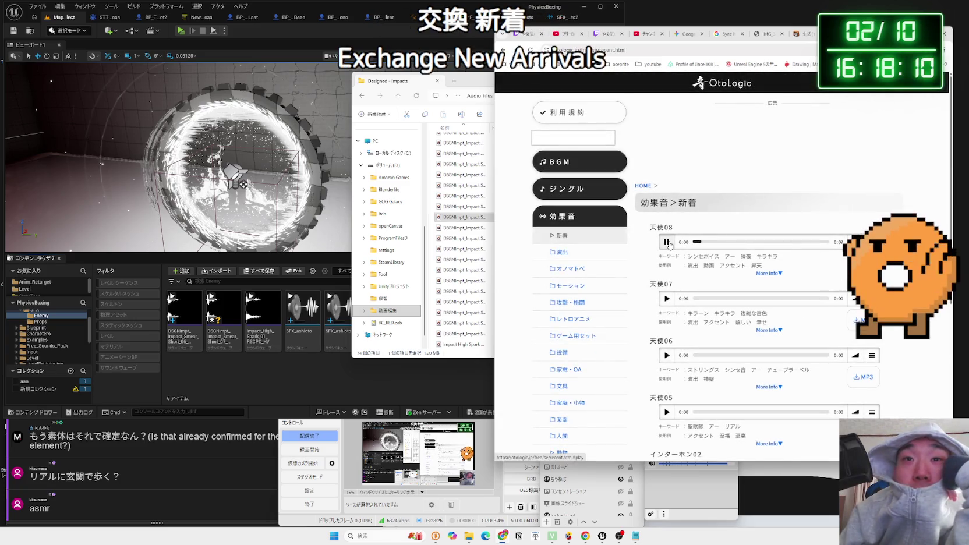
Expand the その他 category and look through the アソート効果音 page
scroll(582, 251, down, 3)
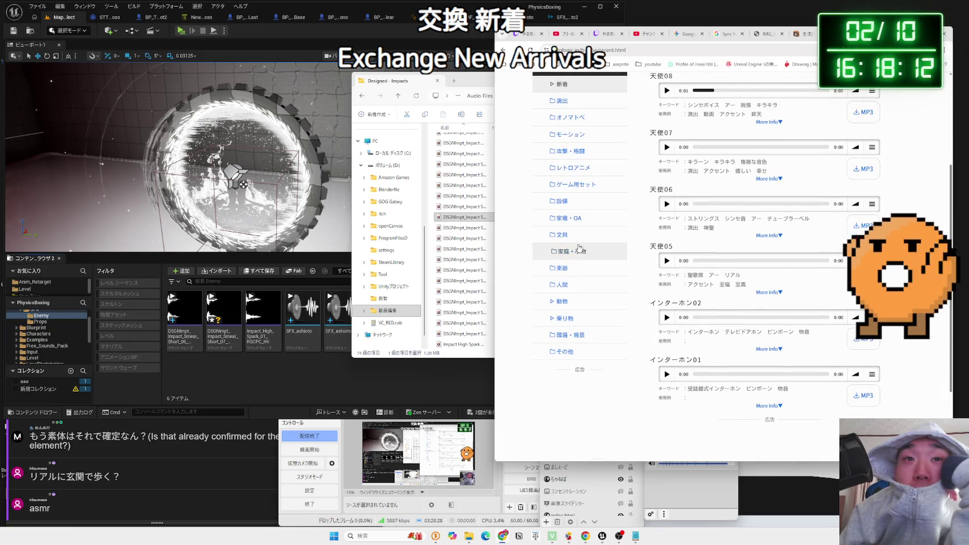
click(562, 351)
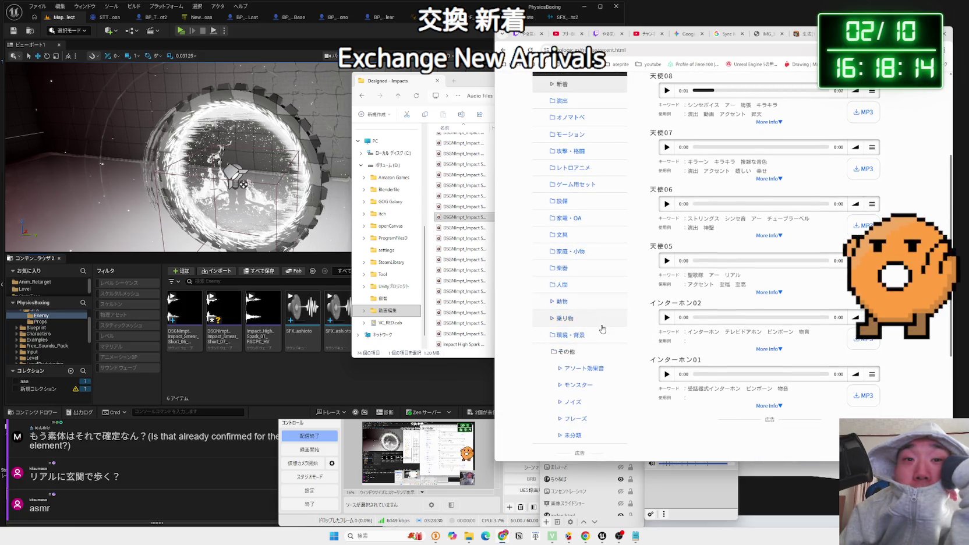
scroll(588, 306, down, 2)
click(578, 255)
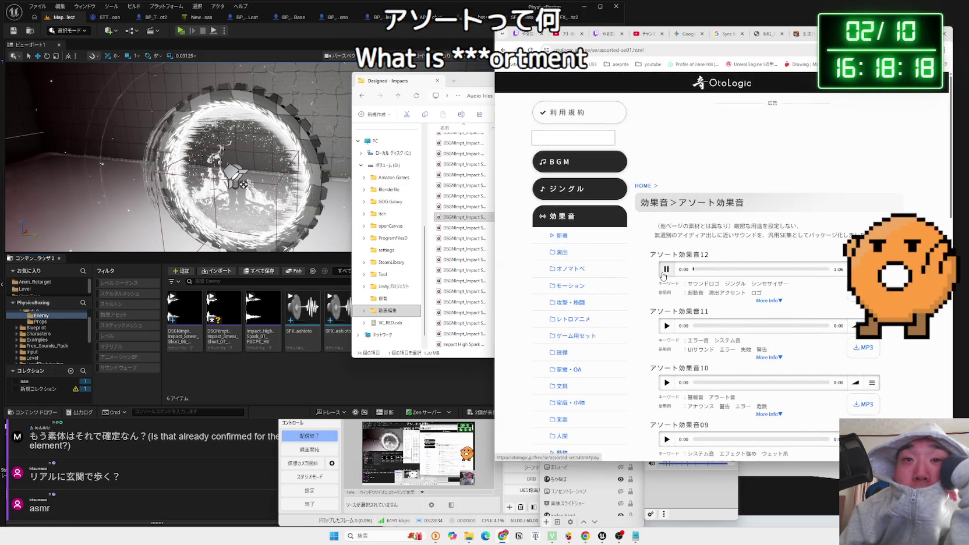
scroll(579, 284, down, 4)
scroll(586, 307, up, 2)
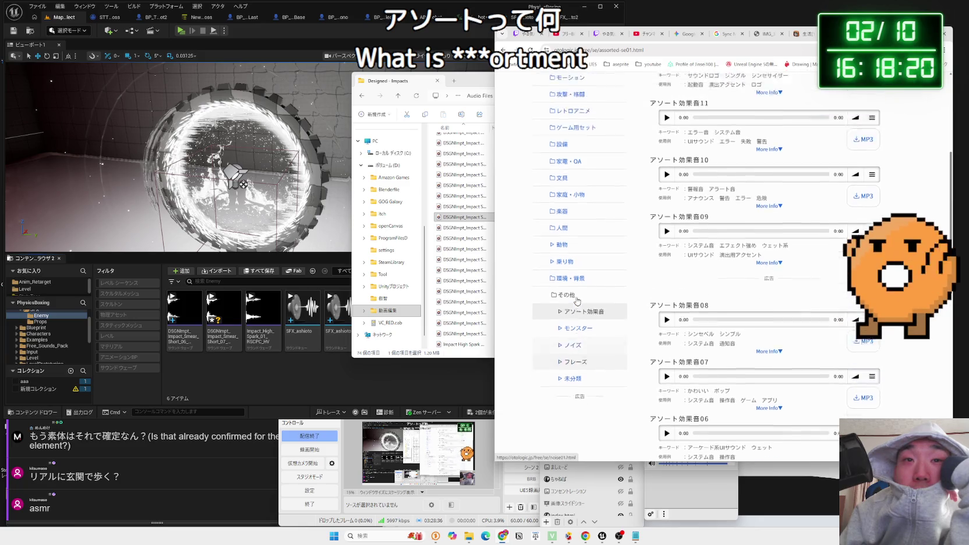
Browse the 雑踏 and 乗り物 pages, then open 人間 > 足音 footstep sounds
click(567, 337)
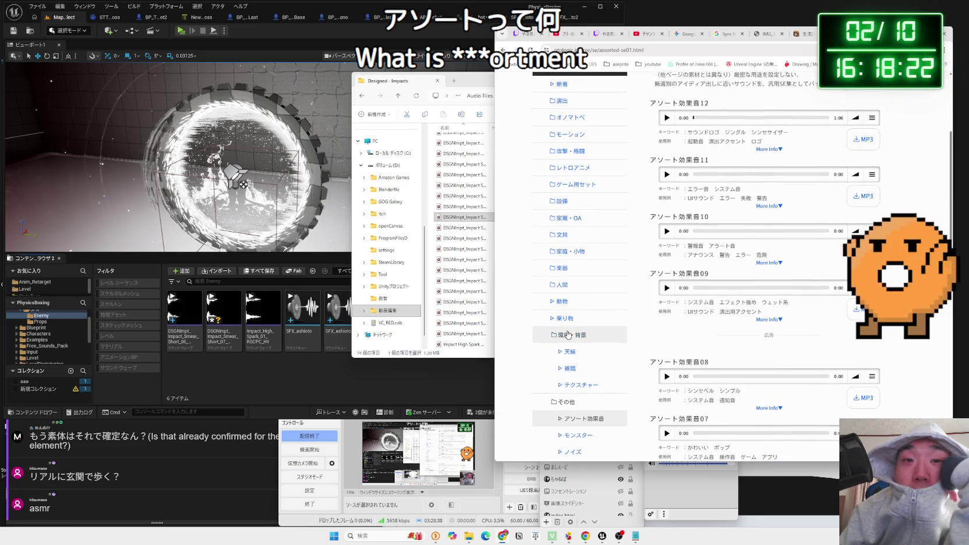
click(569, 368)
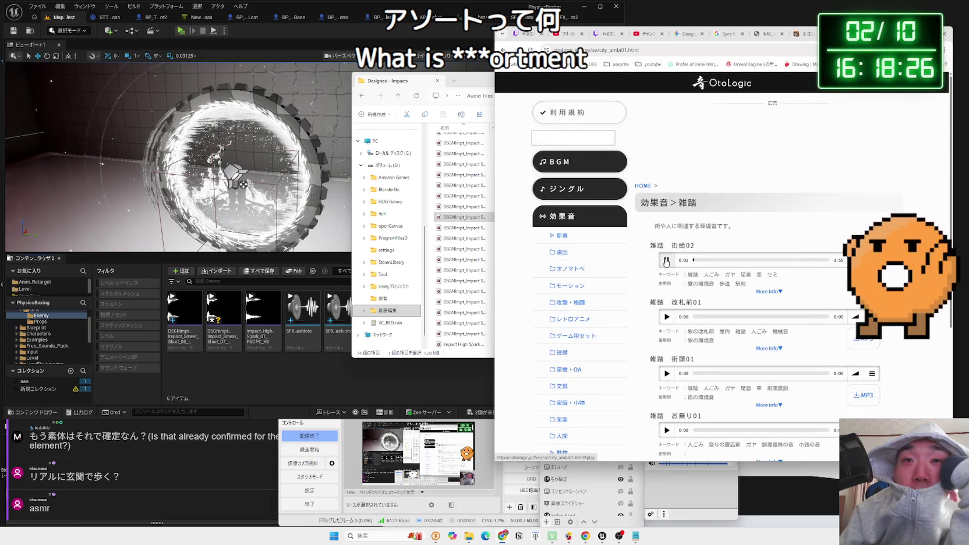
scroll(666, 319, down, 3)
scroll(583, 361, up, 2)
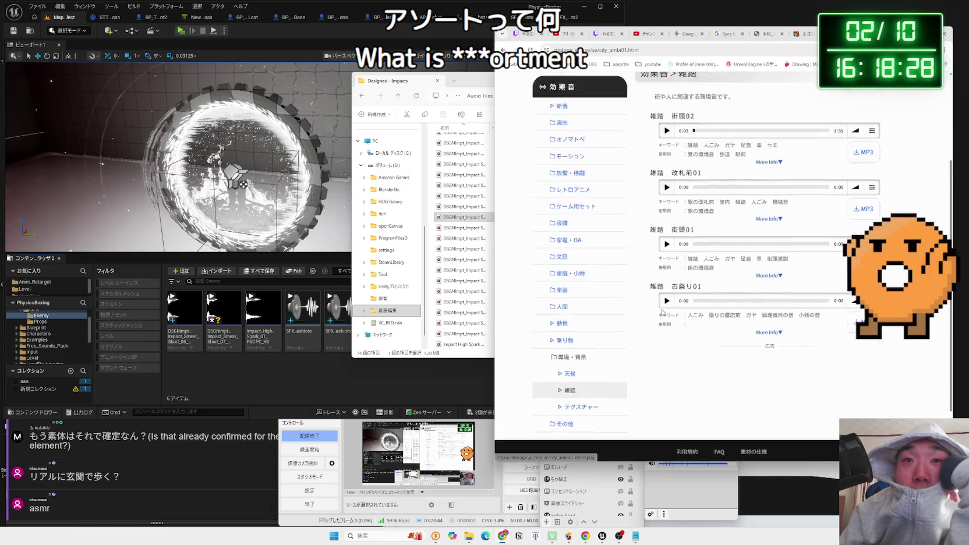
click(573, 384)
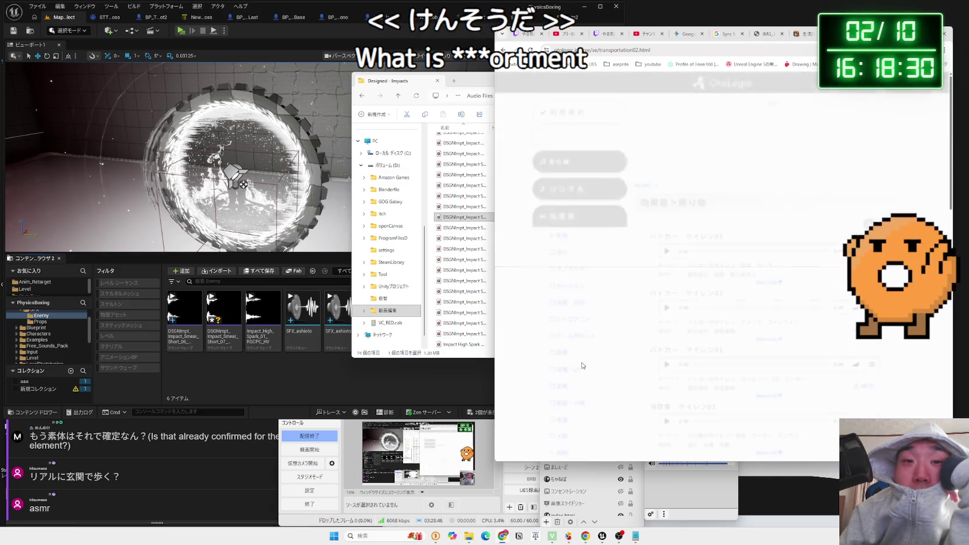
click(574, 265)
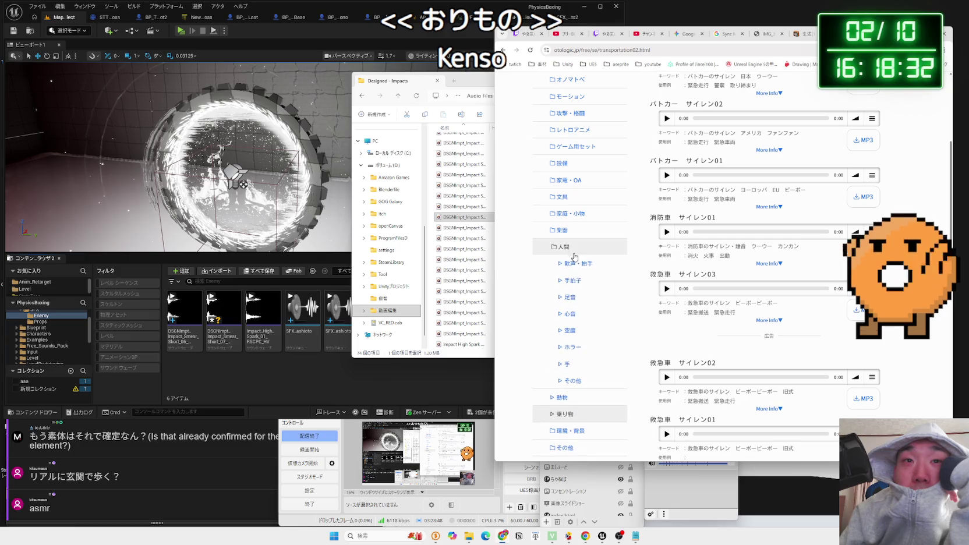
click(562, 247)
click(560, 280)
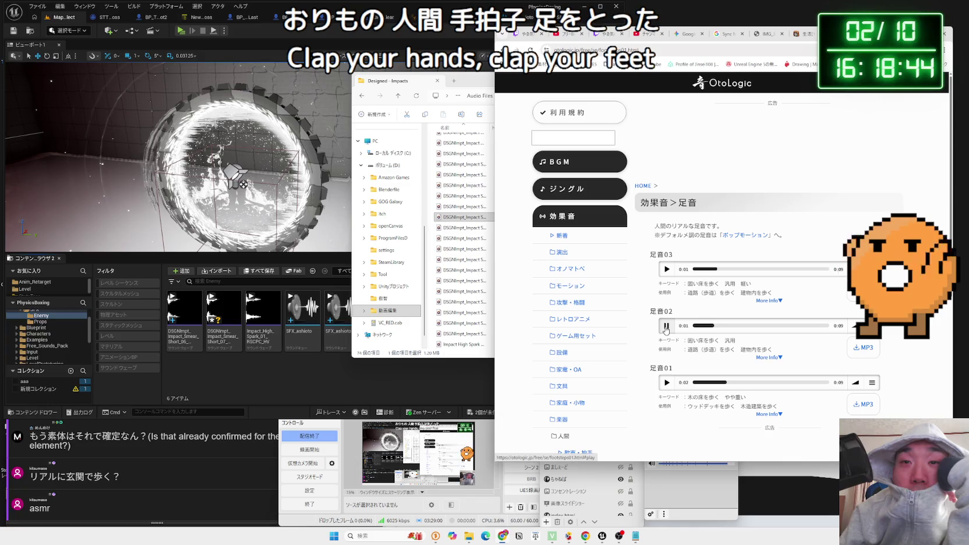
Move from the 手拍子 clap page to the モーション > アニメーション motion sounds page
scroll(667, 330, down, 3)
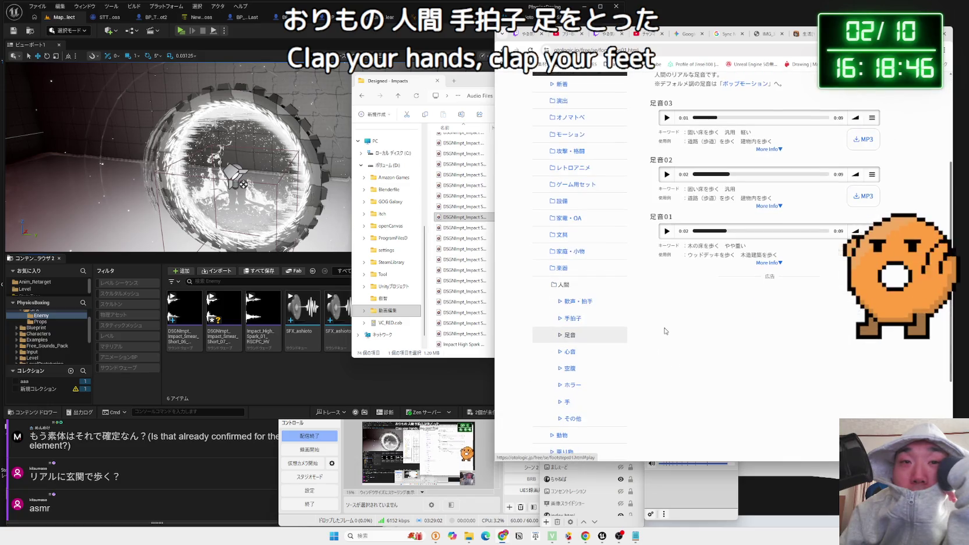
click(574, 319)
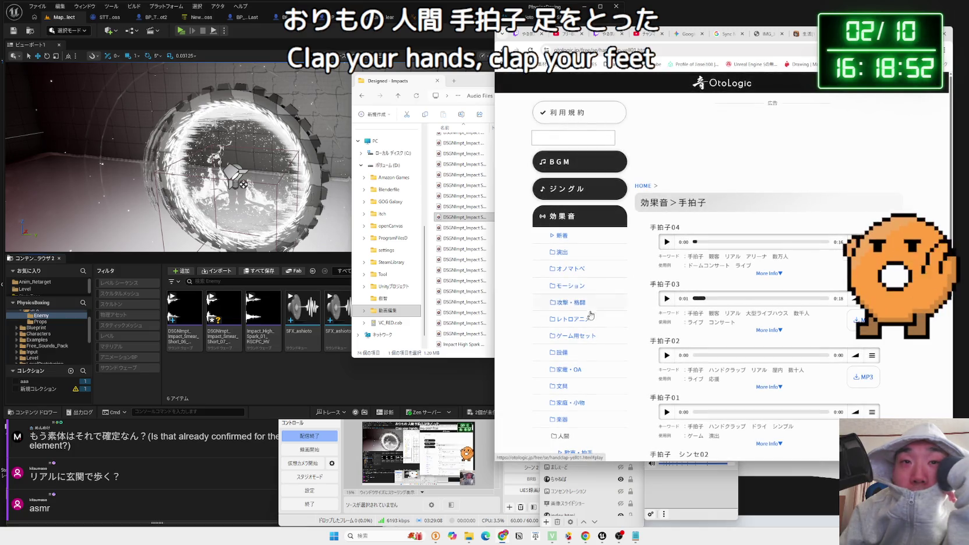
click(569, 286)
scroll(579, 330, down, 1)
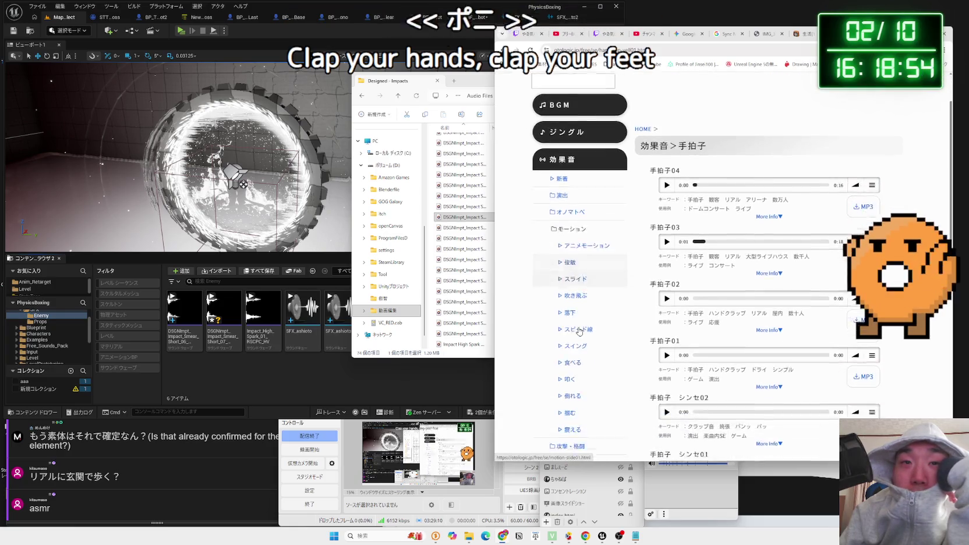
scroll(579, 331, down, 2)
click(568, 156)
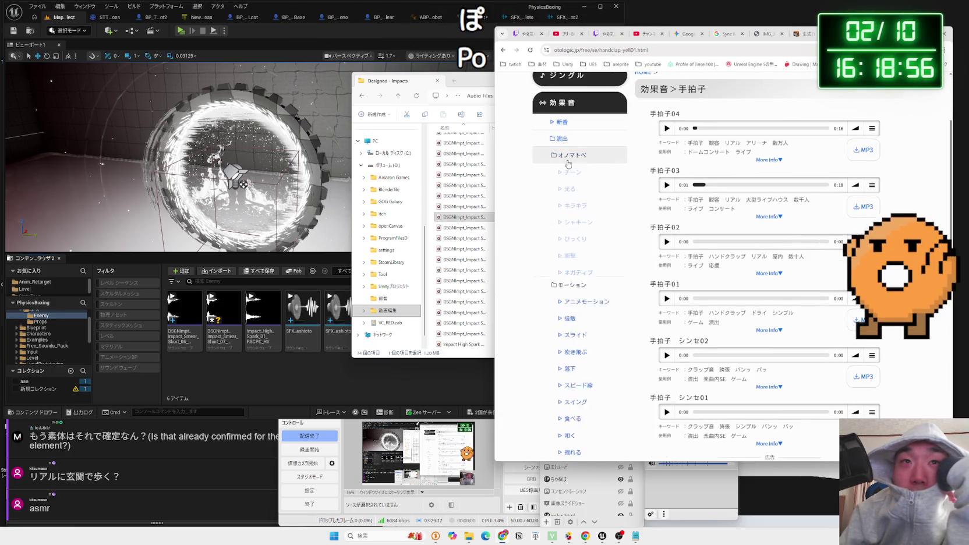
click(569, 159)
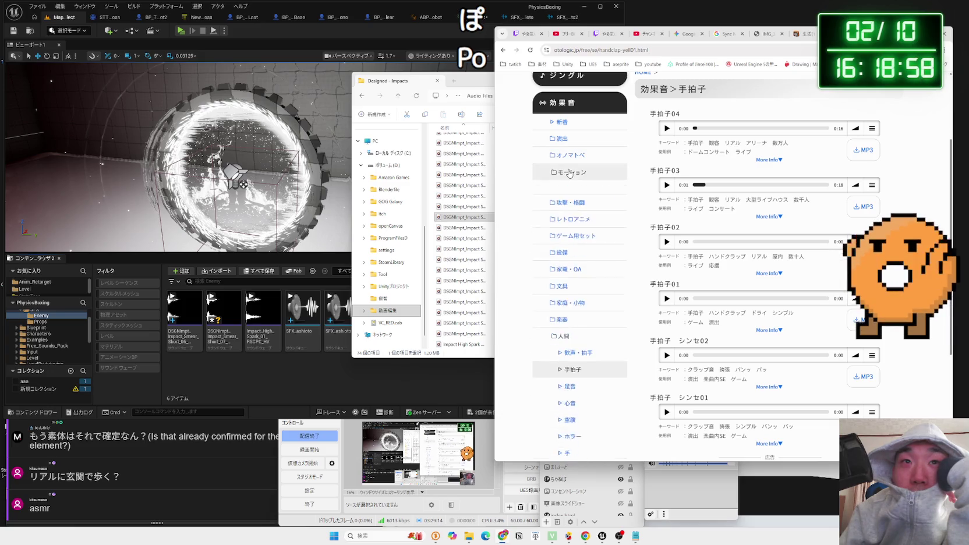
click(573, 173)
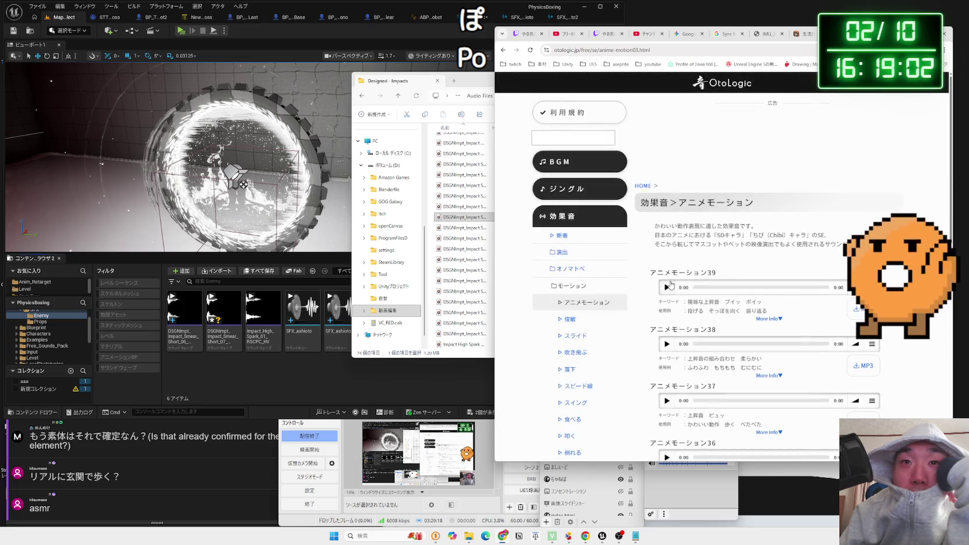
Preview OtoLogic's アニメモーション clips 36 and 33 while scrolling through the sound list
scroll(669, 283, down, 2)
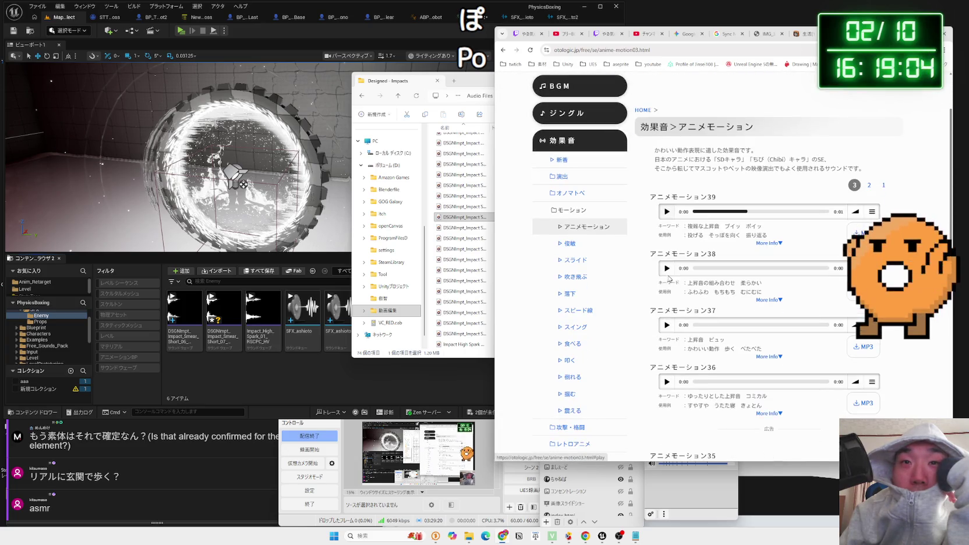
scroll(667, 274, down, 3)
click(667, 268)
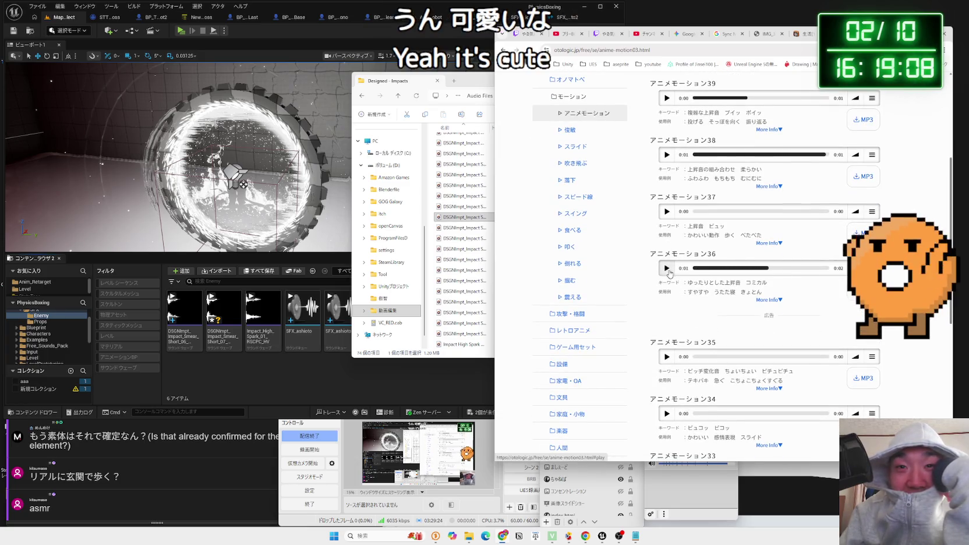
scroll(670, 273, down, 3)
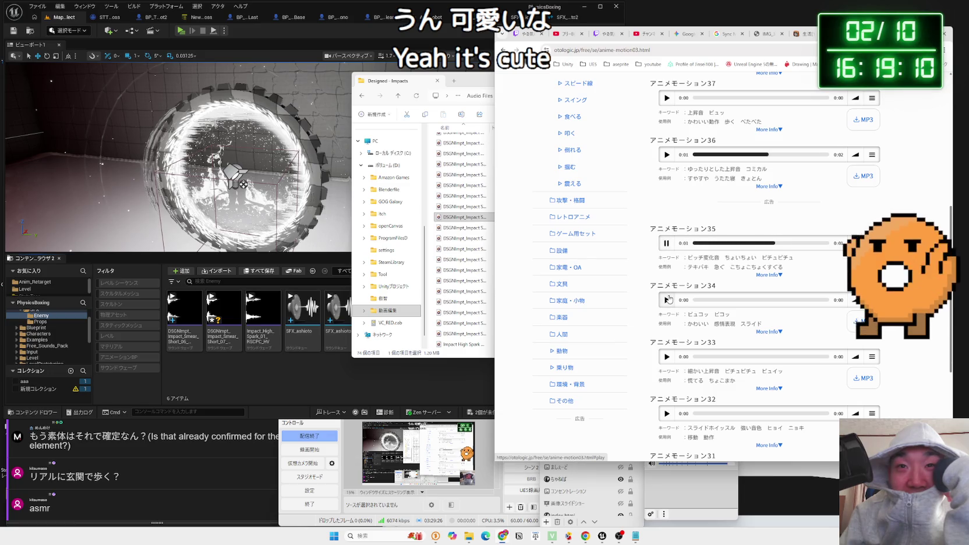
scroll(668, 300, down, 2)
click(668, 284)
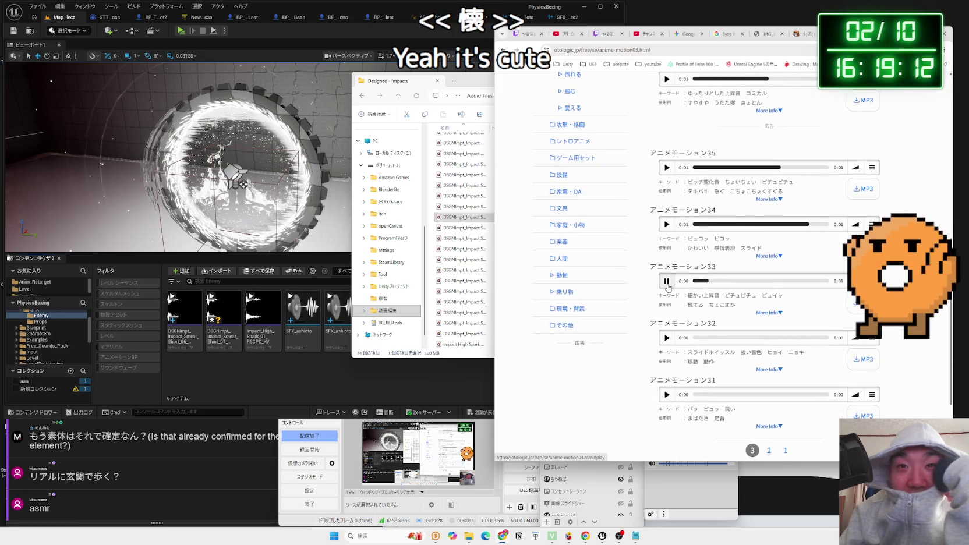
scroll(668, 288, down, 1)
scroll(667, 302, down, 1)
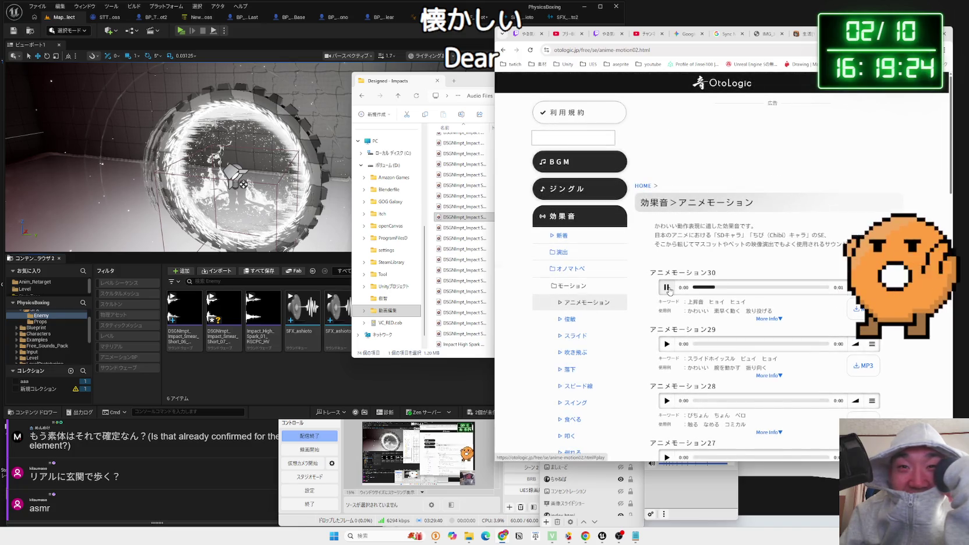
scroll(668, 291, down, 2)
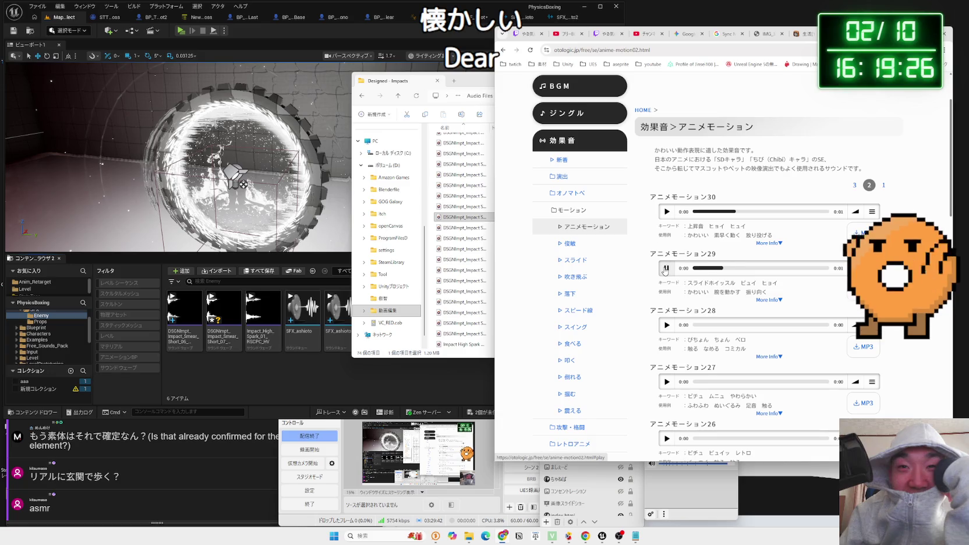
scroll(665, 265, down, 2)
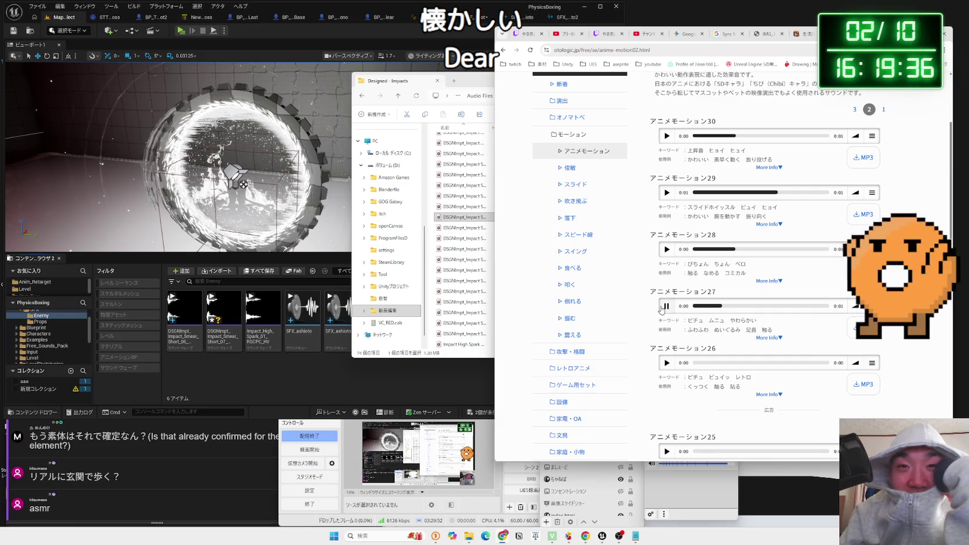
scroll(664, 321, down, 1)
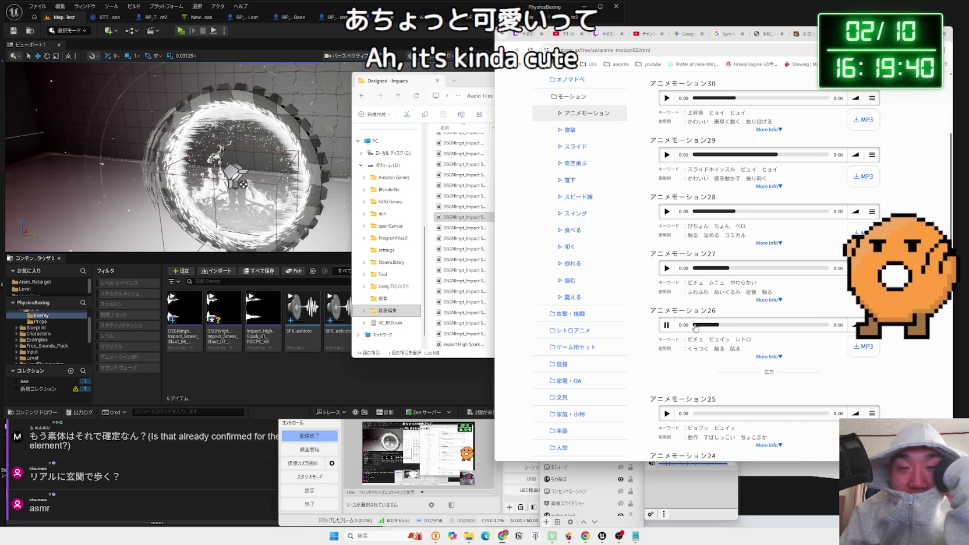
scroll(686, 306, down, 3)
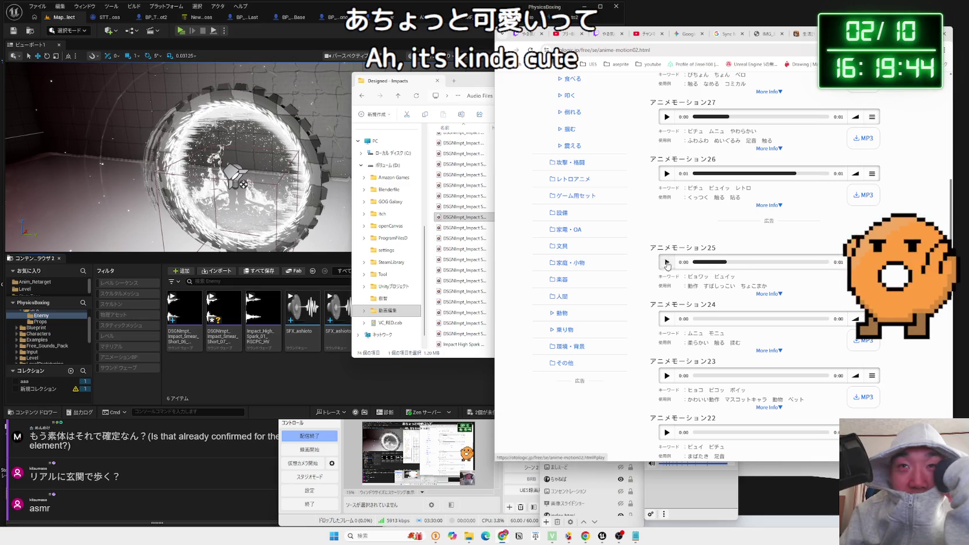
Switch to the Unreal editor and show the Free_Sounds_Pack folder in the Content Browser
key(ctrl+Tab)
key(ctrl+Tab)
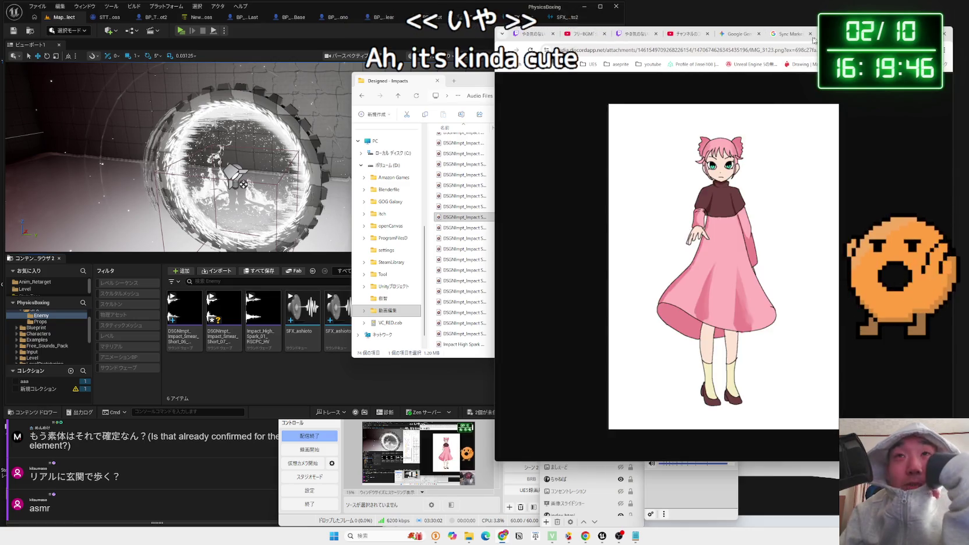
key(ctrl+Tab)
drag(475, 87, 540, 92)
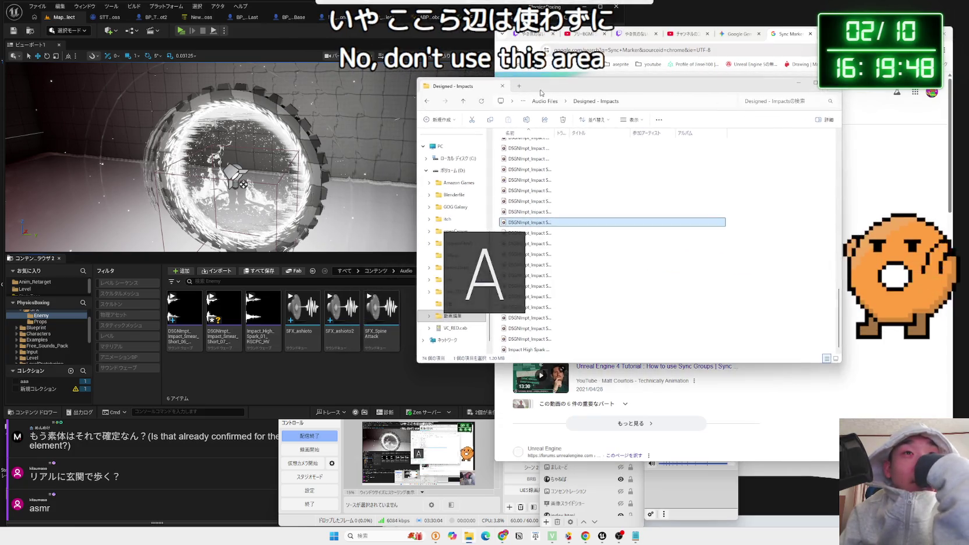
click(39, 340)
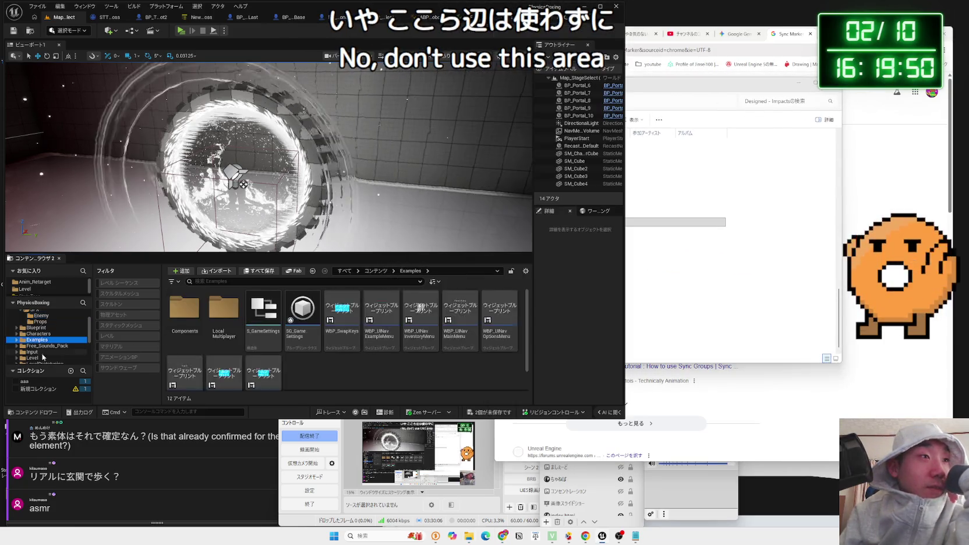
click(48, 346)
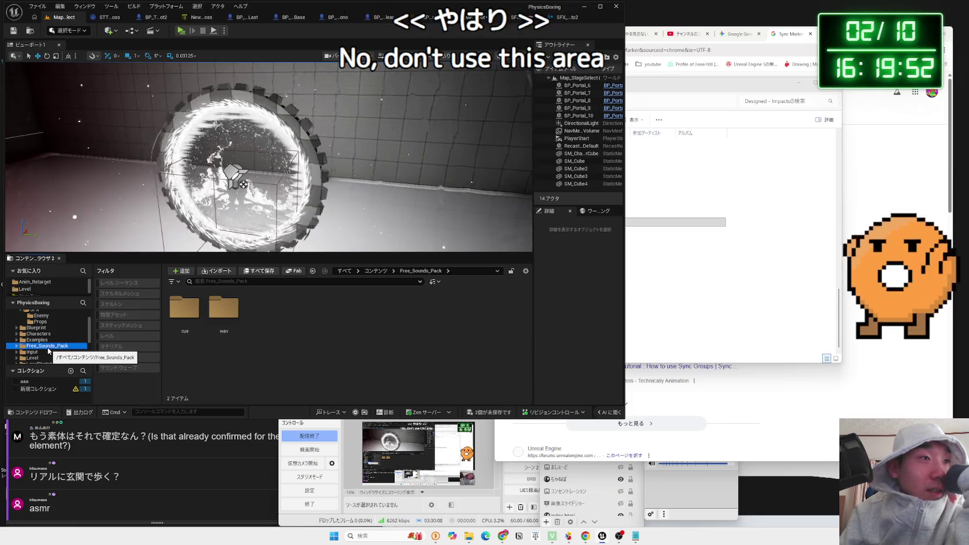
Open the Free_Sounds_Pack cue folder and select Shield_Metal_Impact_1-3_Cue
double_click(184, 309)
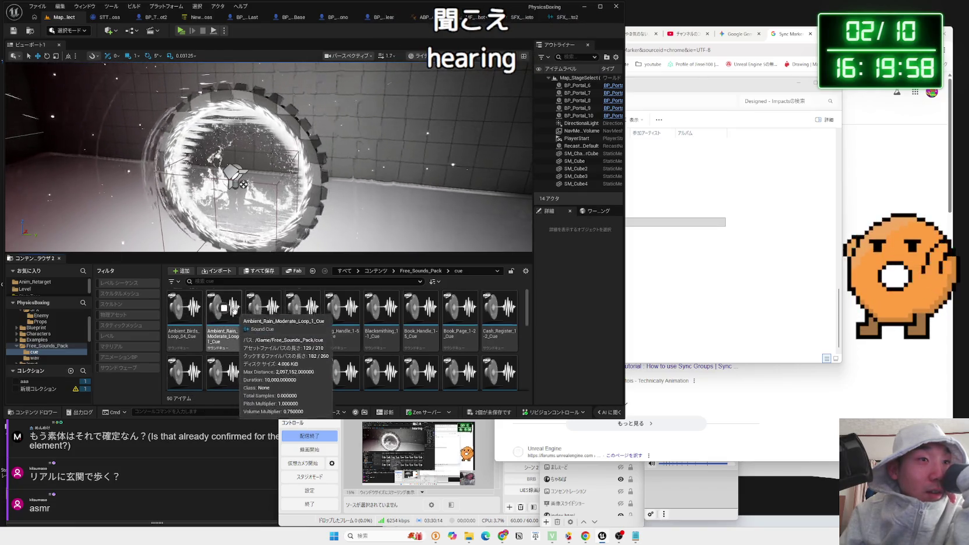
scroll(233, 309, down, 5)
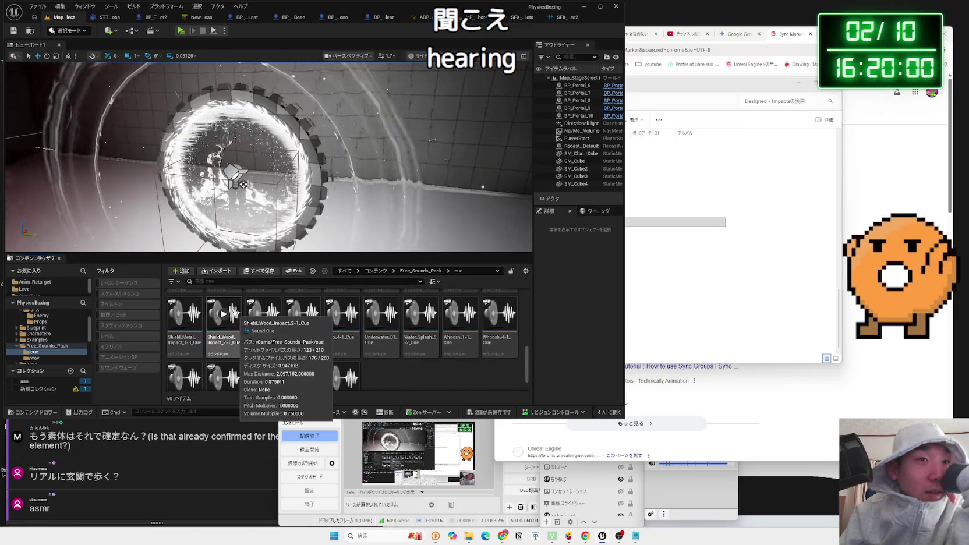
scroll(233, 311, down, 2)
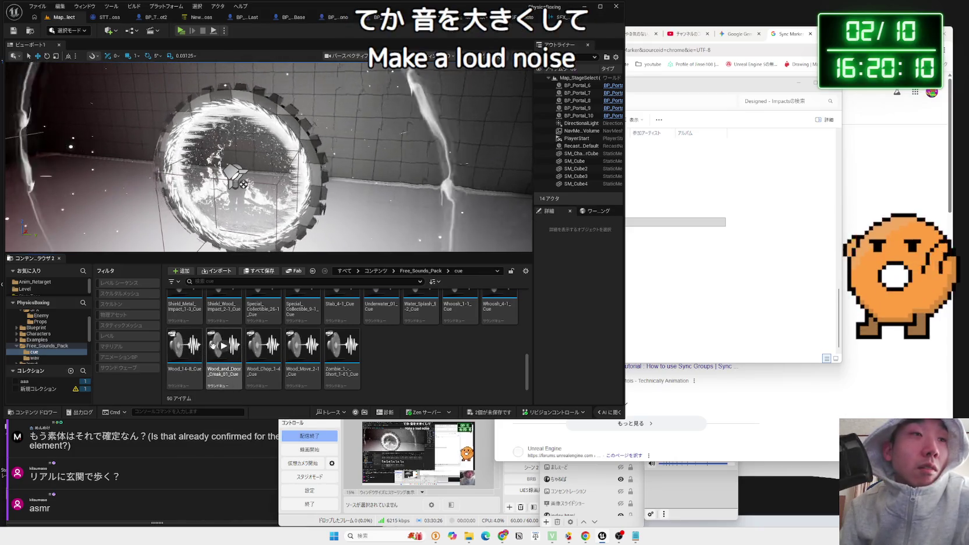
scroll(267, 352, up, 1)
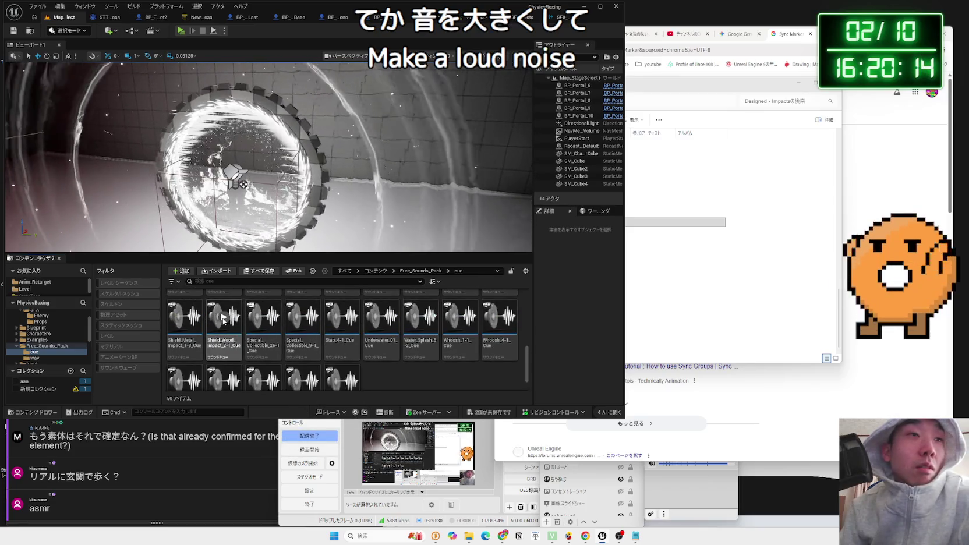
click(188, 318)
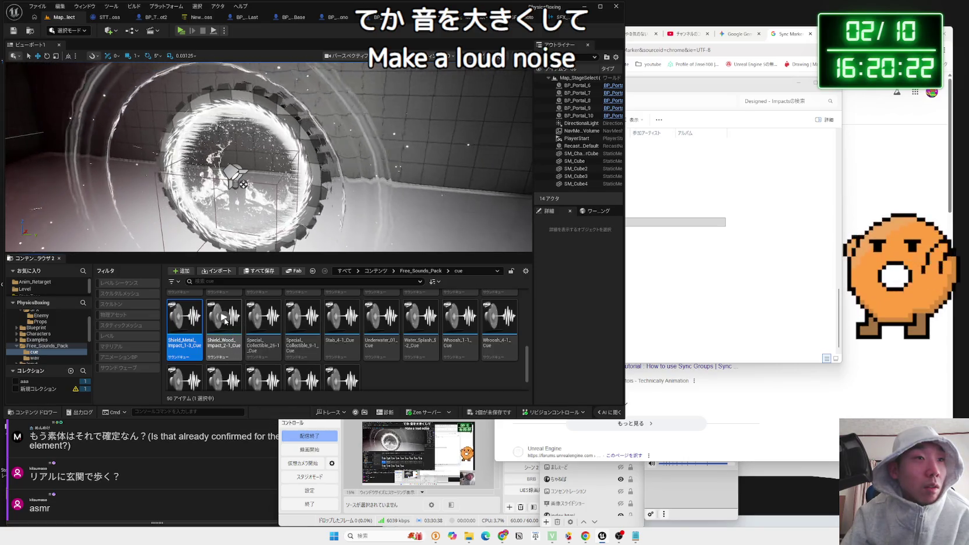
Audition the Sci-Fi gun reload cue and browse the remaining sound cues
scroll(361, 320, up, 2)
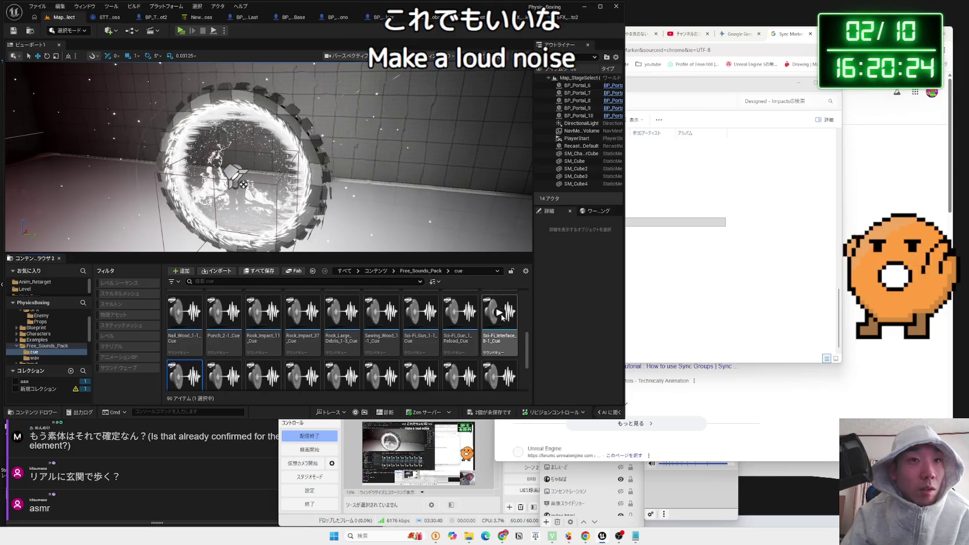
click(460, 314)
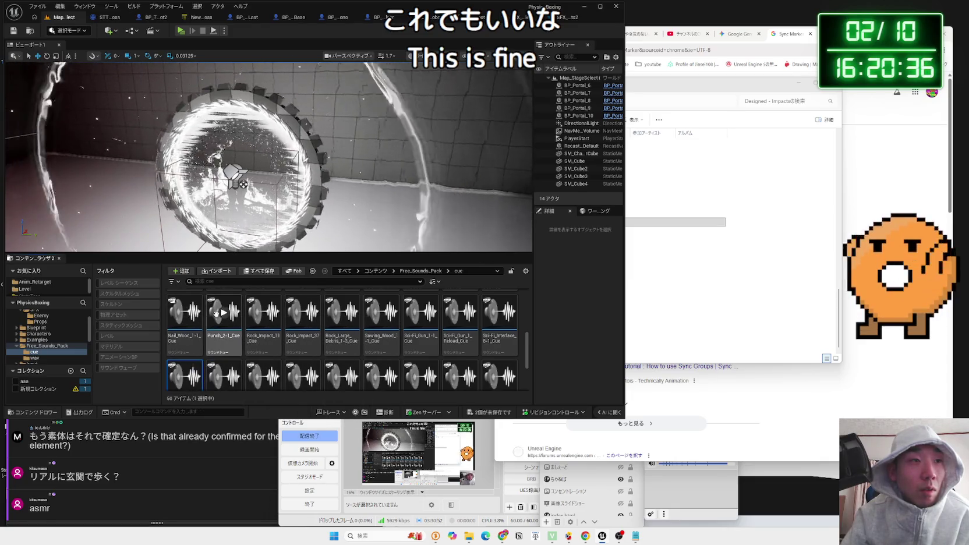
scroll(224, 352, down, 1)
scroll(224, 354, down, 1)
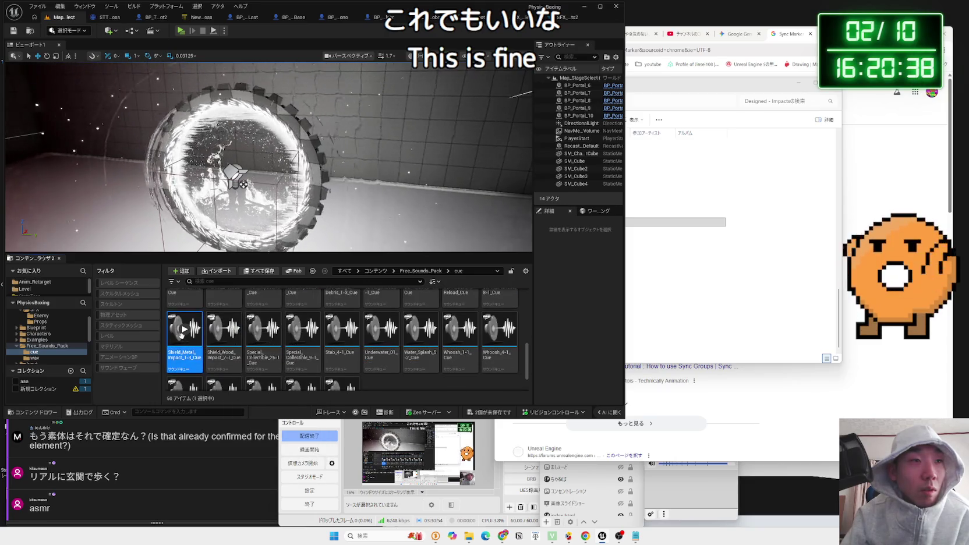